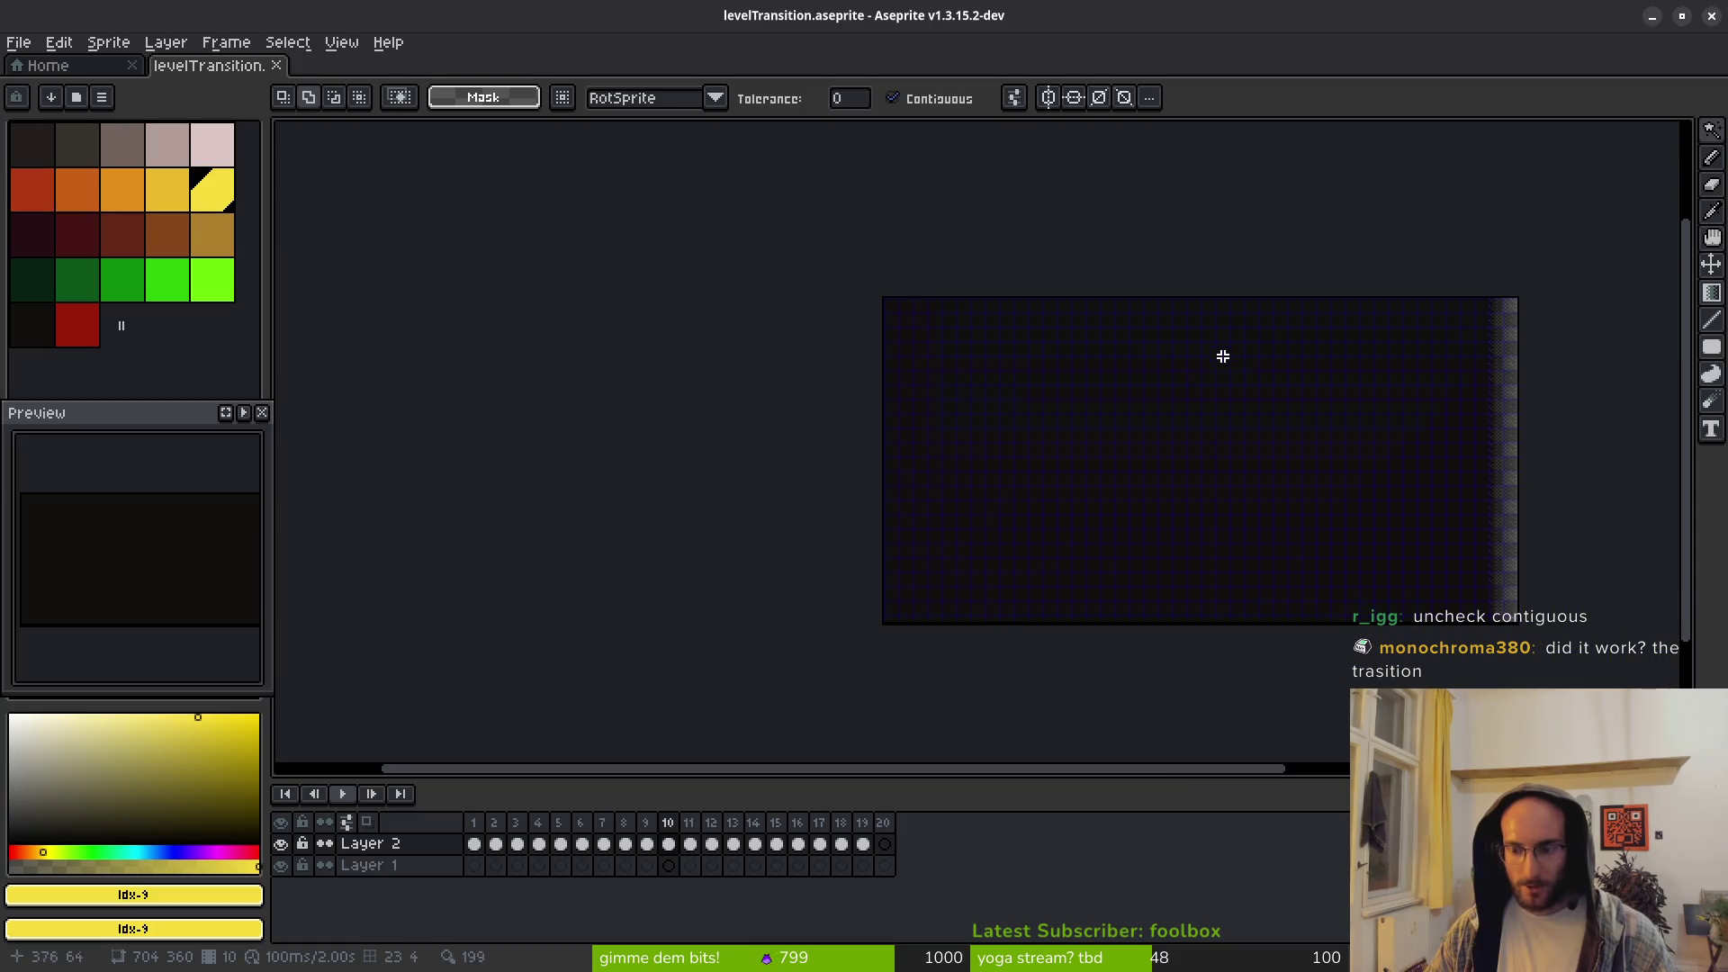
Step: Paint a Bayer 8x8 dithered dark gradient across the sprite's left edge, then open Replace Color
key("g")
scroll(924, 441, "up", 5)
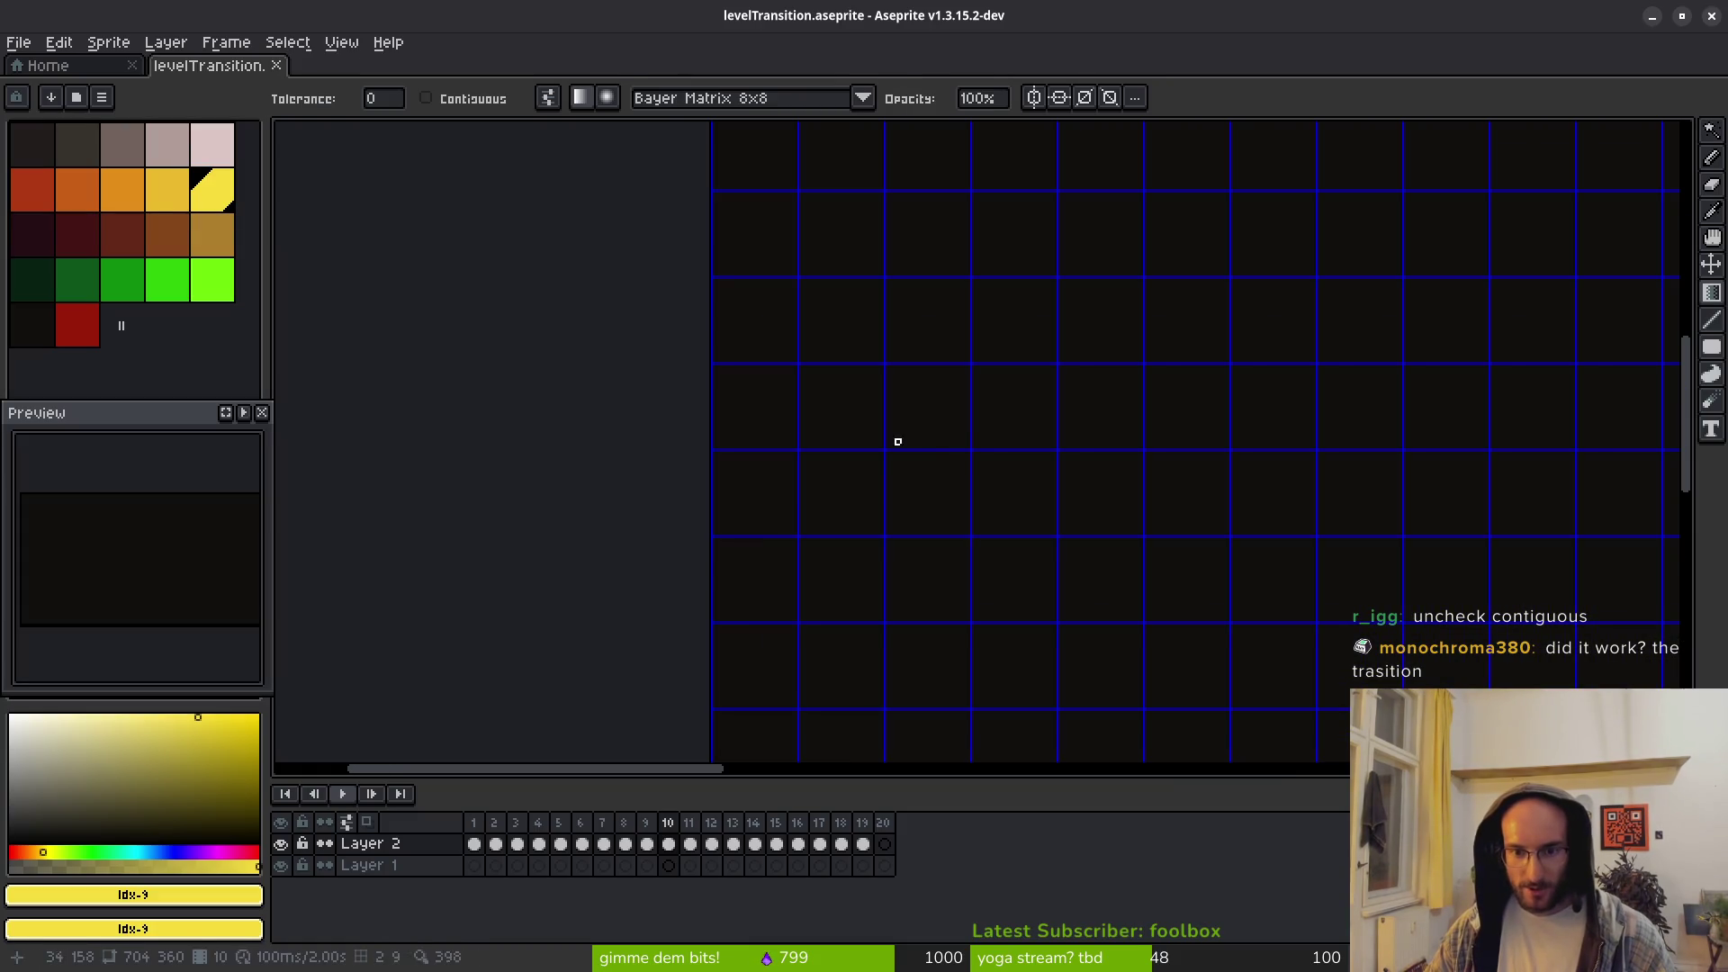
left_click(32, 322)
scroll(891, 490, "up", 2)
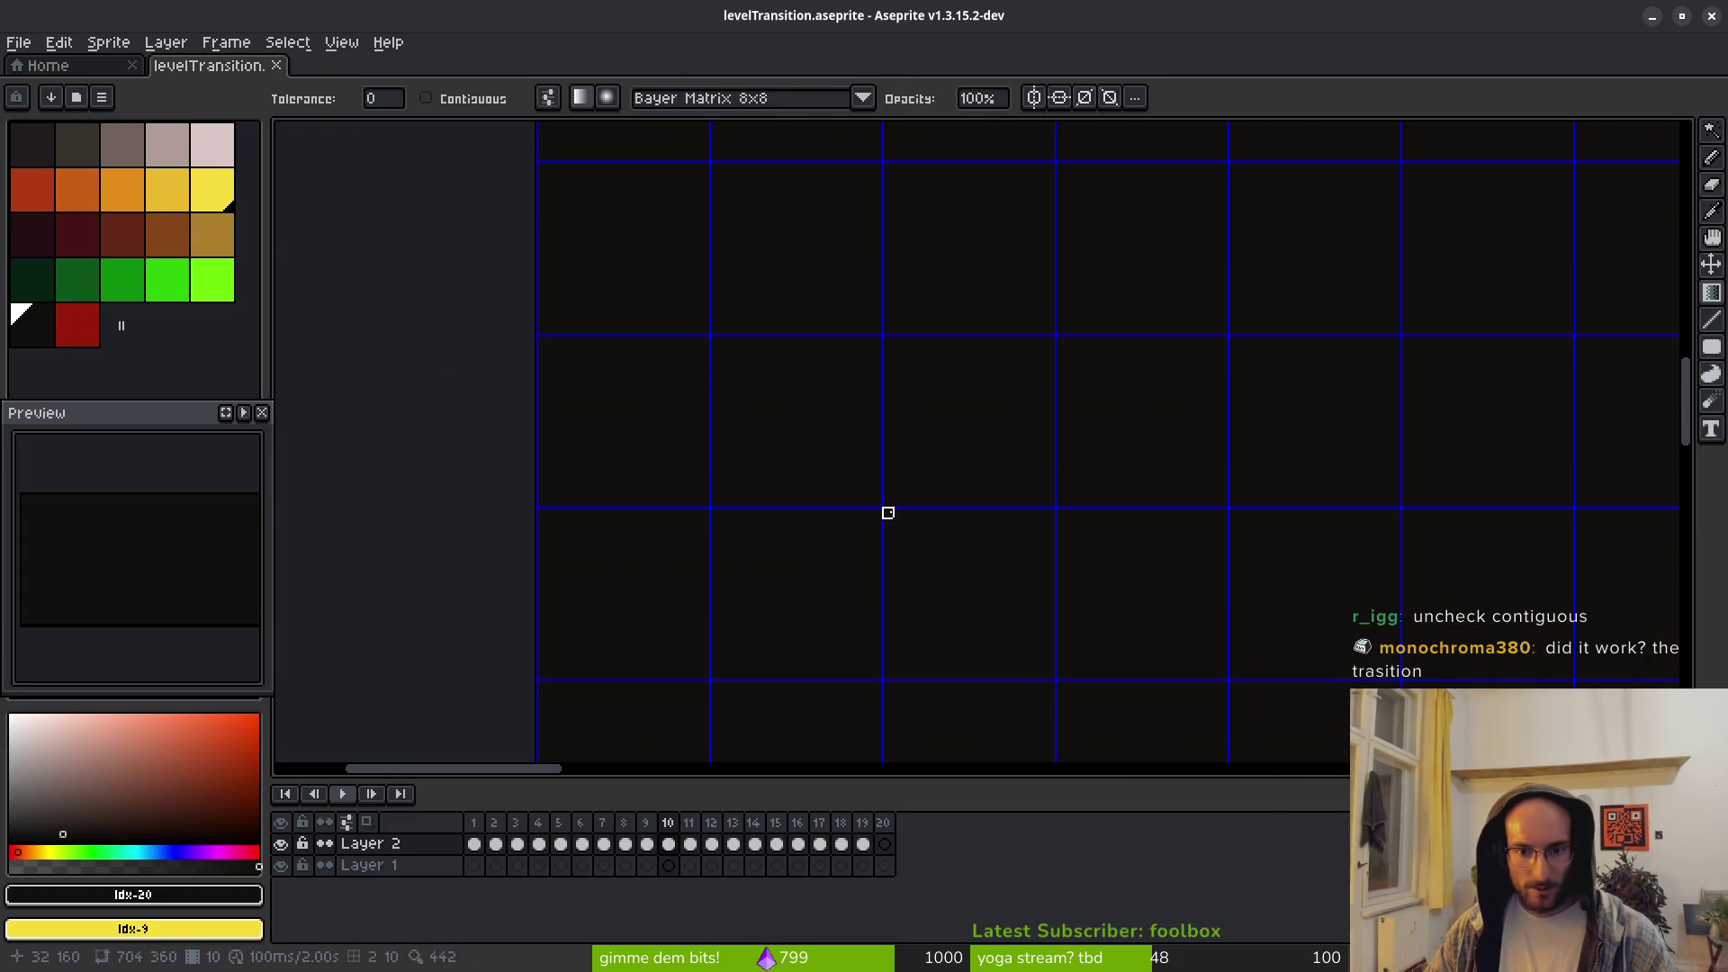
left_click_drag(887, 502, 542, 502)
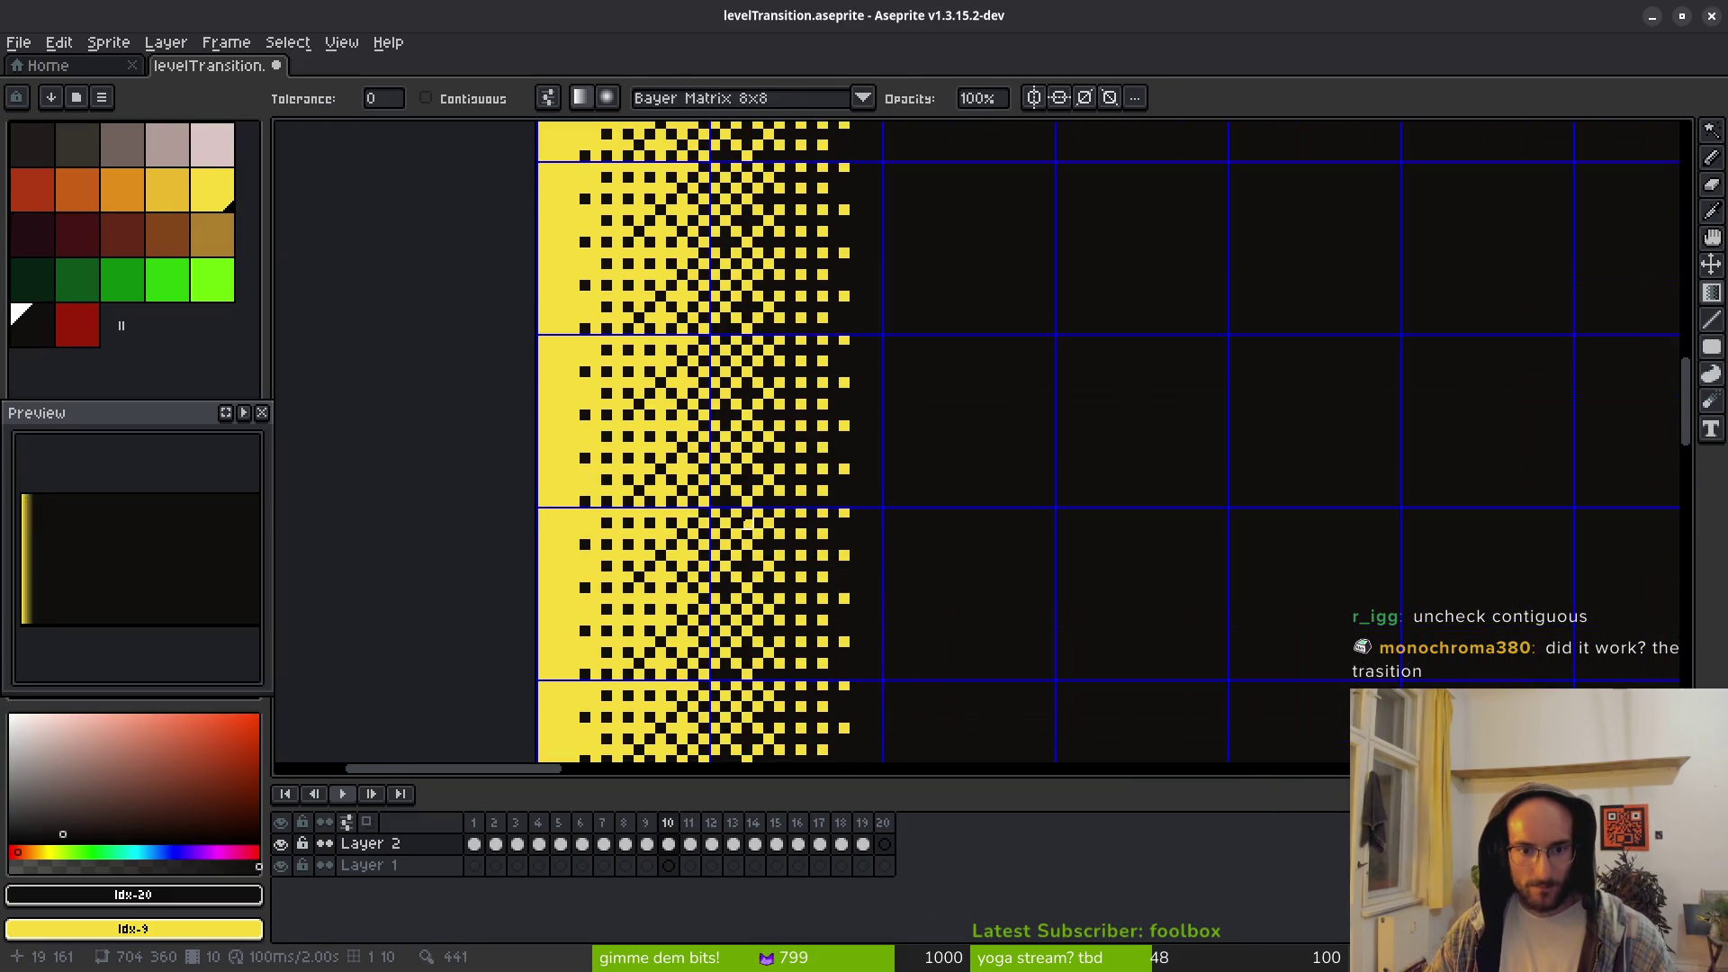
scroll(849, 500, "down", 8)
key("shift+r")
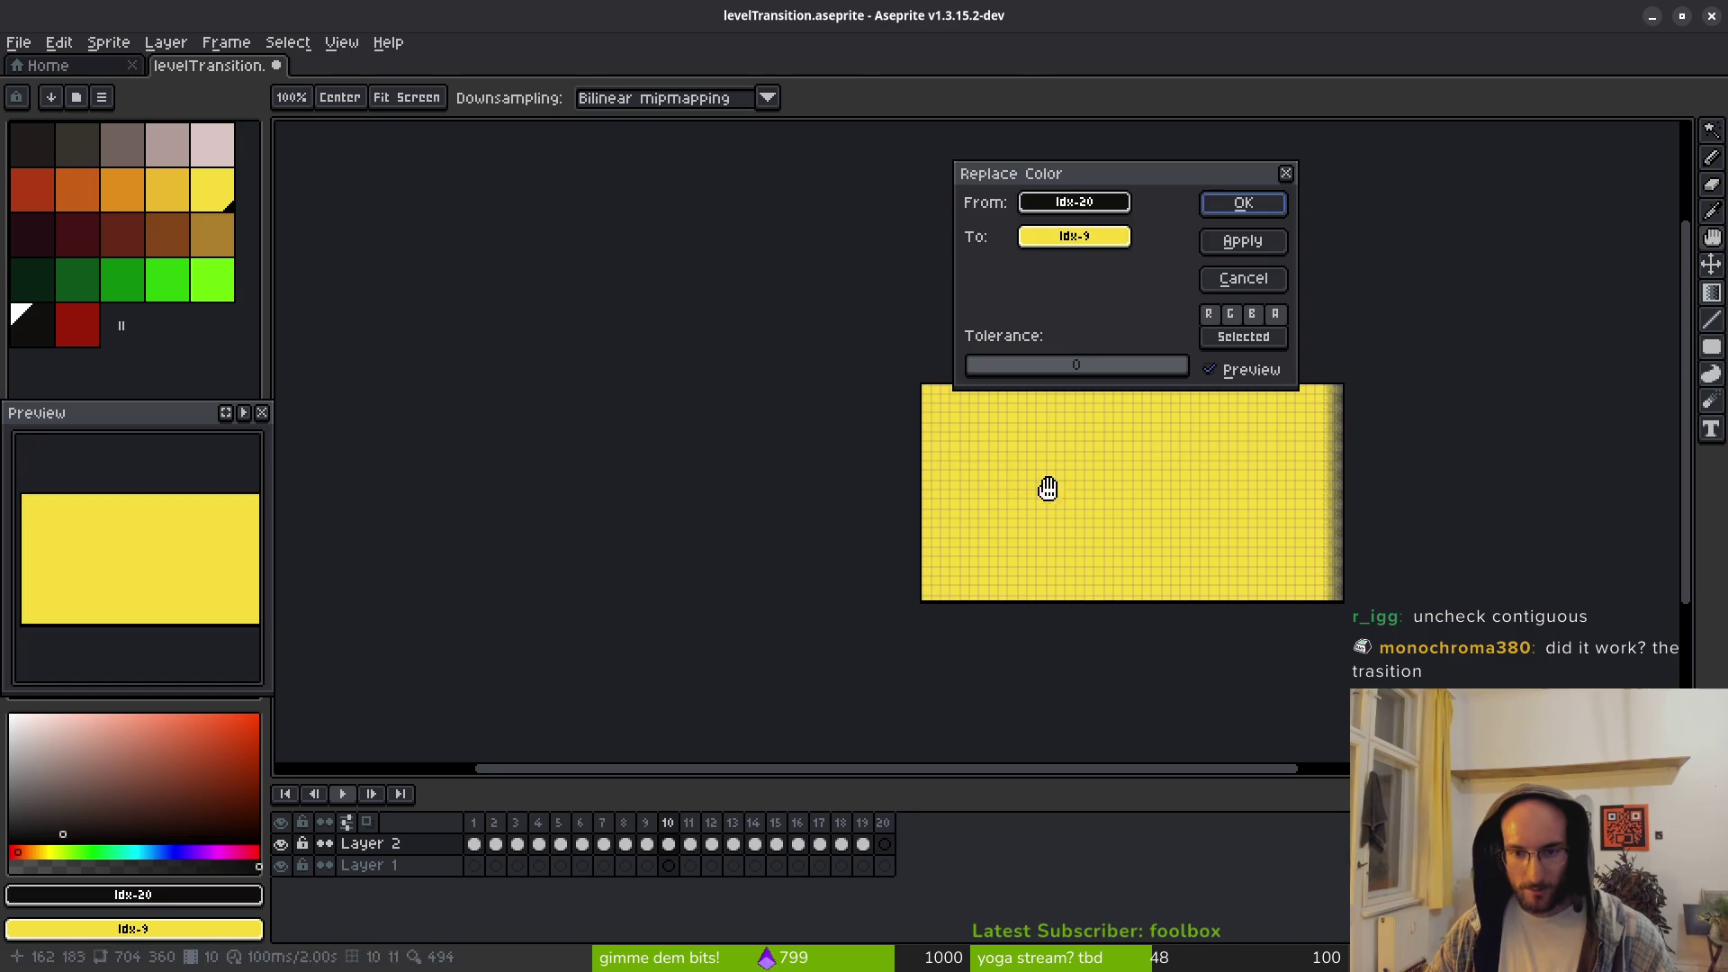
Step: Replace the yellow #F7DB3B with a fully transparent colour (alpha 0) and apply it
left_click(931, 456)
left_click(1067, 237)
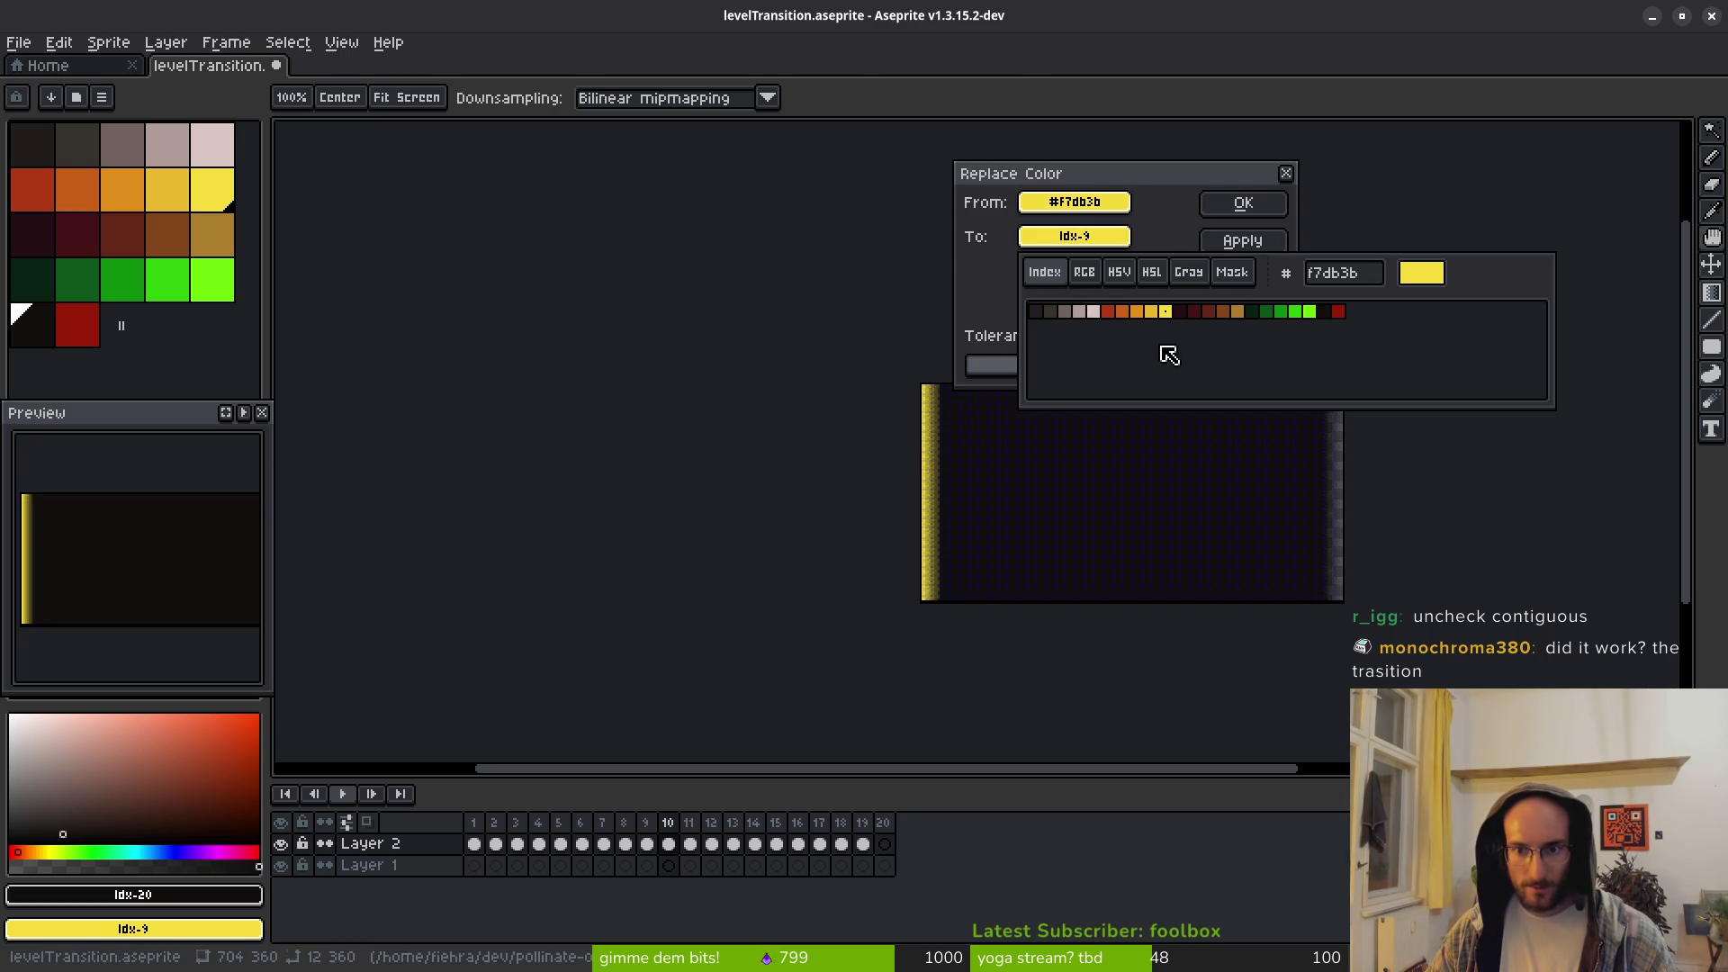
left_click(1099, 285)
left_click_drag(1169, 396, 926, 381)
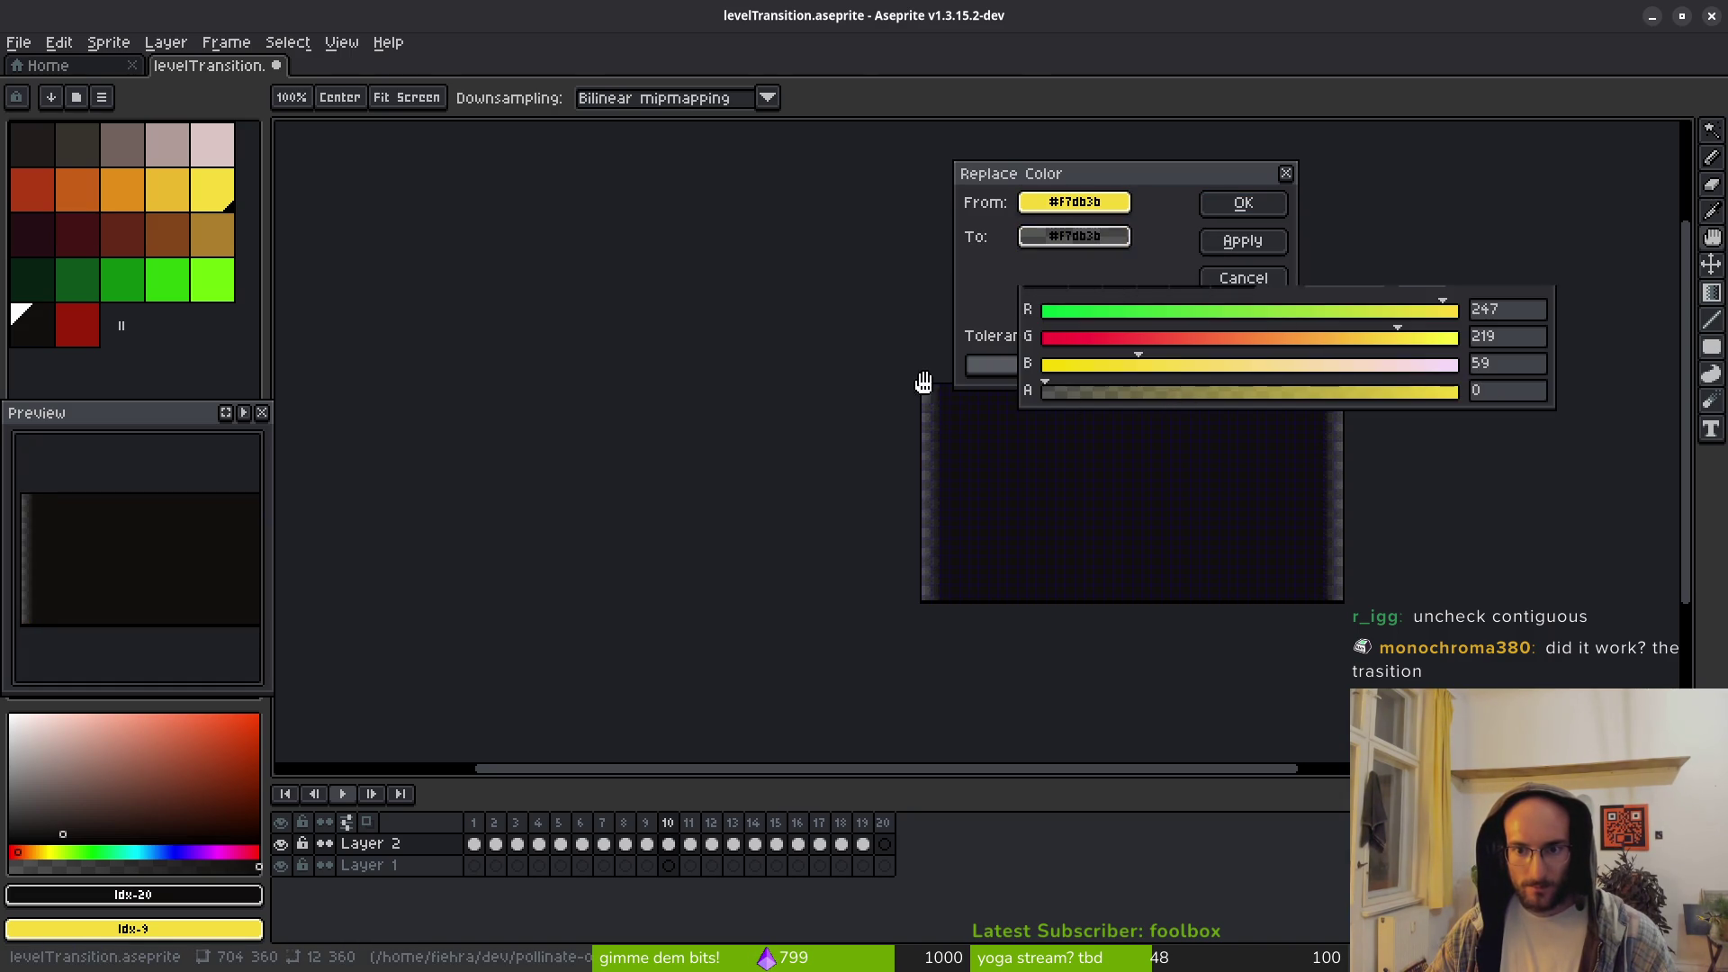
left_click(1232, 207)
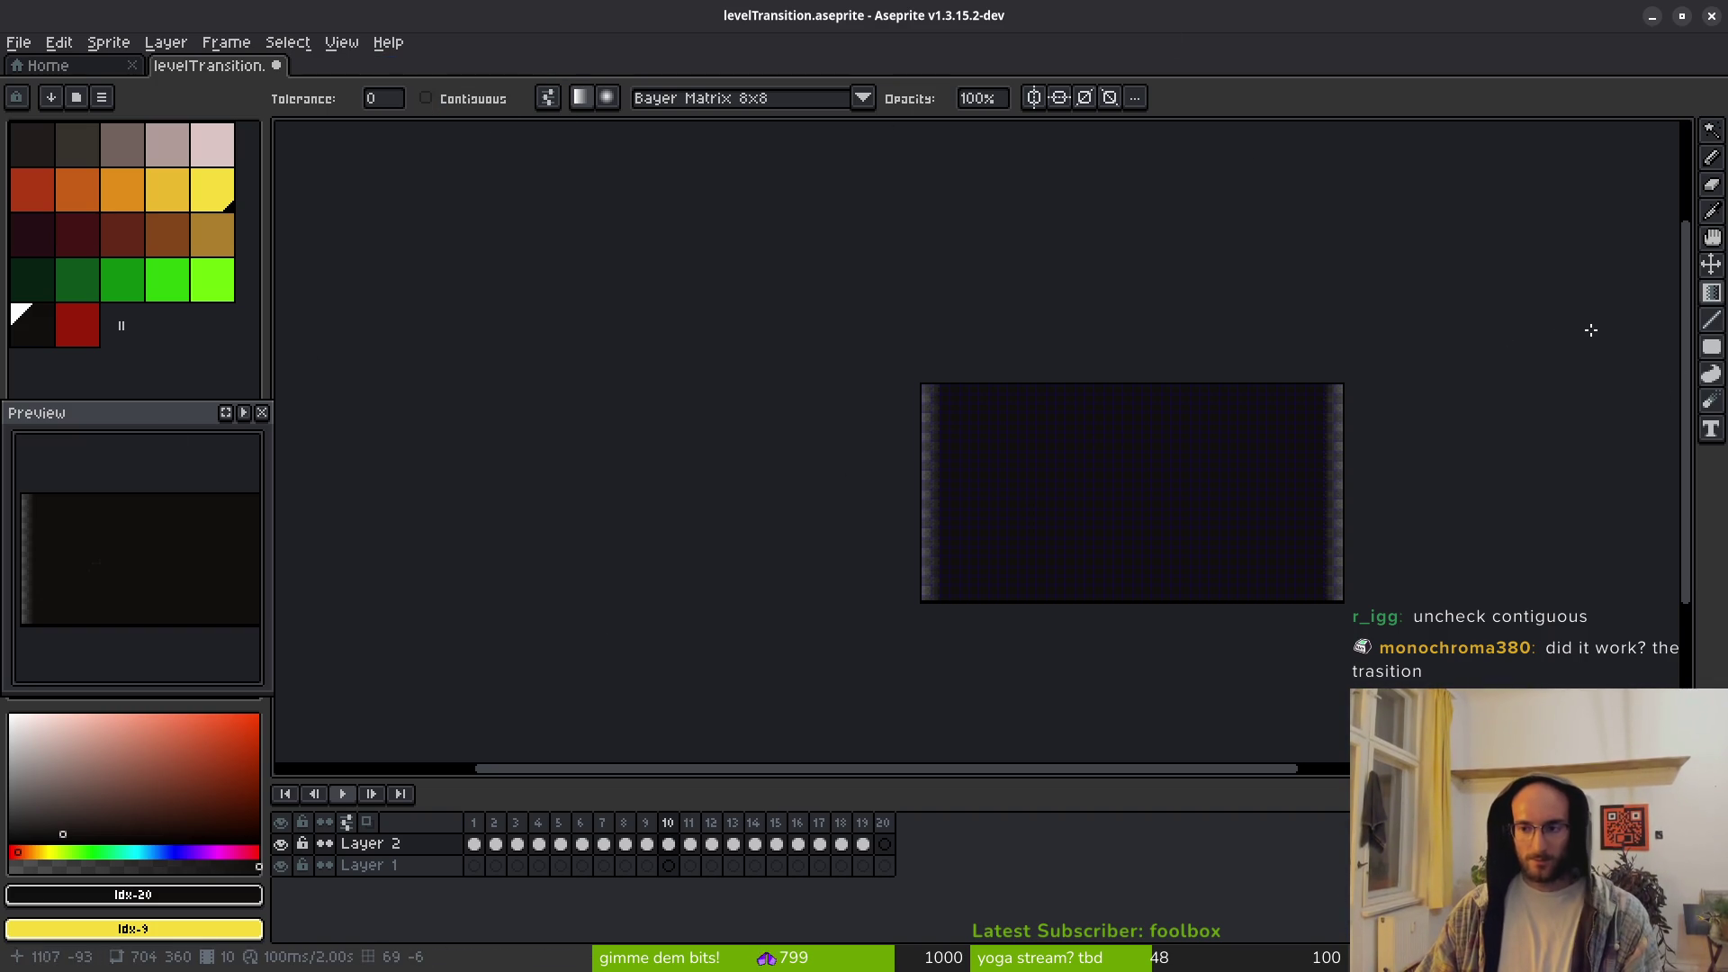
key("w")
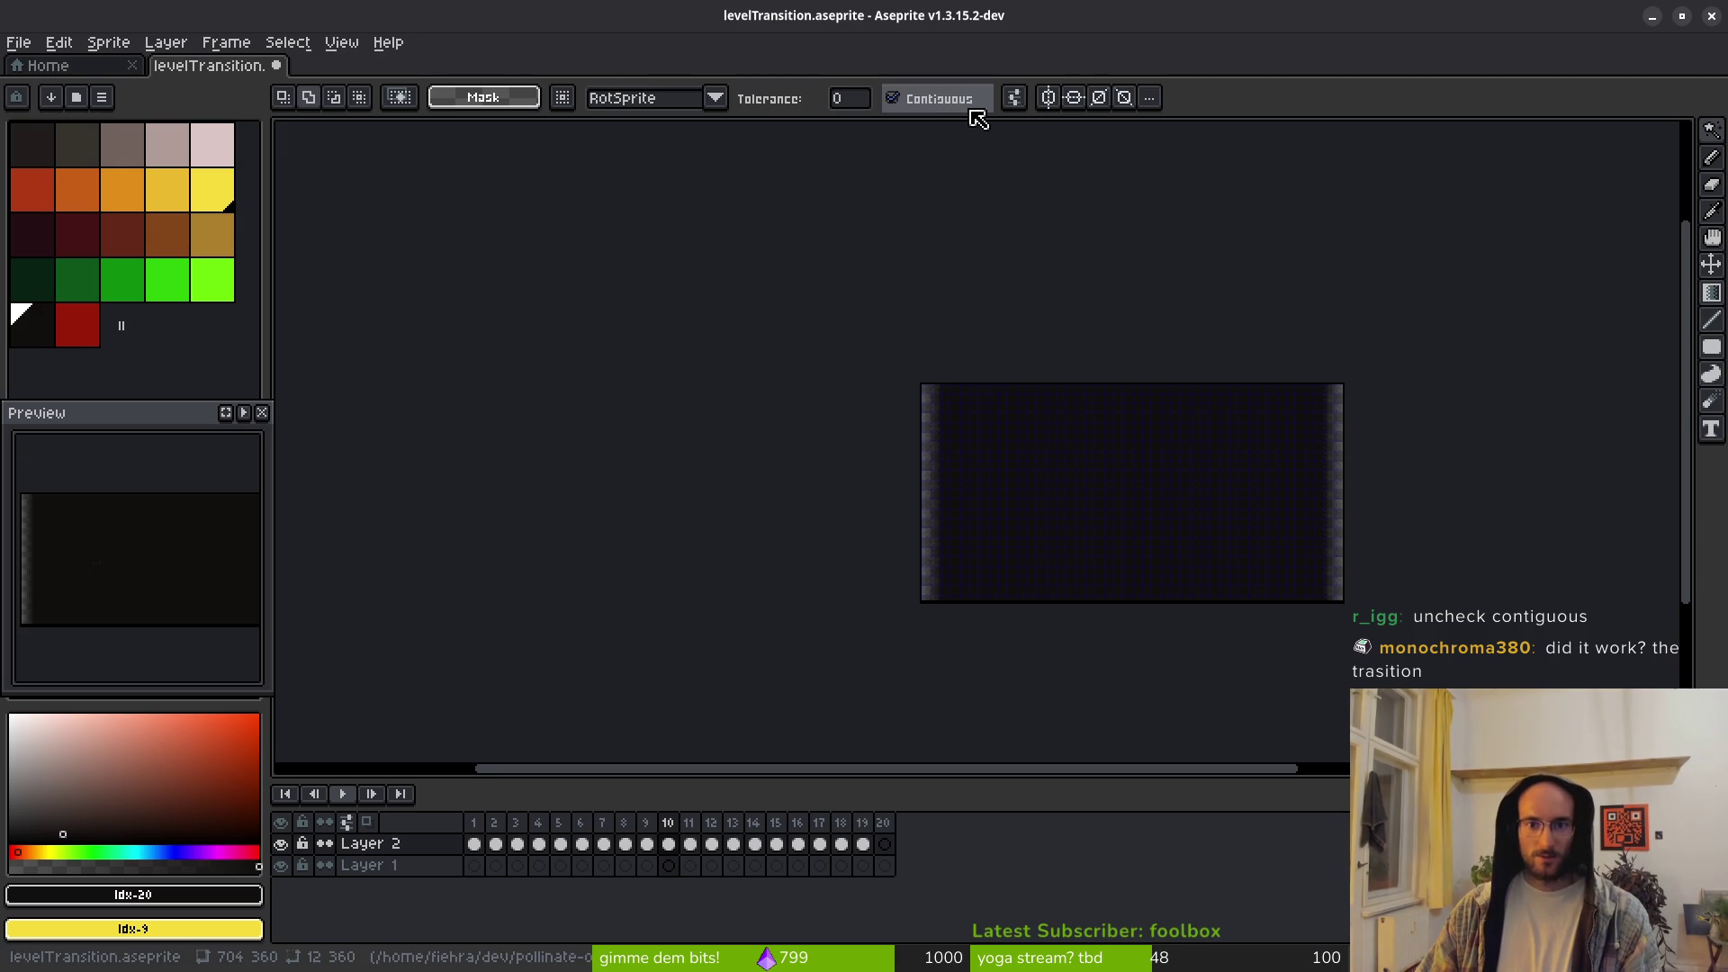
Step: Magic-wand select the dithered edge pixels to inspect them
scroll(1273, 428, "up", 5)
scroll(1180, 467, "down", 4)
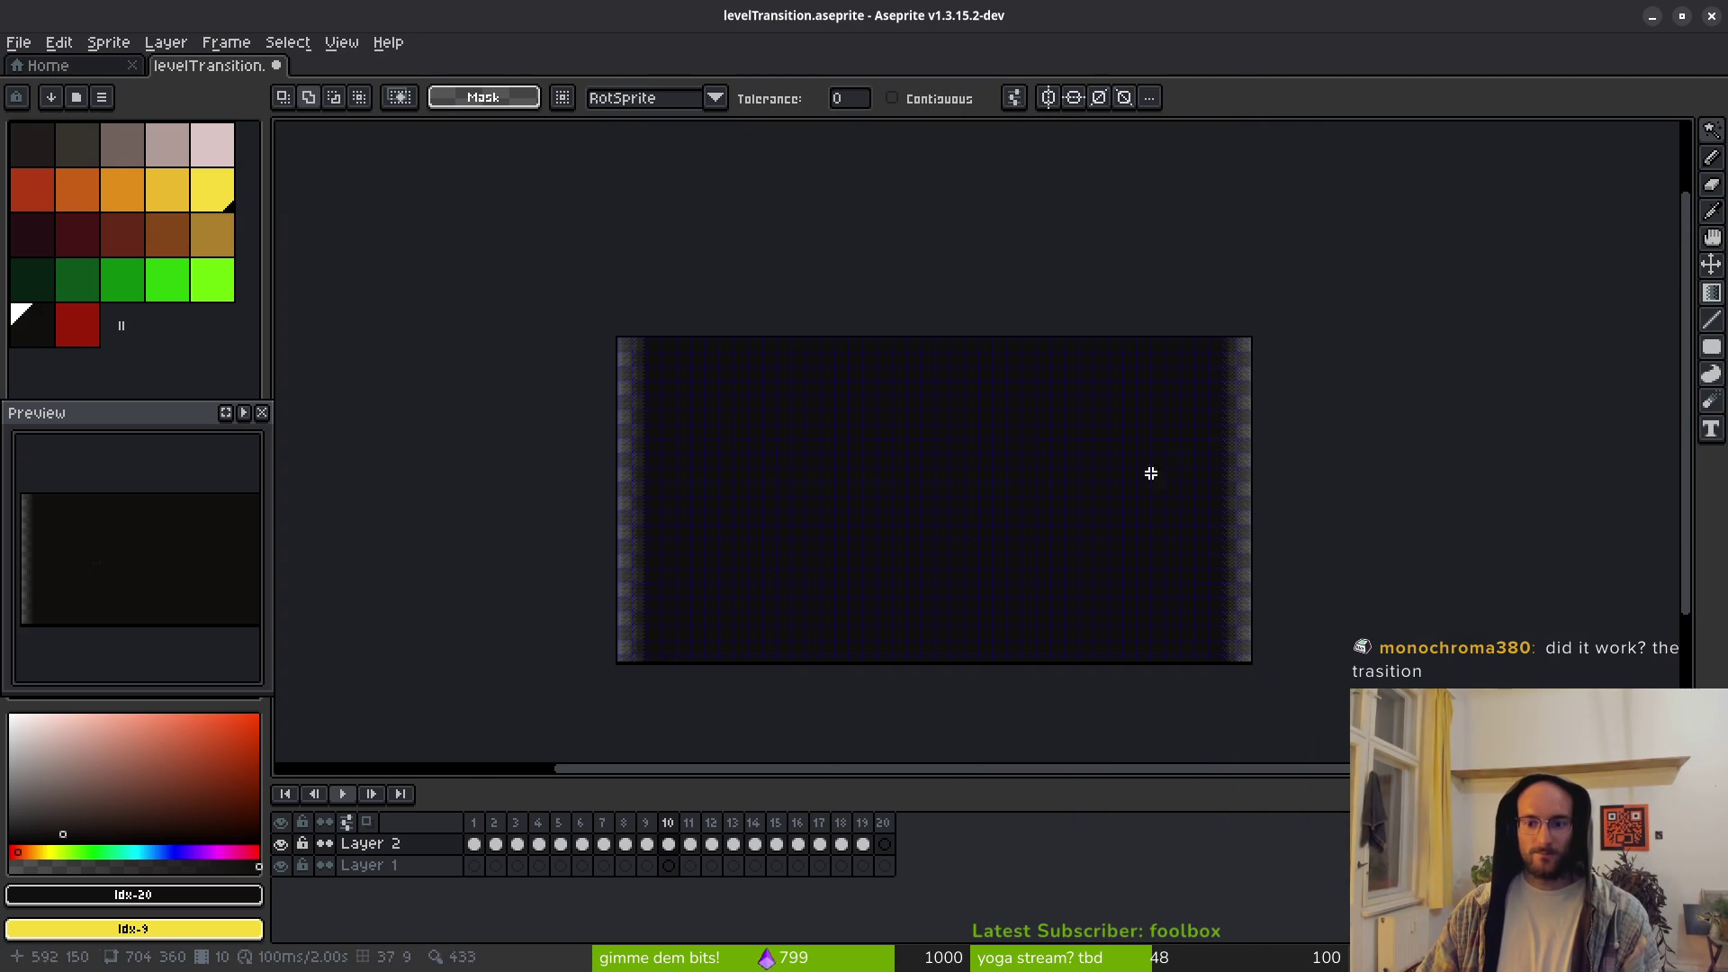
scroll(1061, 489, "right", 2)
scroll(1060, 476, "up", 2)
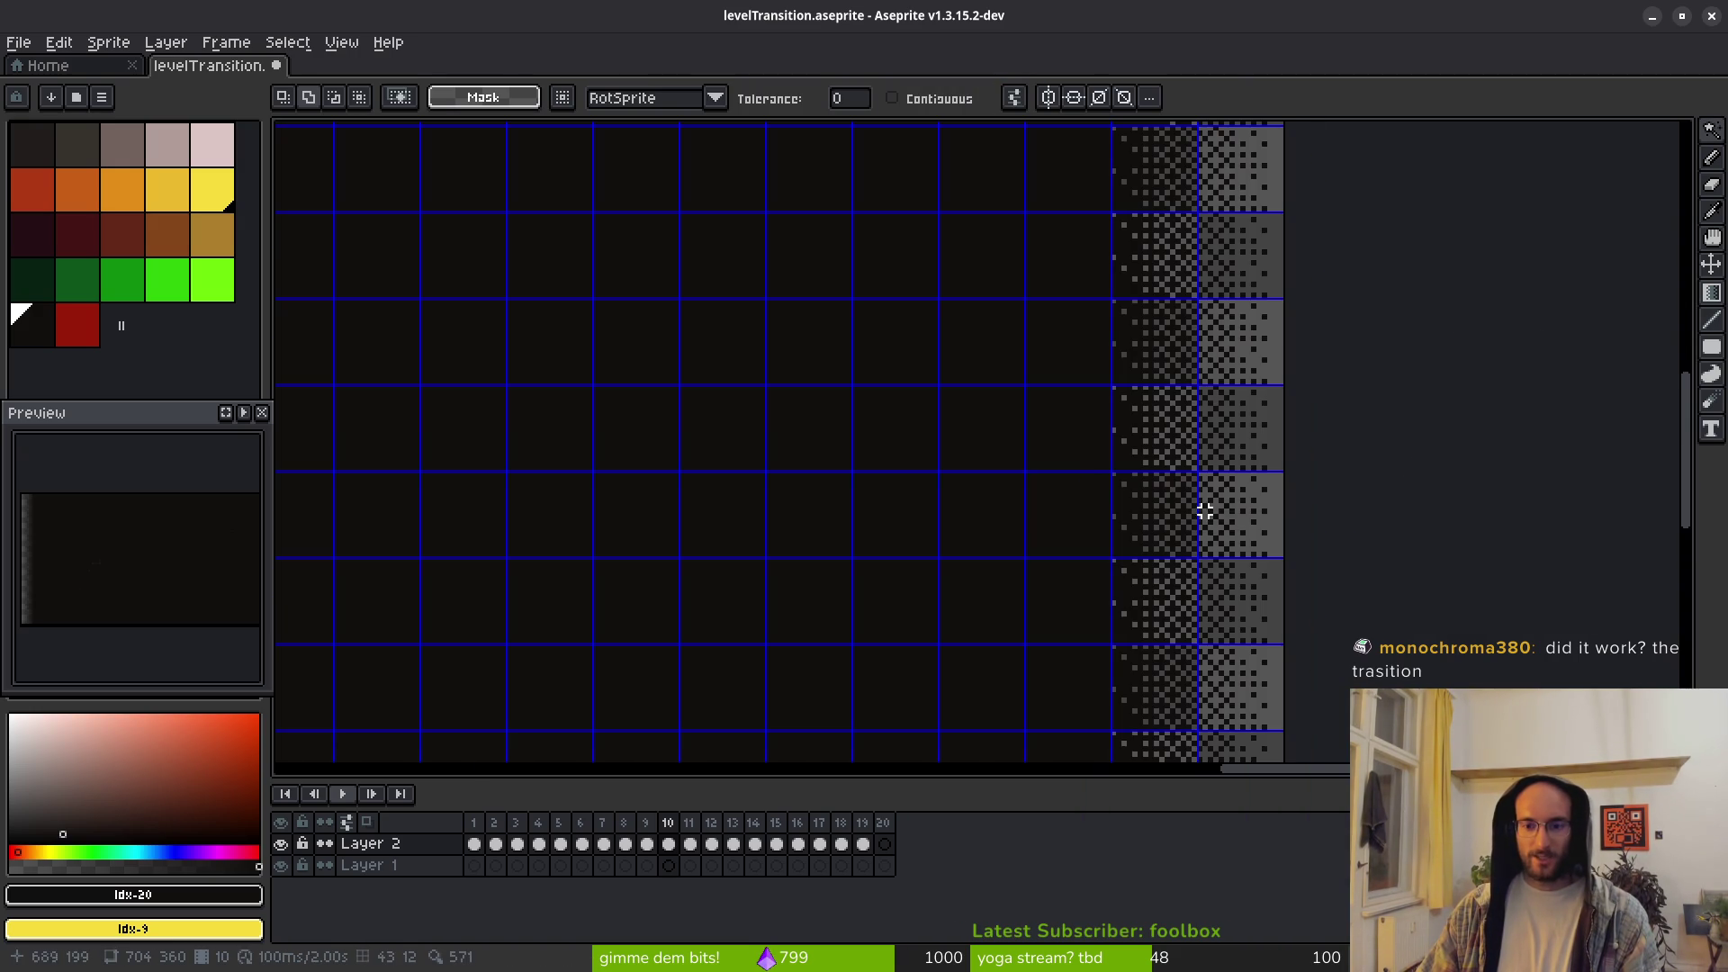
left_click(1274, 511)
scroll(1274, 511, "up", 1)
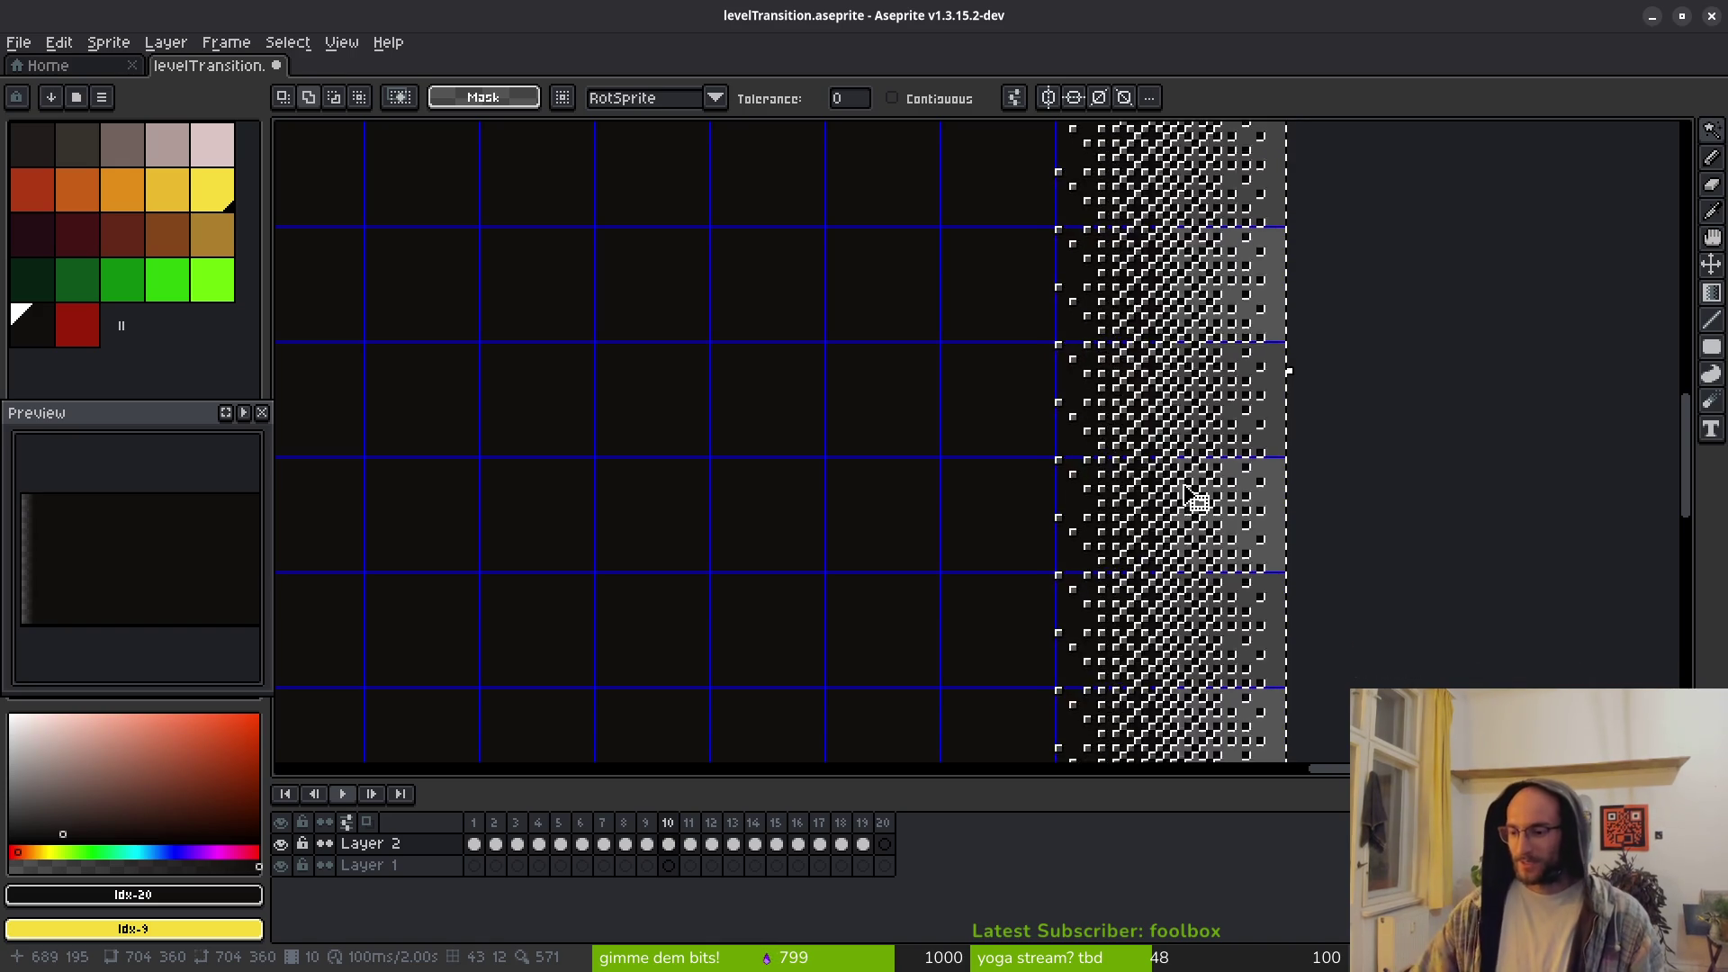
Step: Clear the selection and run the game from the Godot editor
left_click(1295, 545)
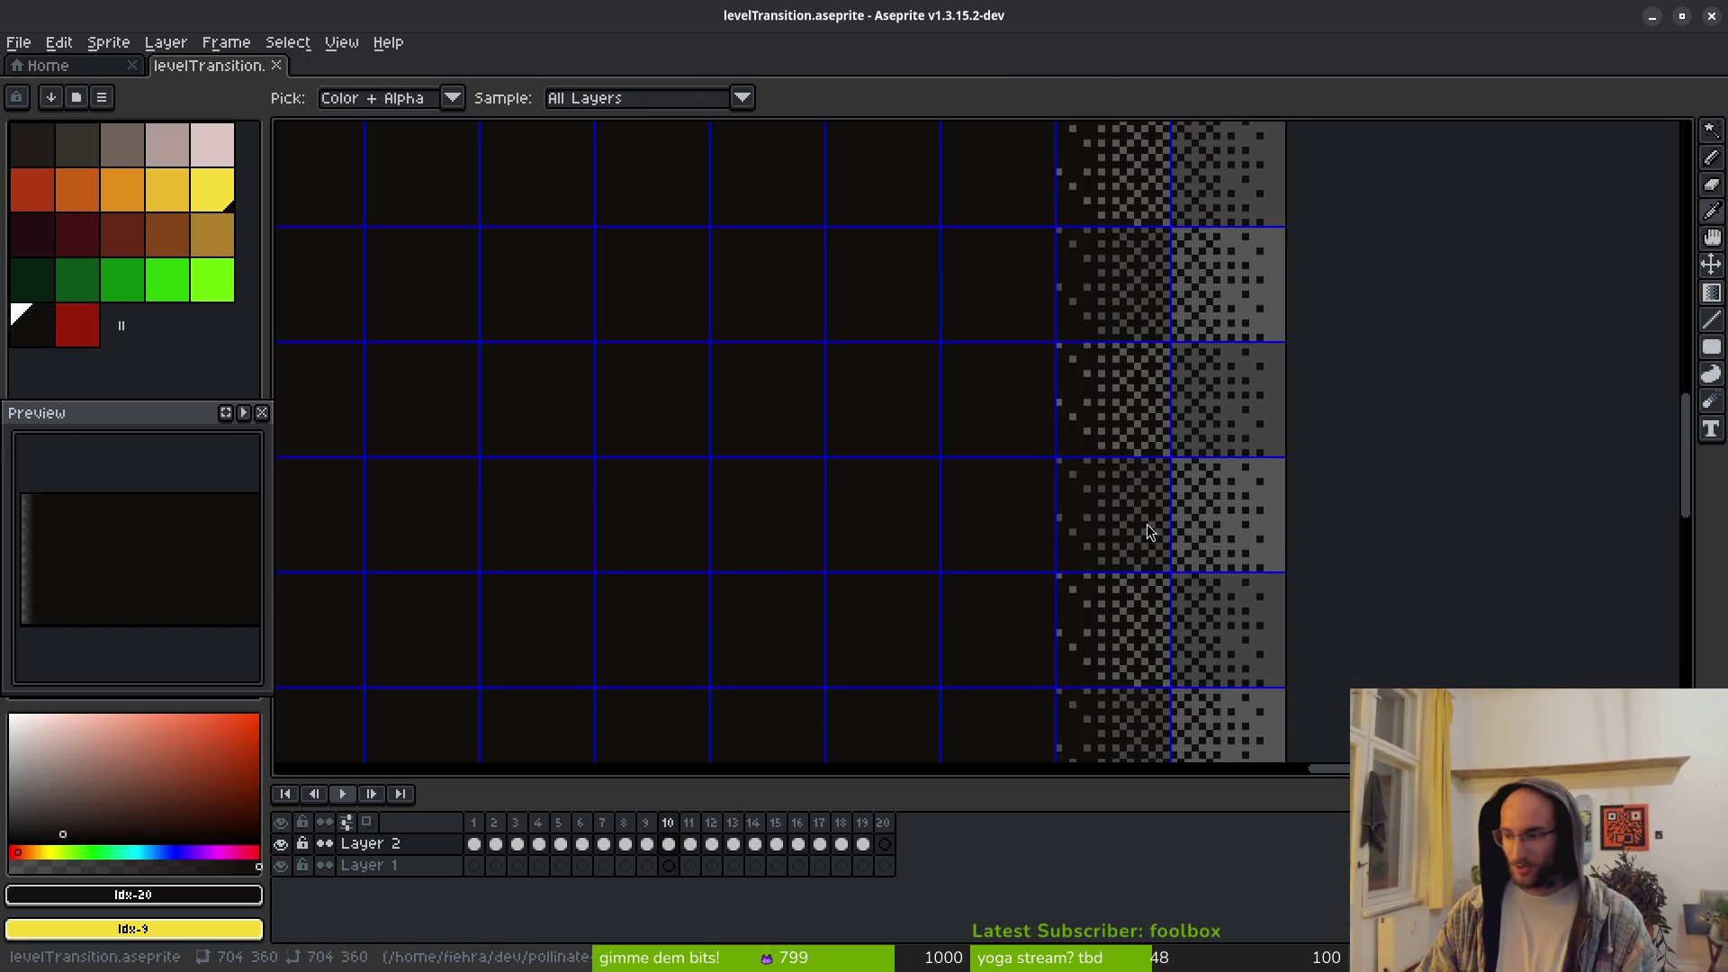
key("alt+Tab")
left_click(1417, 58)
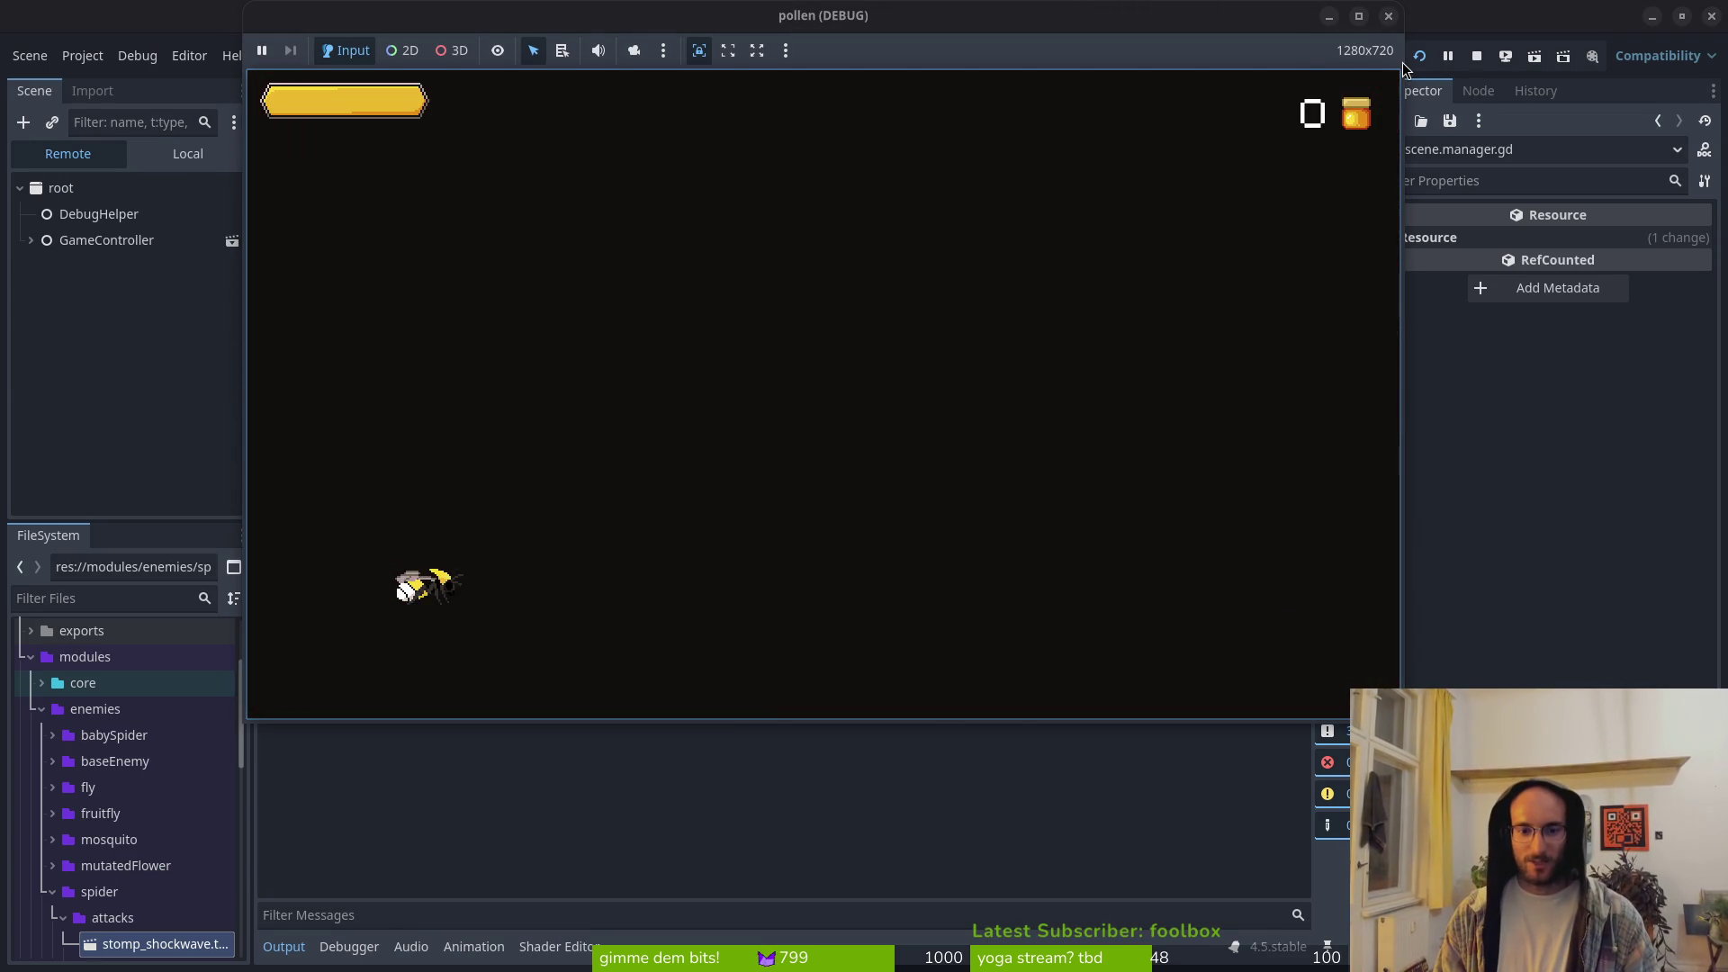
Step: Fly the bee into the level and attack the flies near the top
key("w")
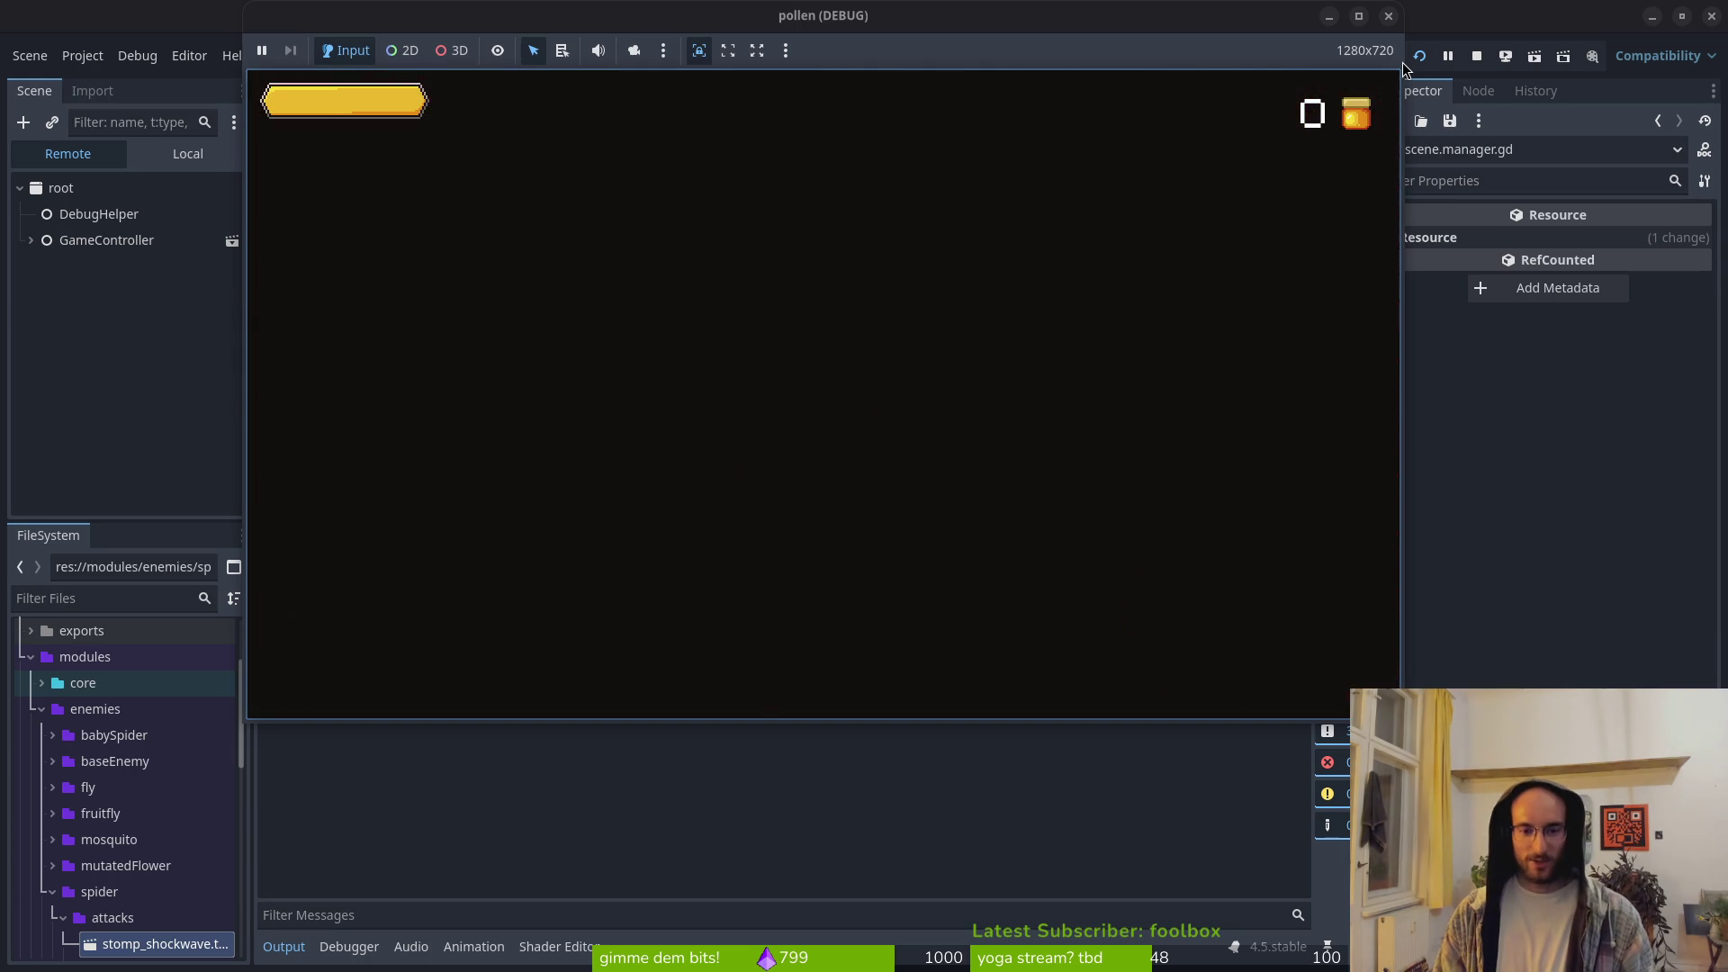
key("d")
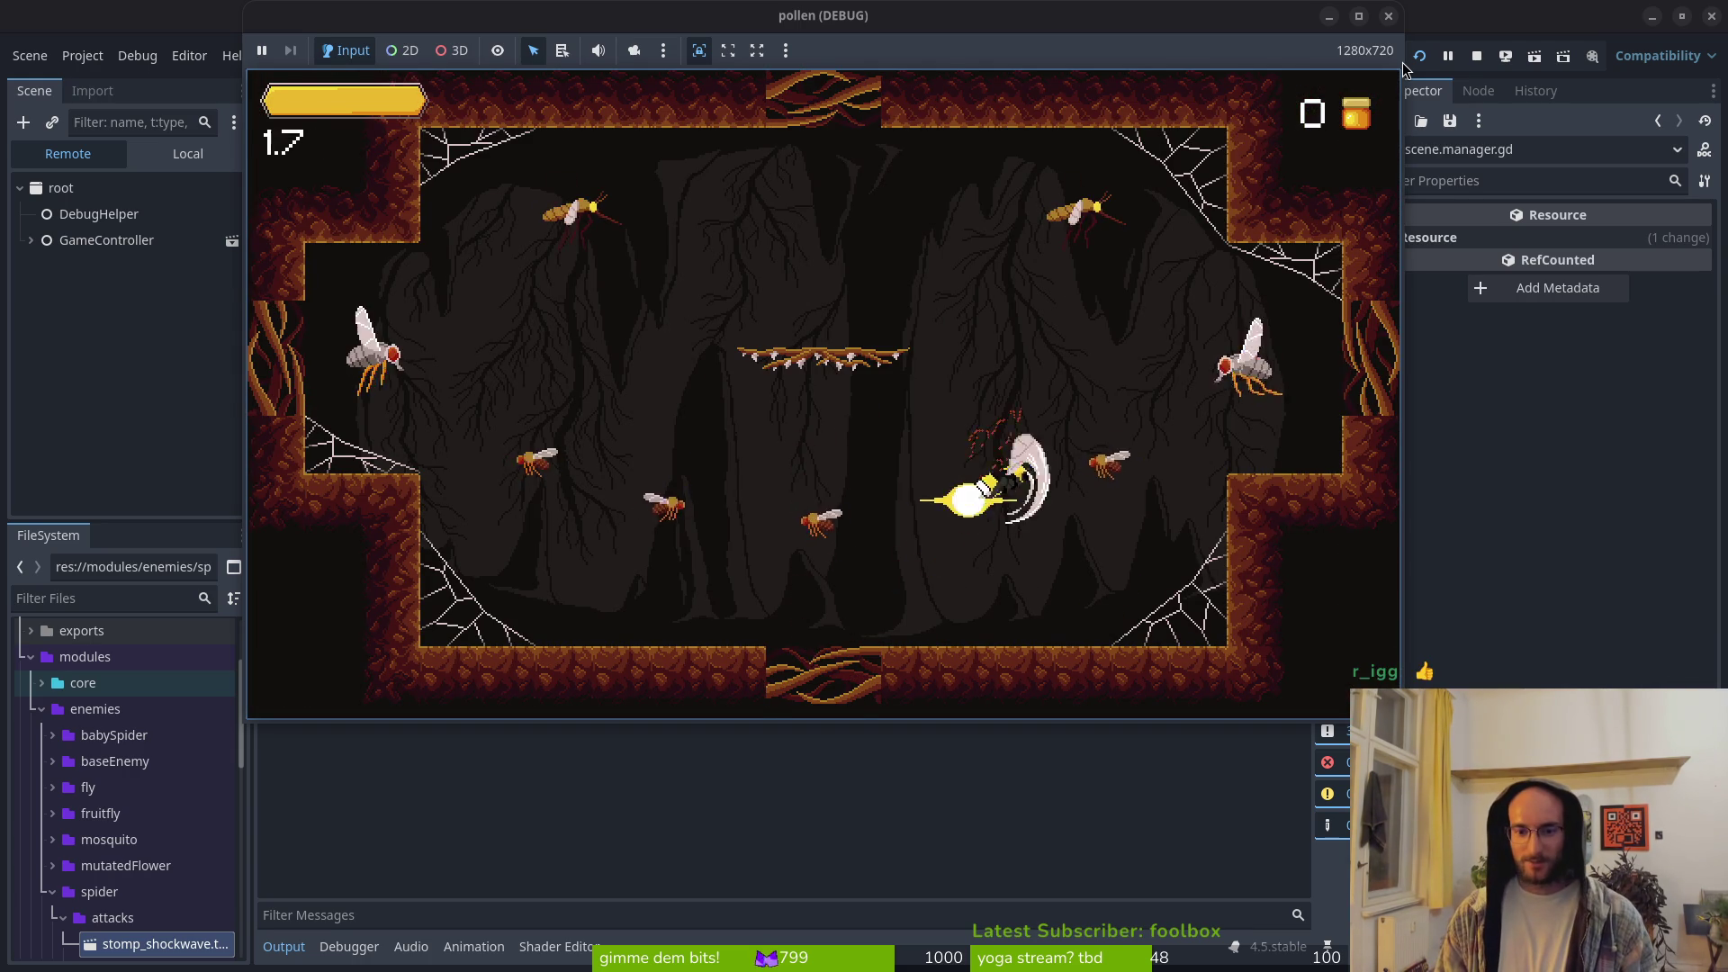
key("w")
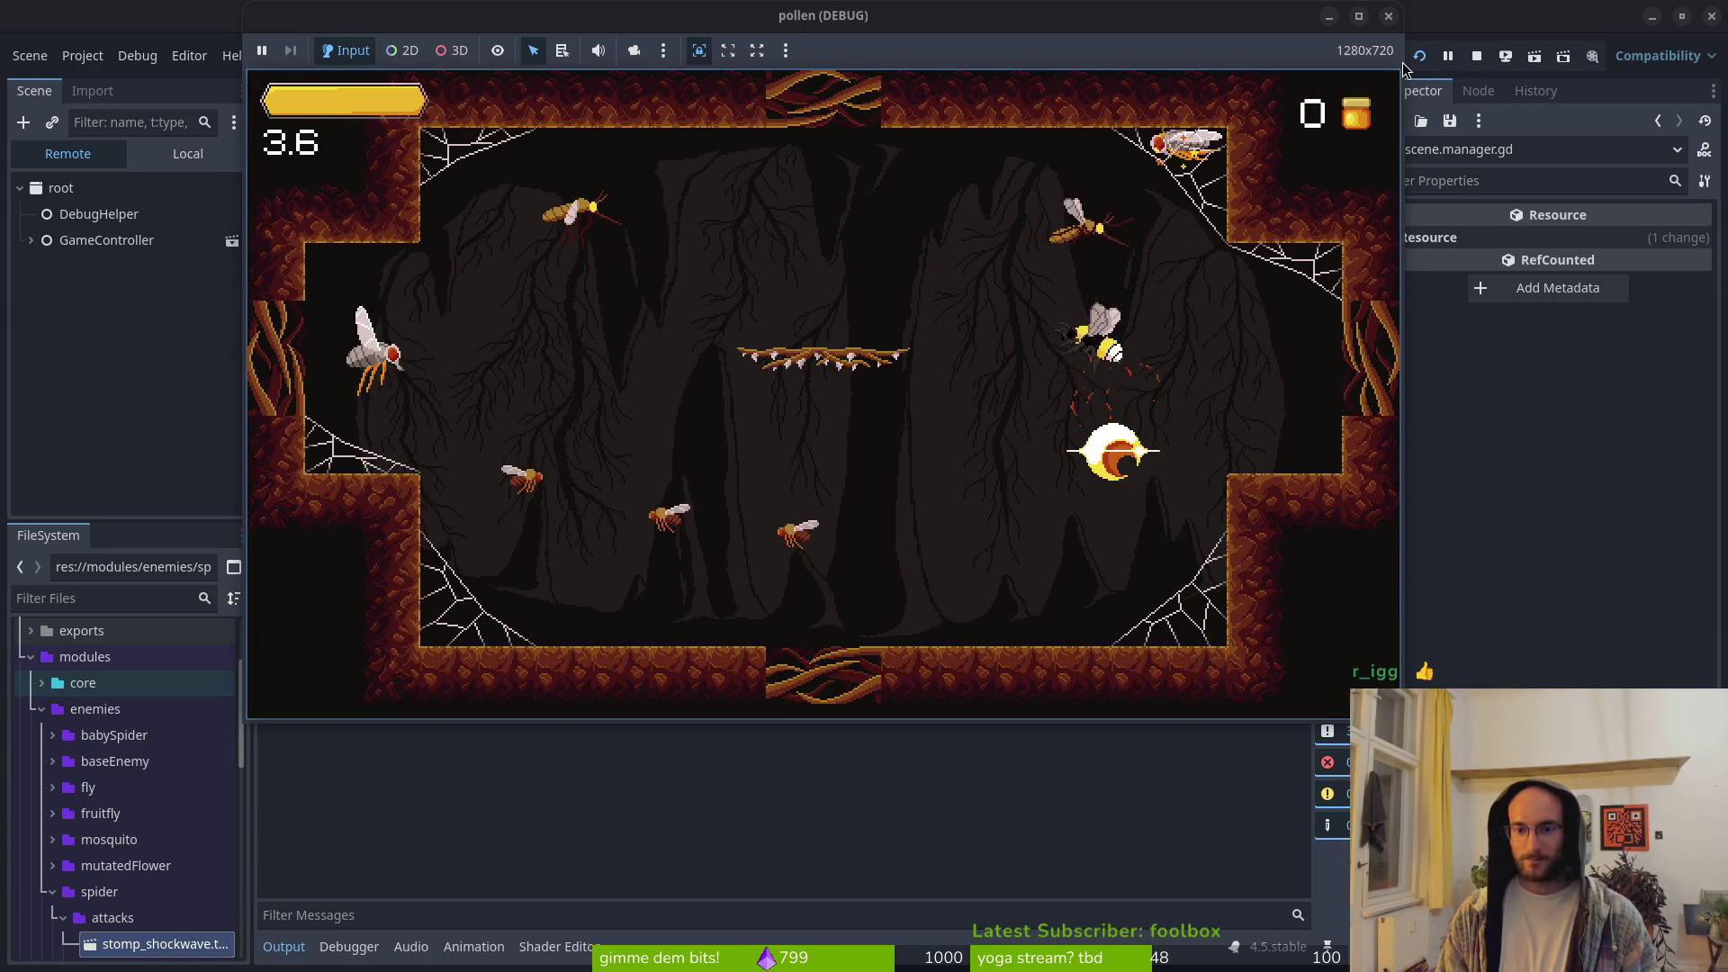
key("w")
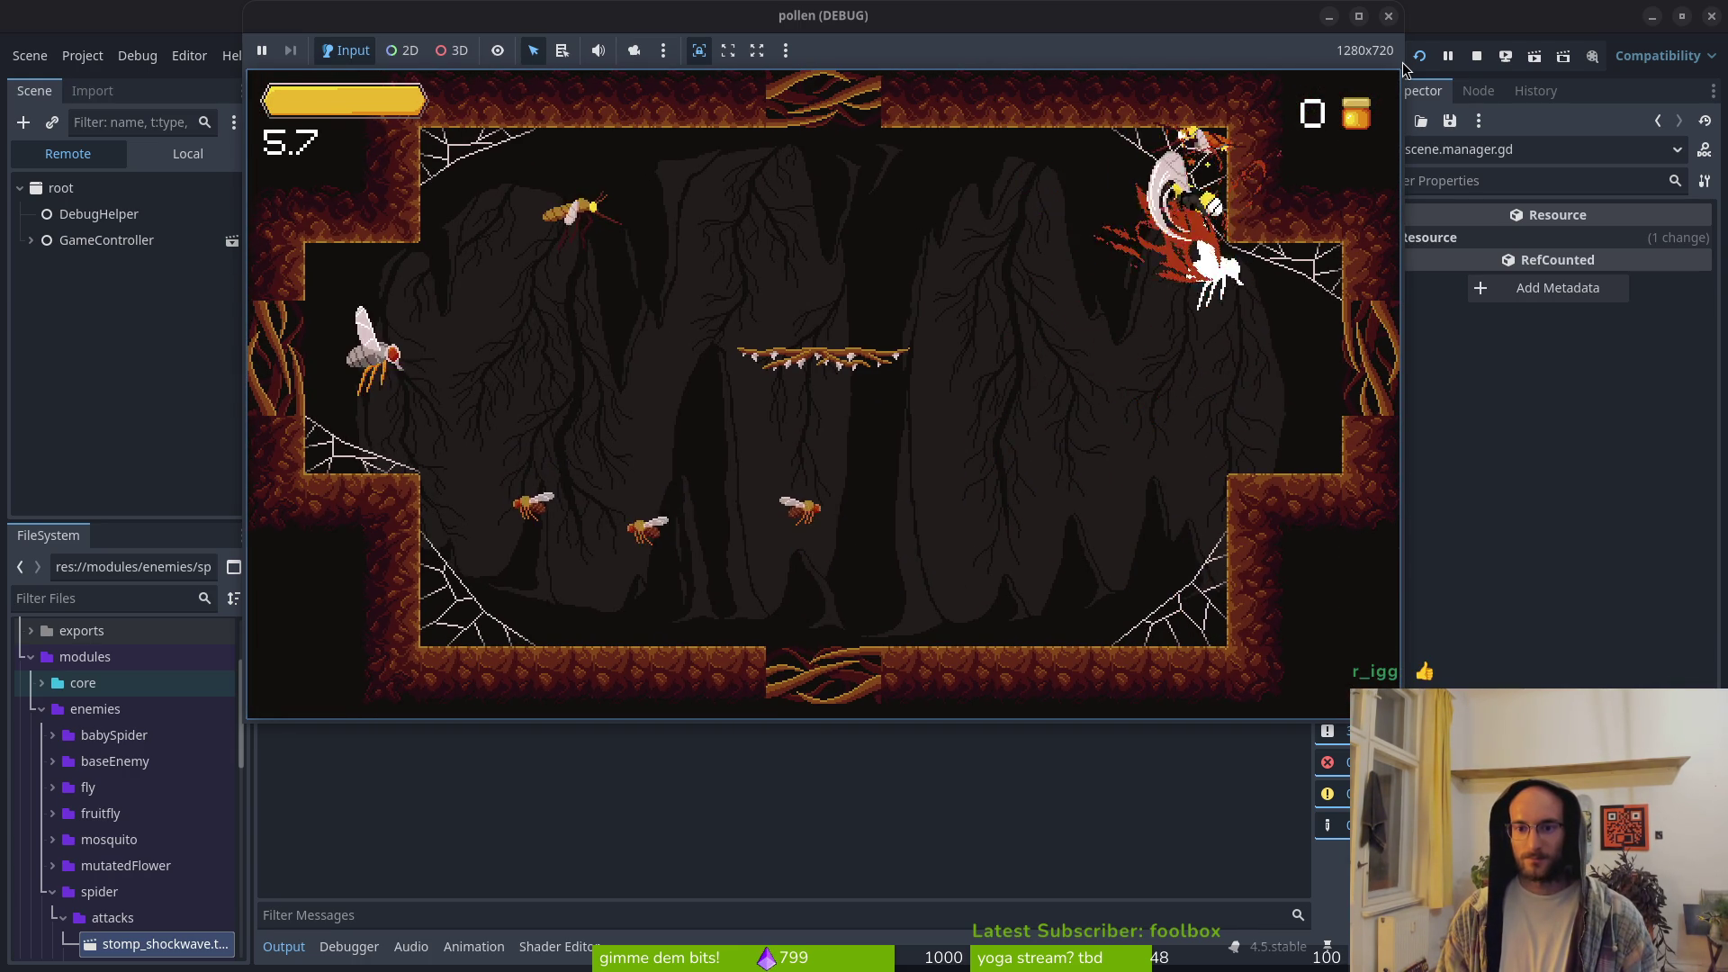
key("a")
key("a")
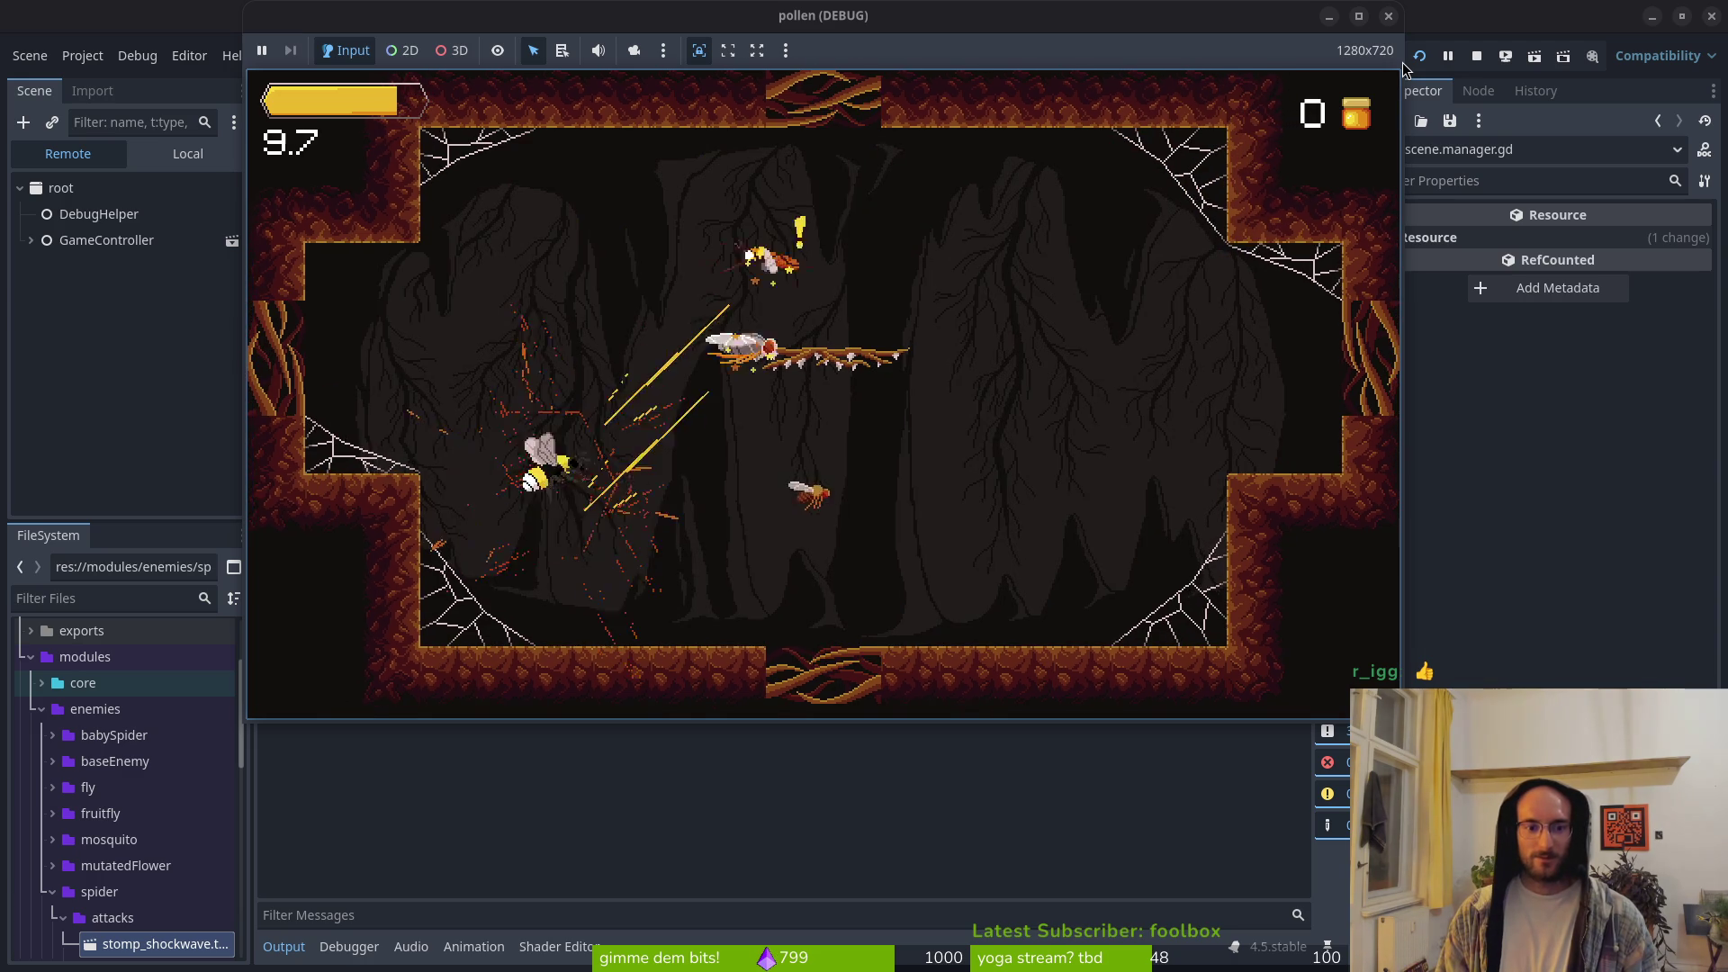
key("w")
key("w")
key("s")
key("d")
key("a")
key("a")
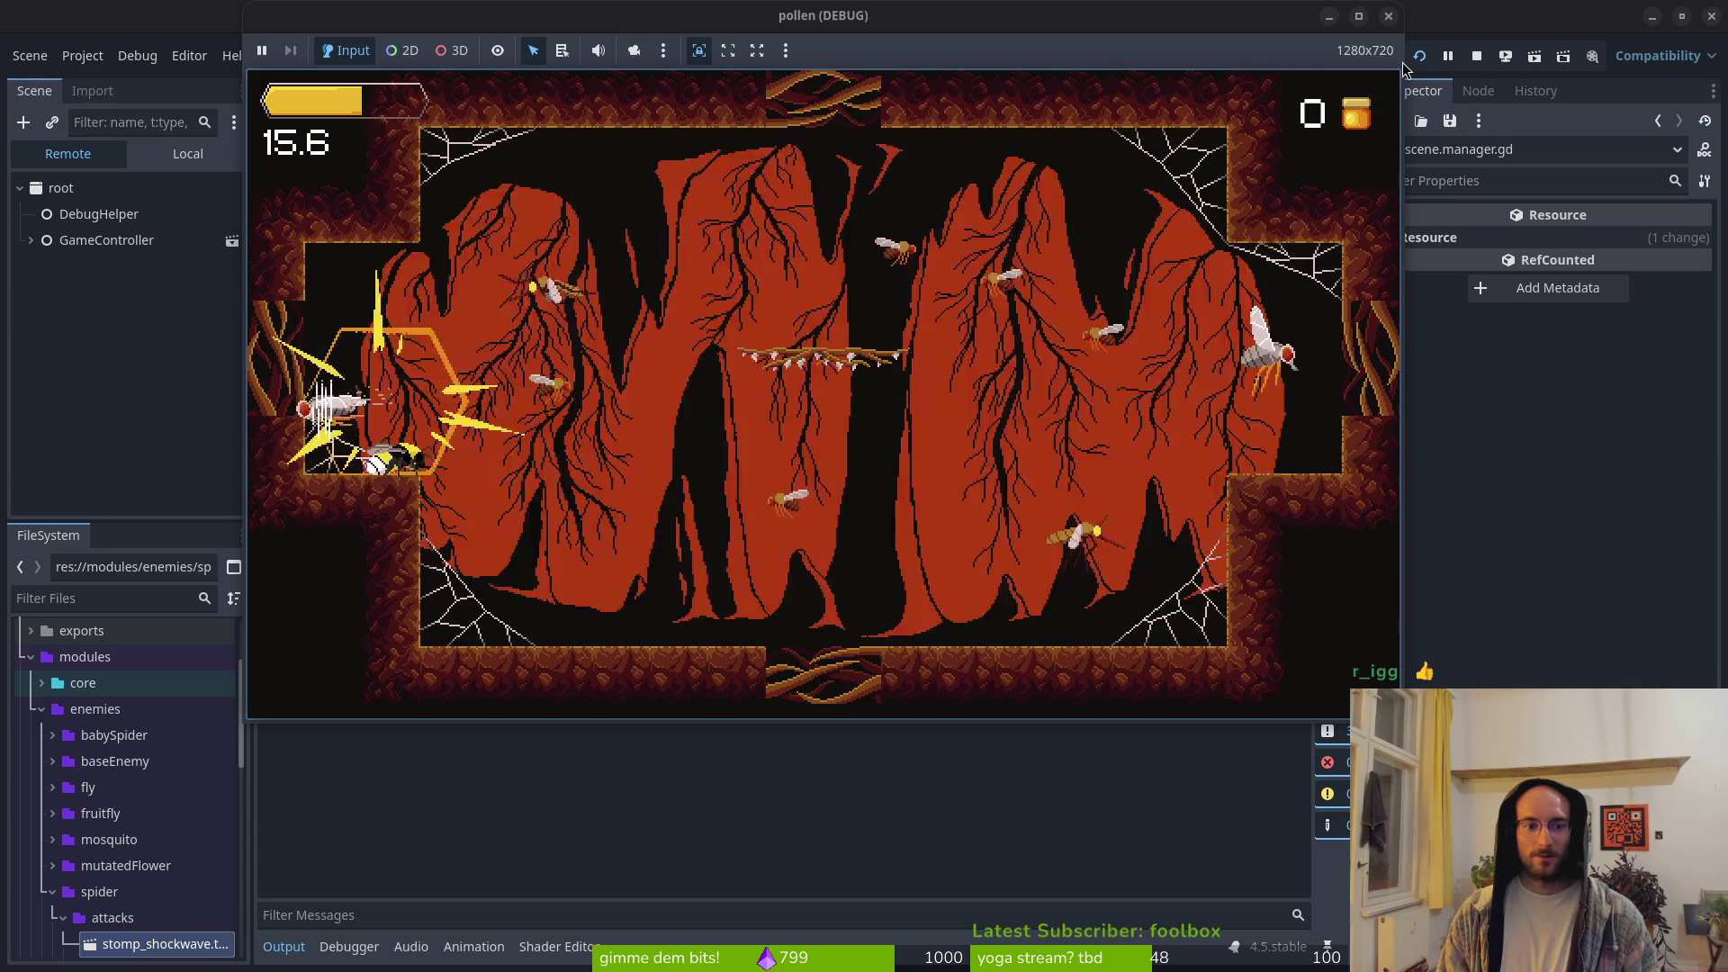
Step: Clear the remaining enemies in the lower corners and around the branch platform
key("d")
key("s")
key("d")
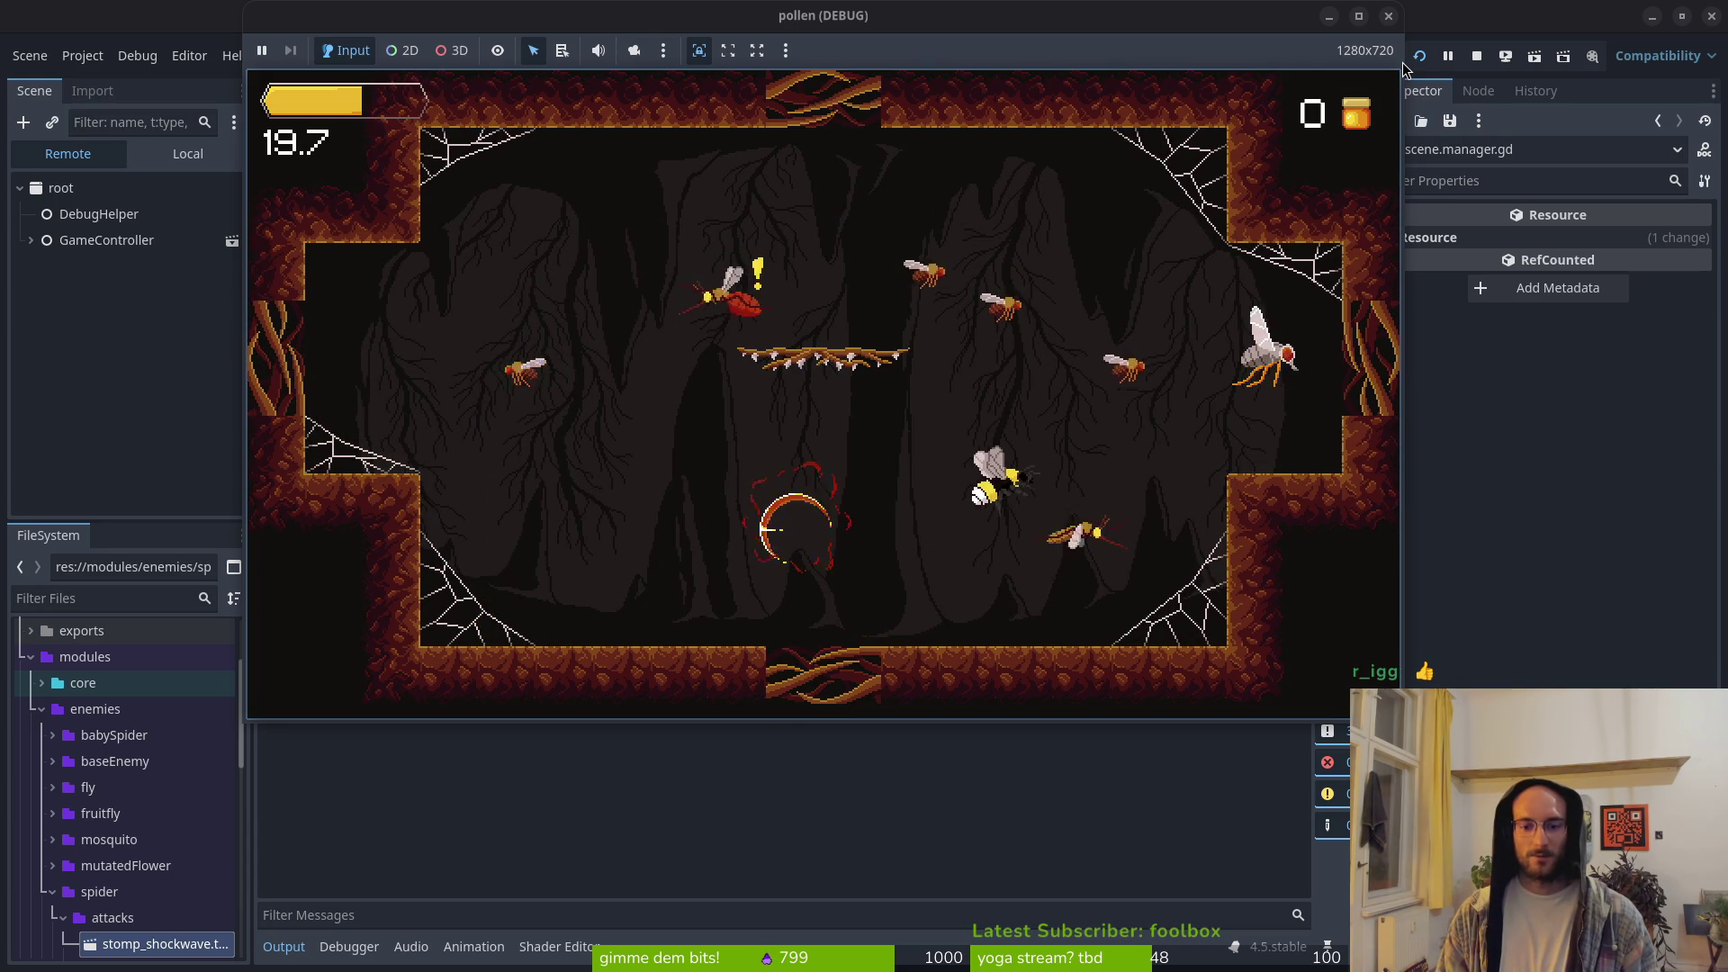
key("d")
key("s")
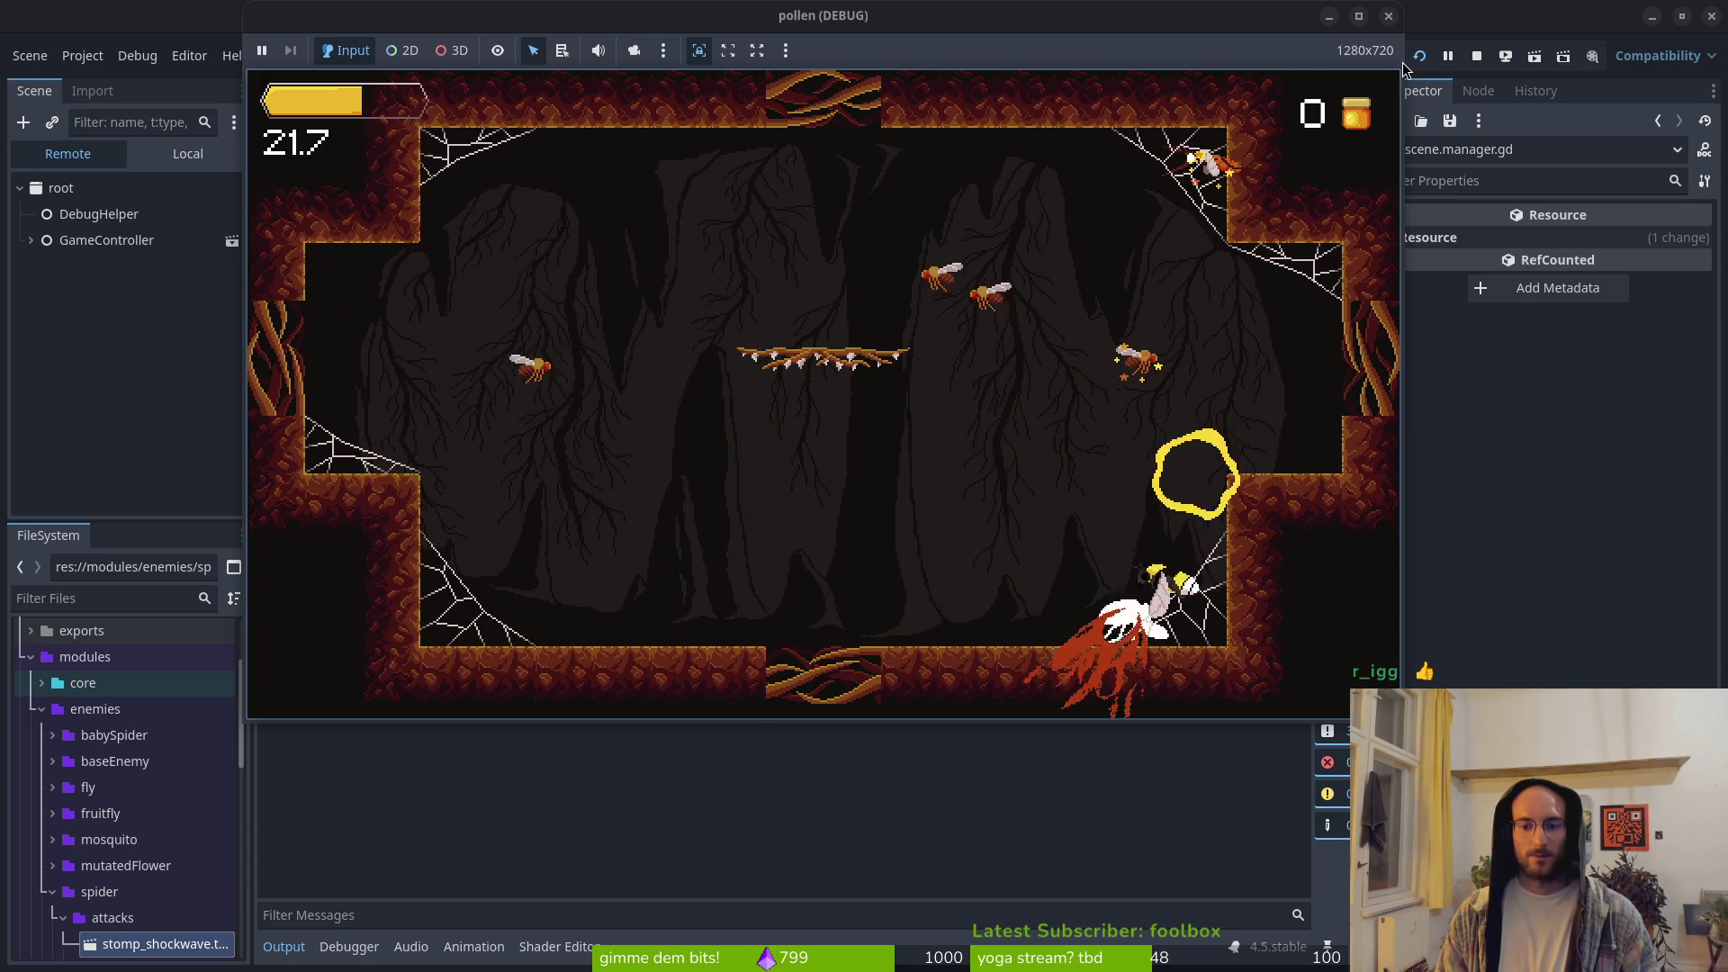
key("w")
key("a")
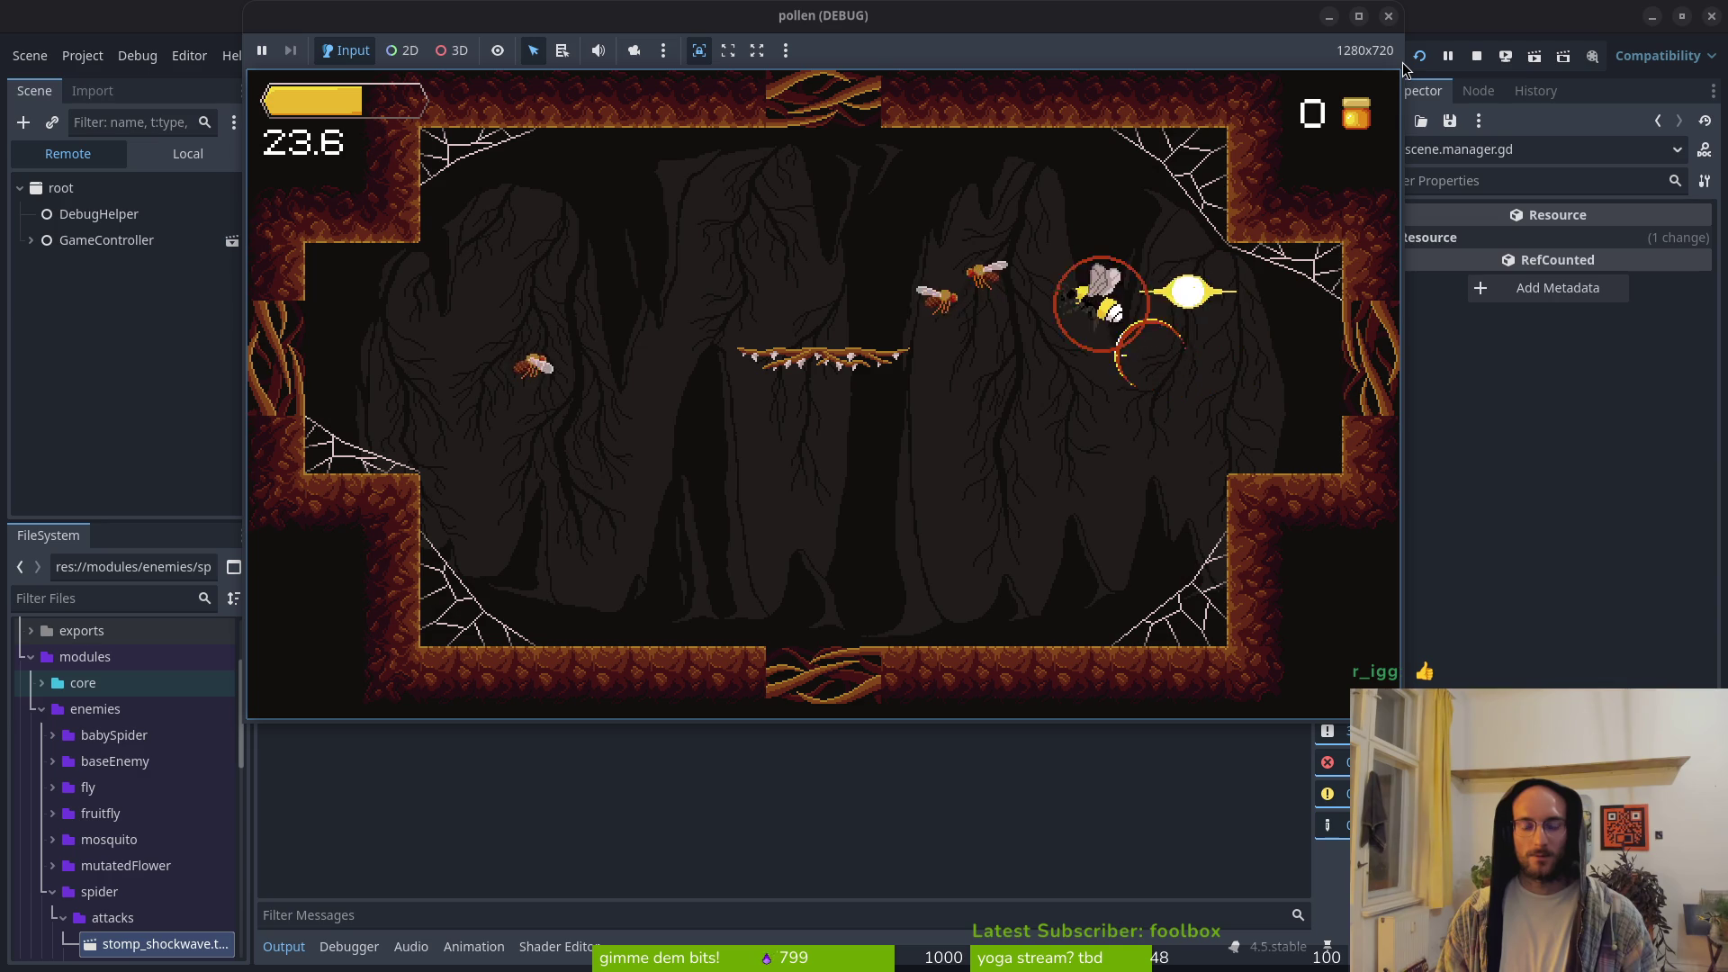
key("a")
key("s")
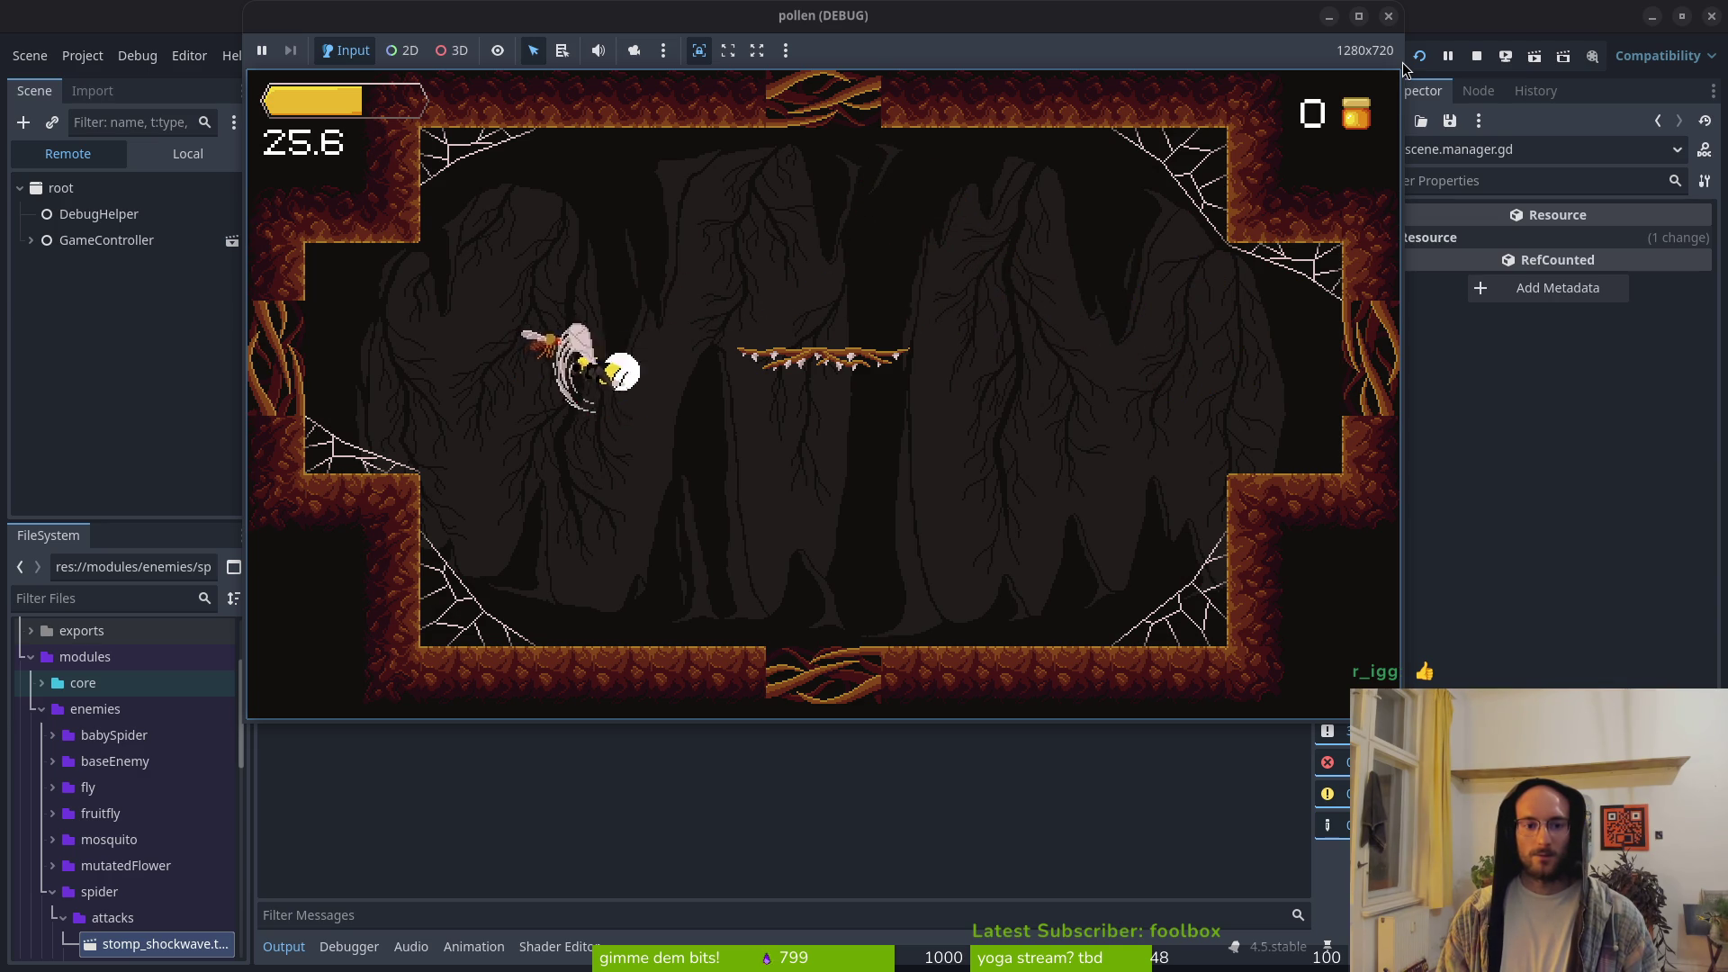
key("a")
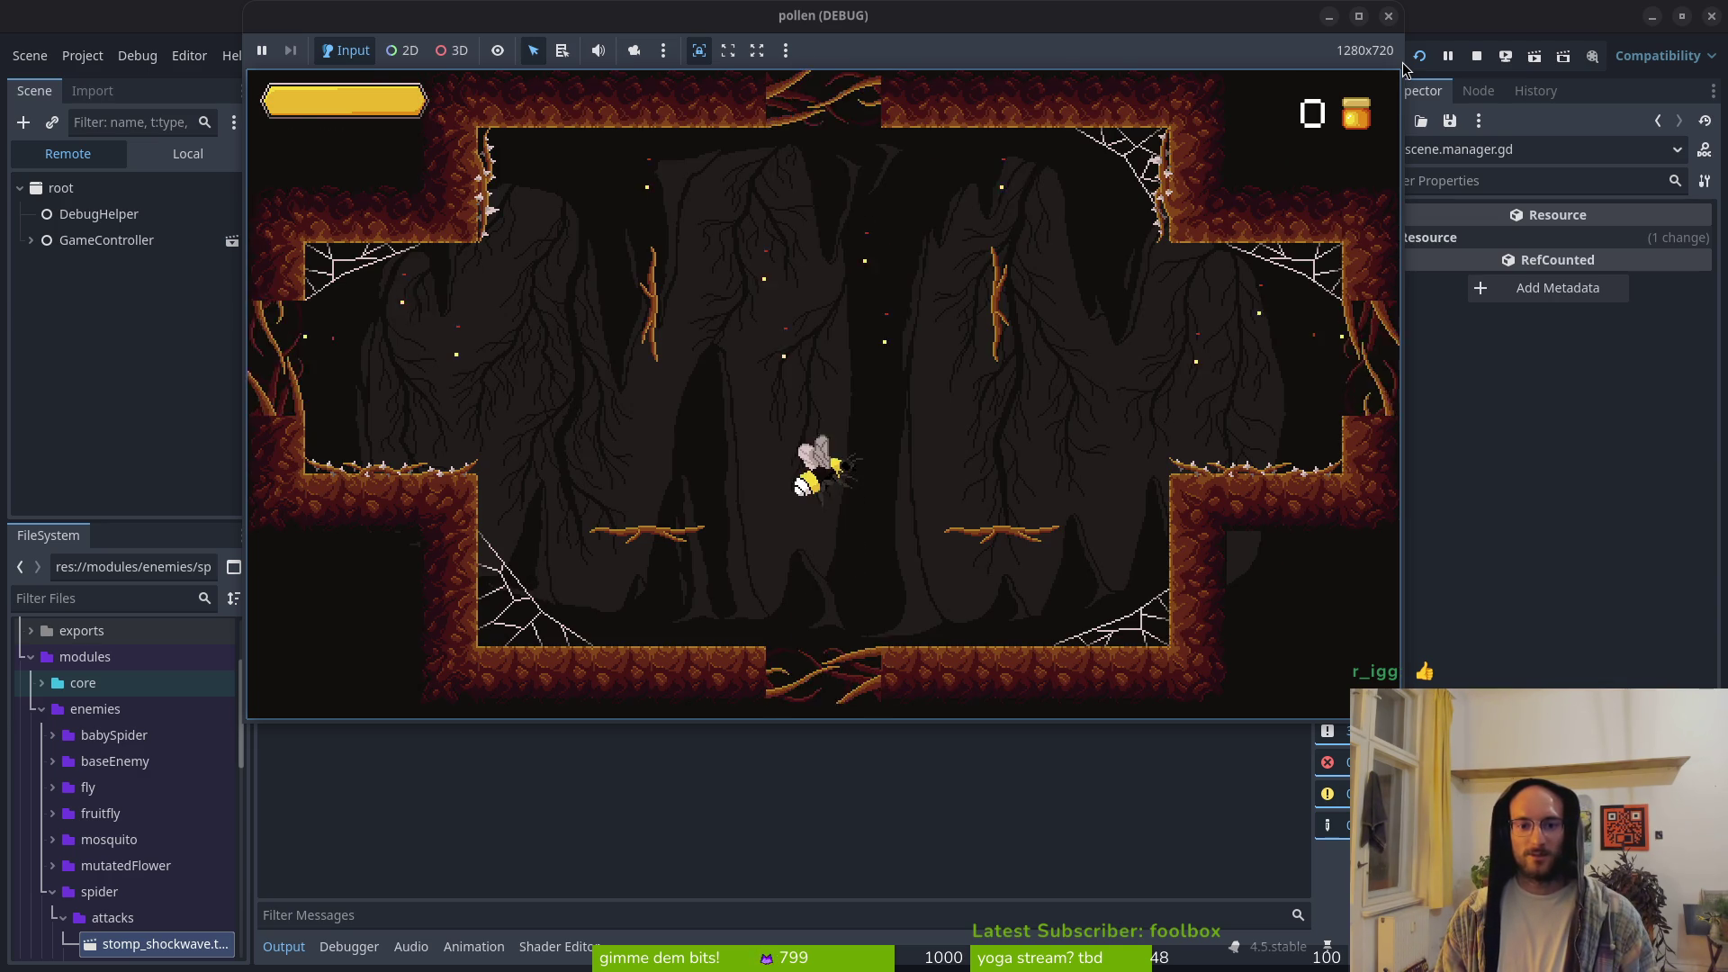
Step: Leave through the top exit into the next room and keep fighting
key("s")
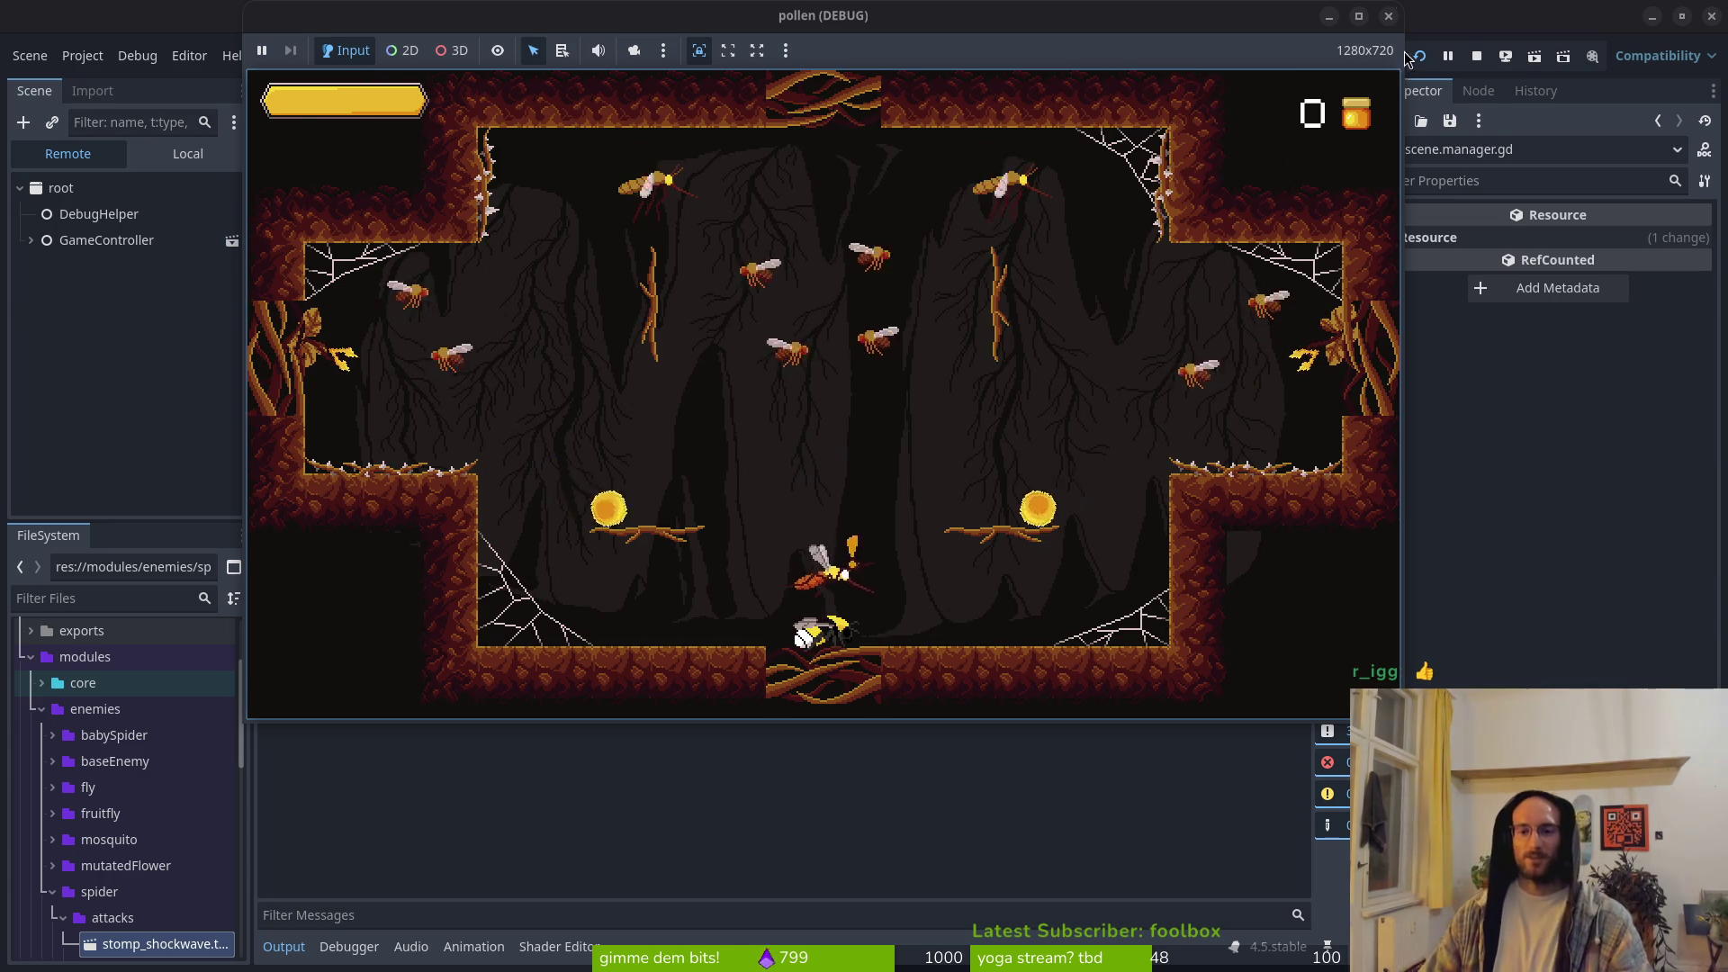
key("w")
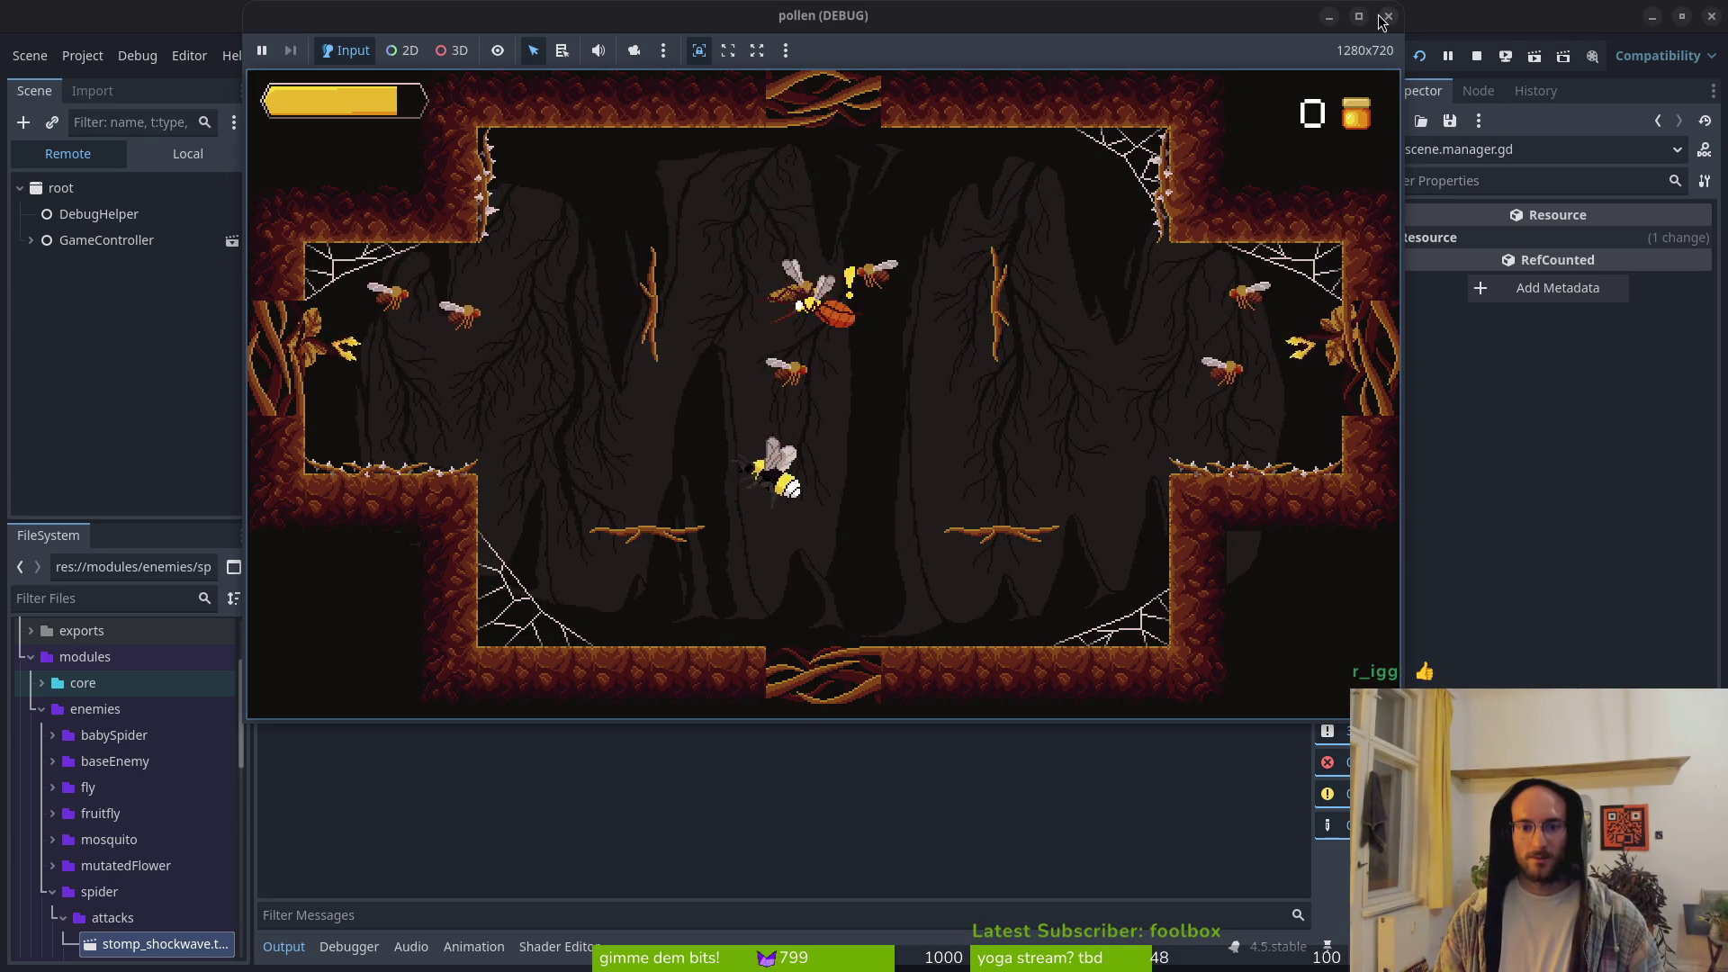
key("d")
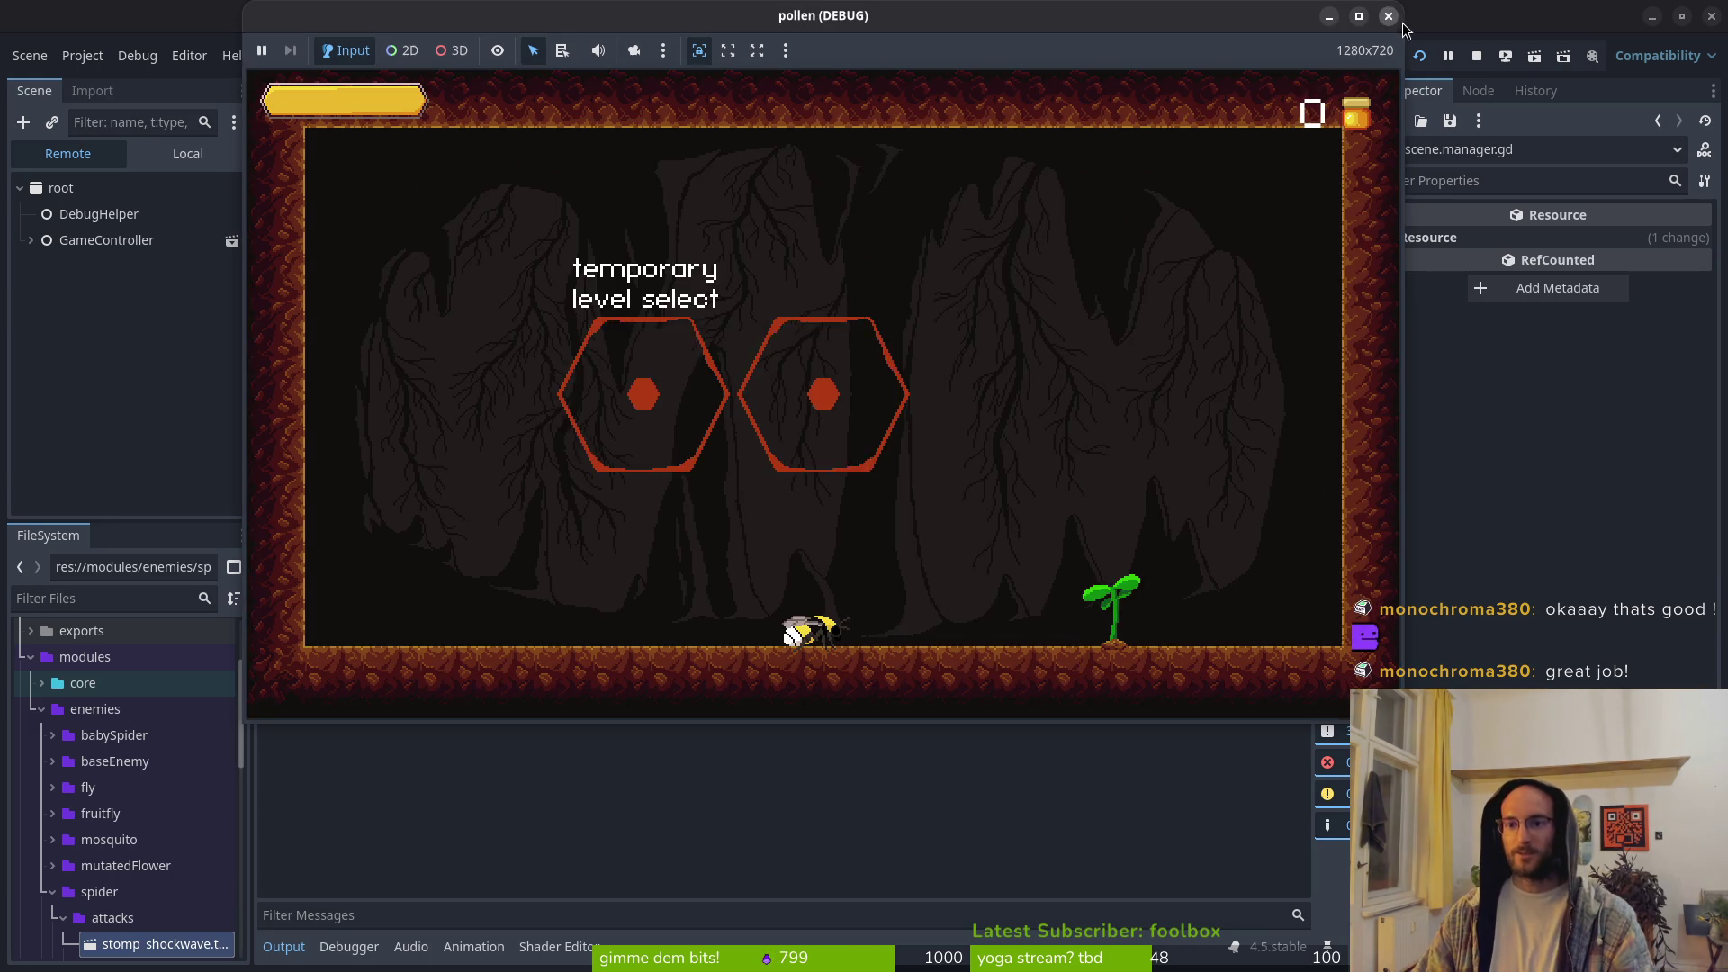
Step: Stop the running game and return to the editor showing loading.tscn
left_click(1384, 17)
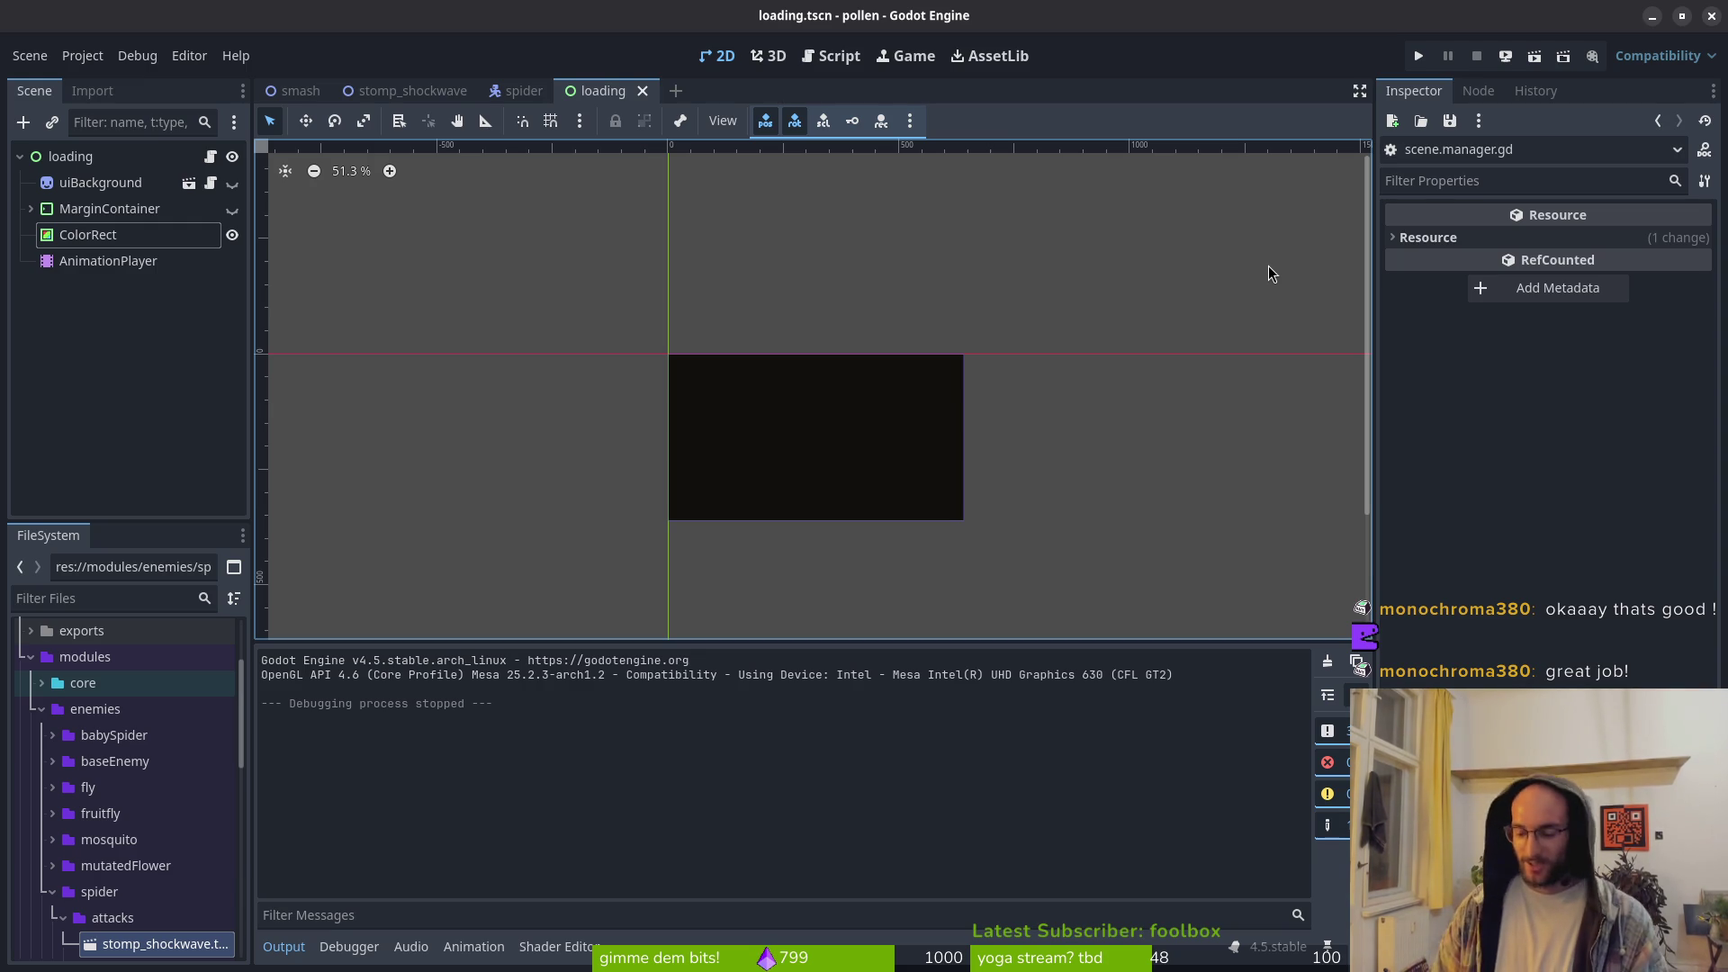
key("alt+Tab")
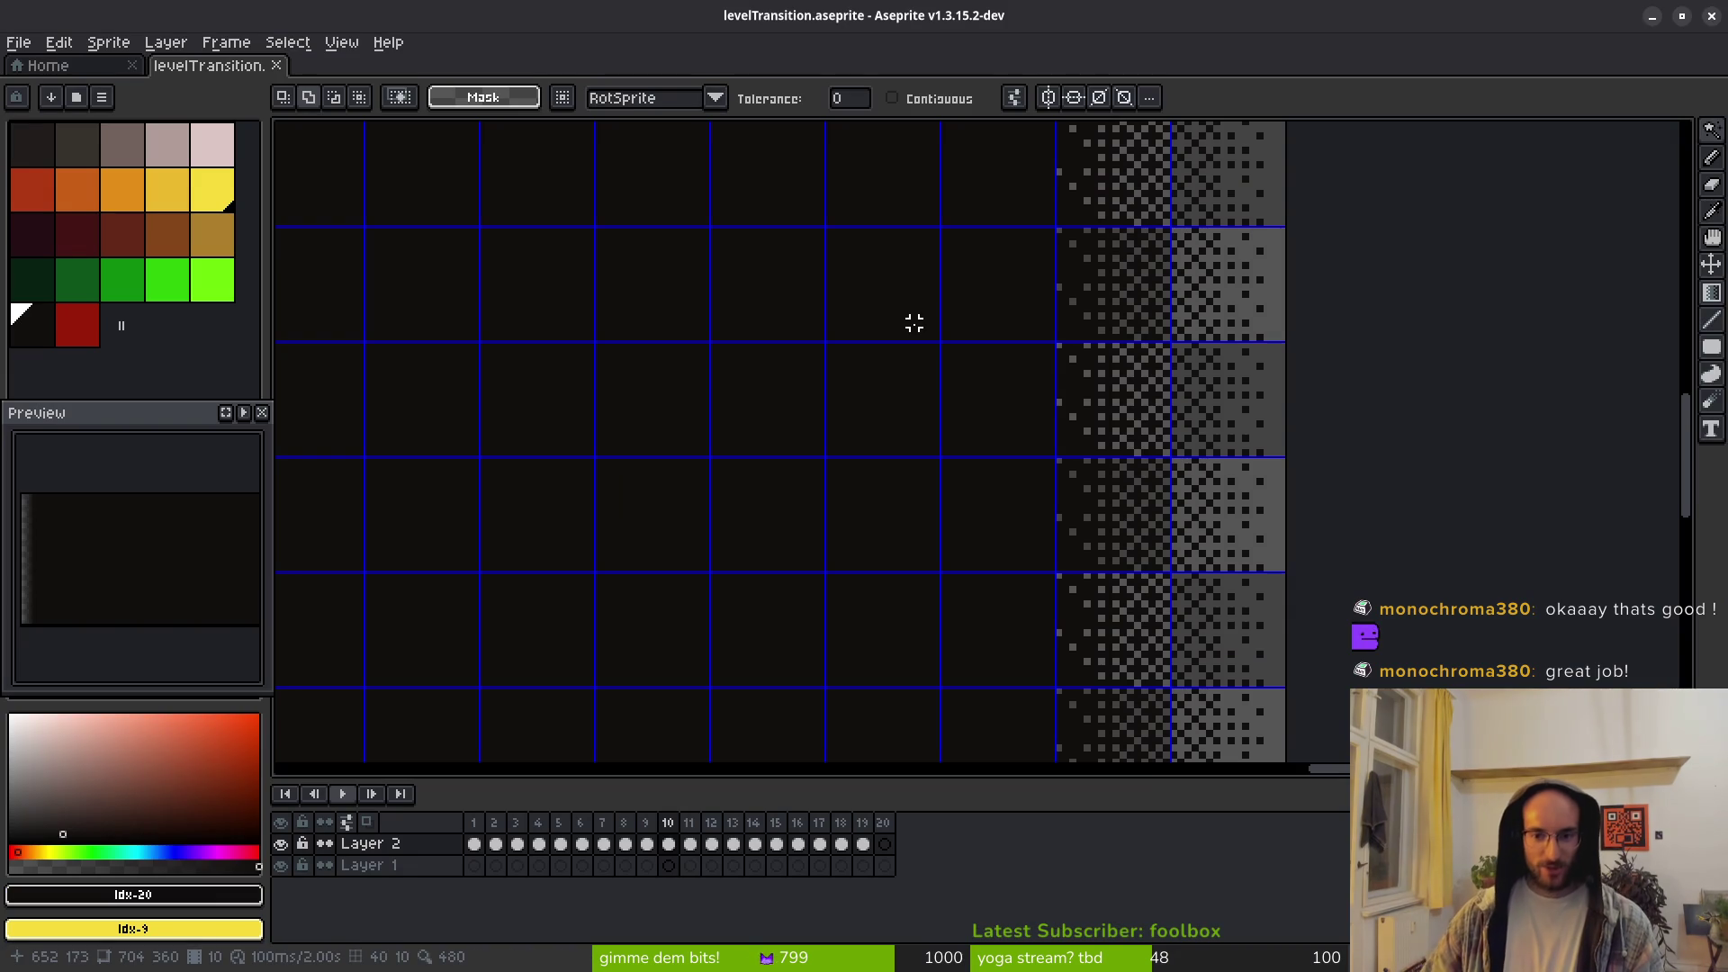
key("ctrl+s")
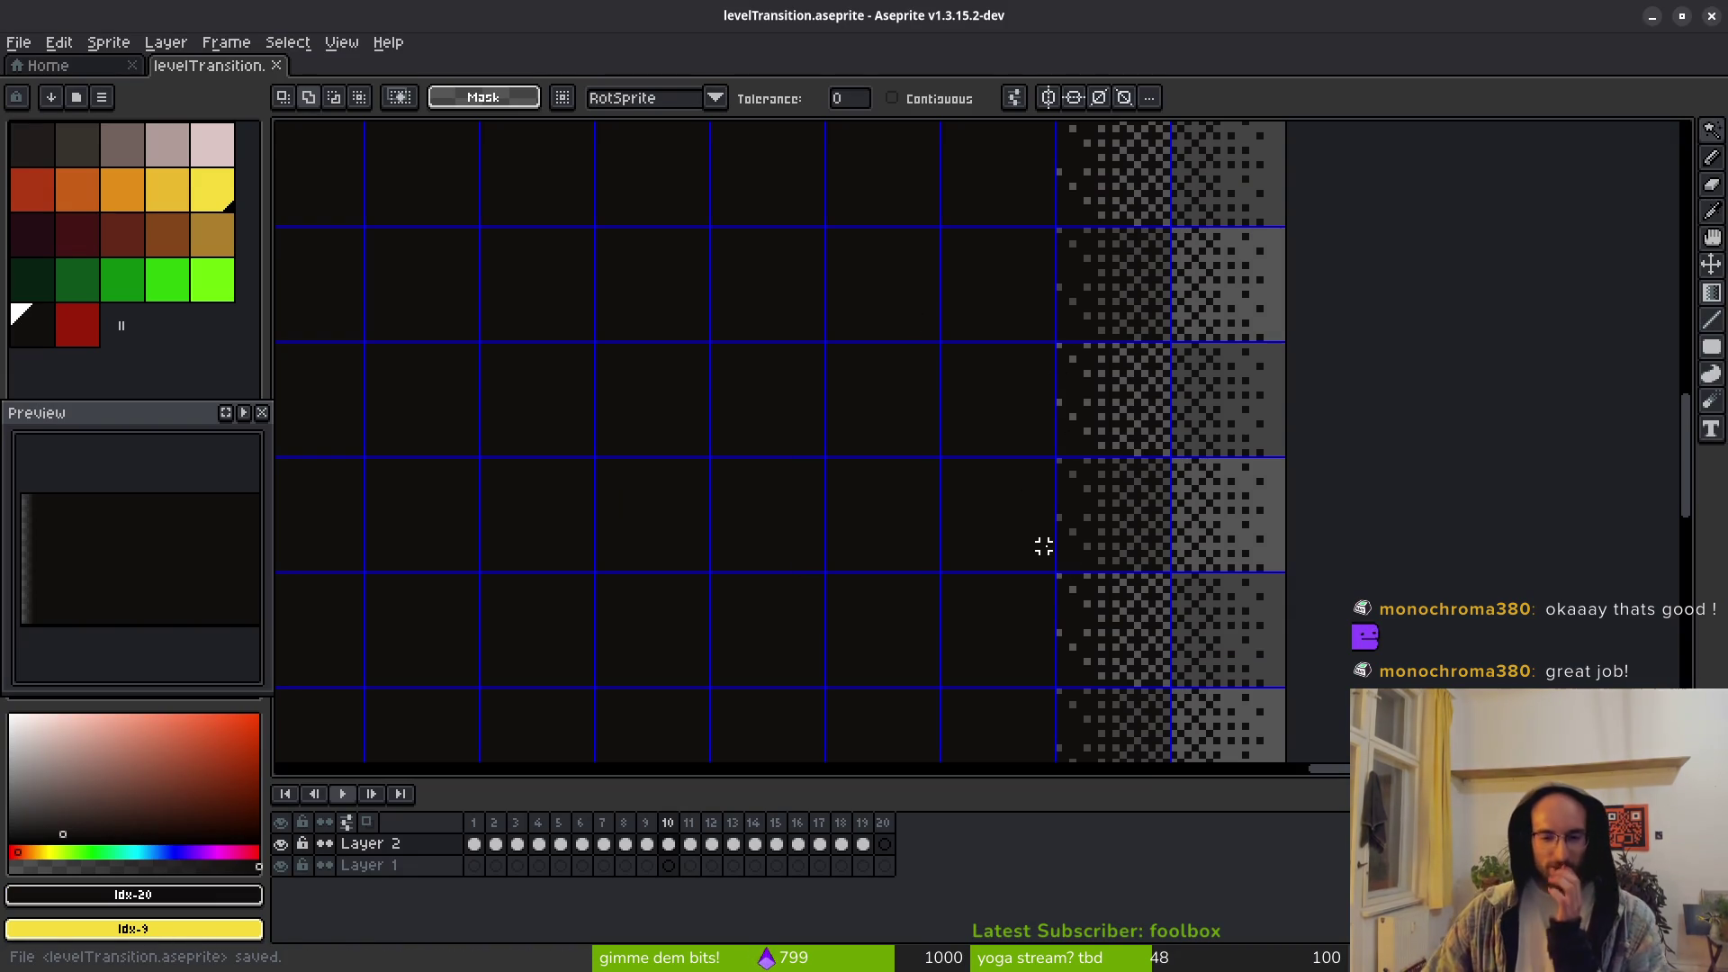
scroll(1043, 546, "down", 3)
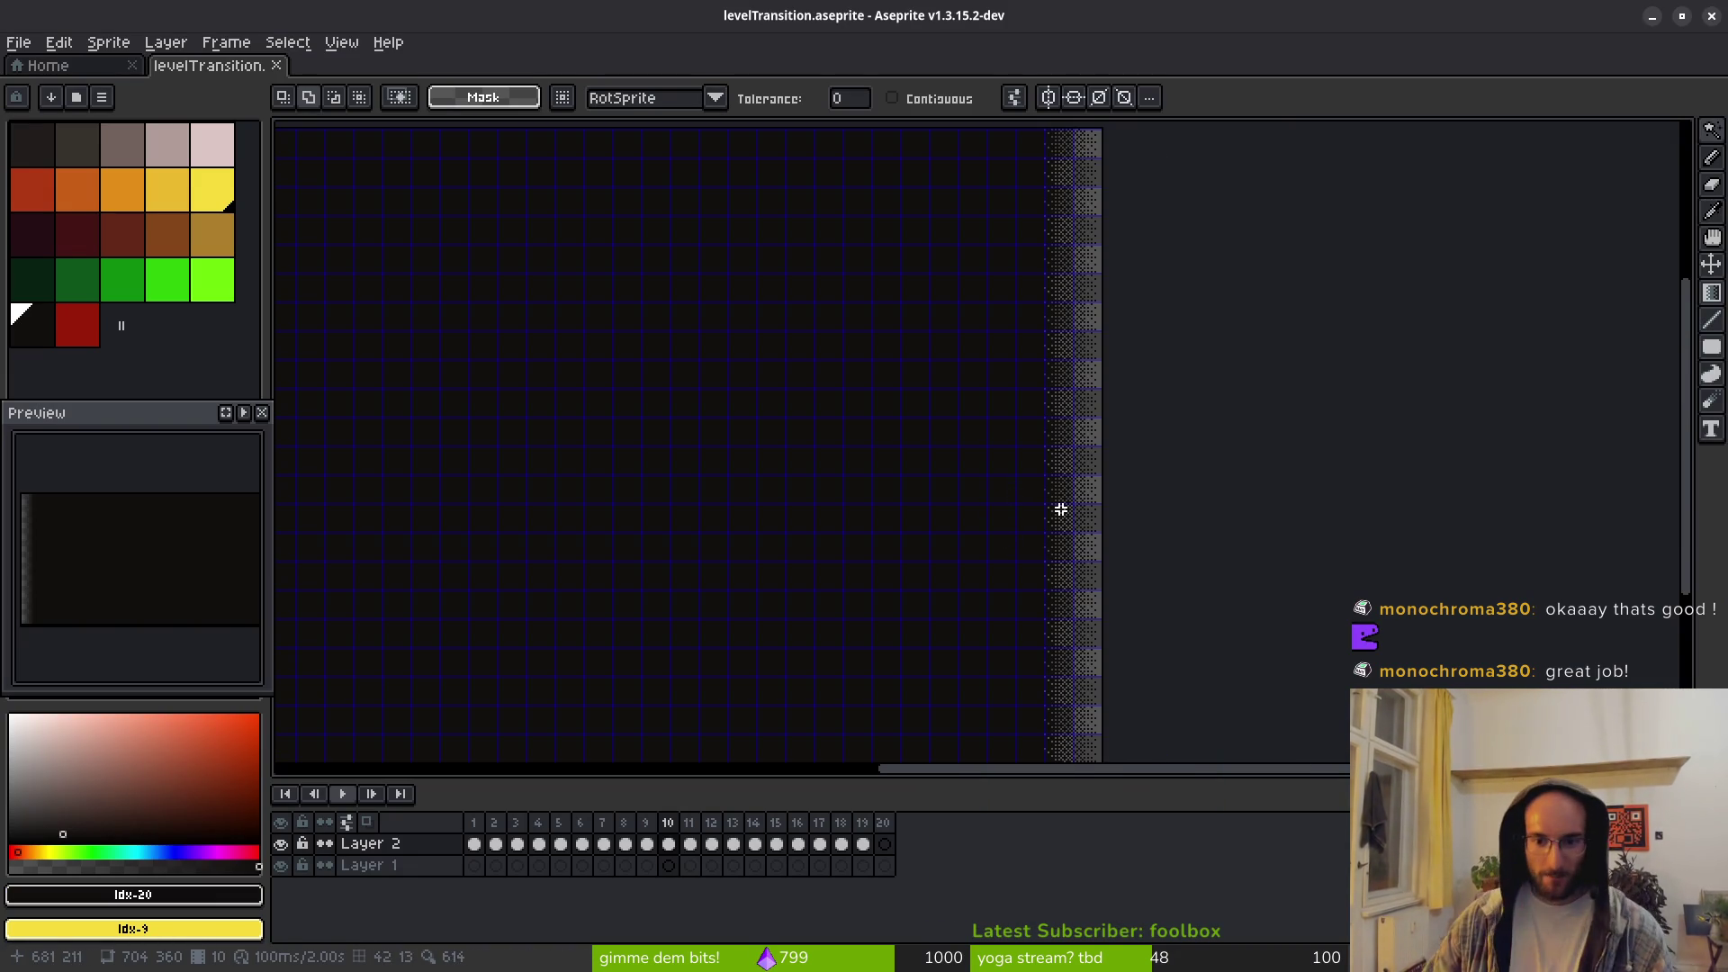
scroll(987, 501, "down", 3)
scroll(963, 470, "up", 5)
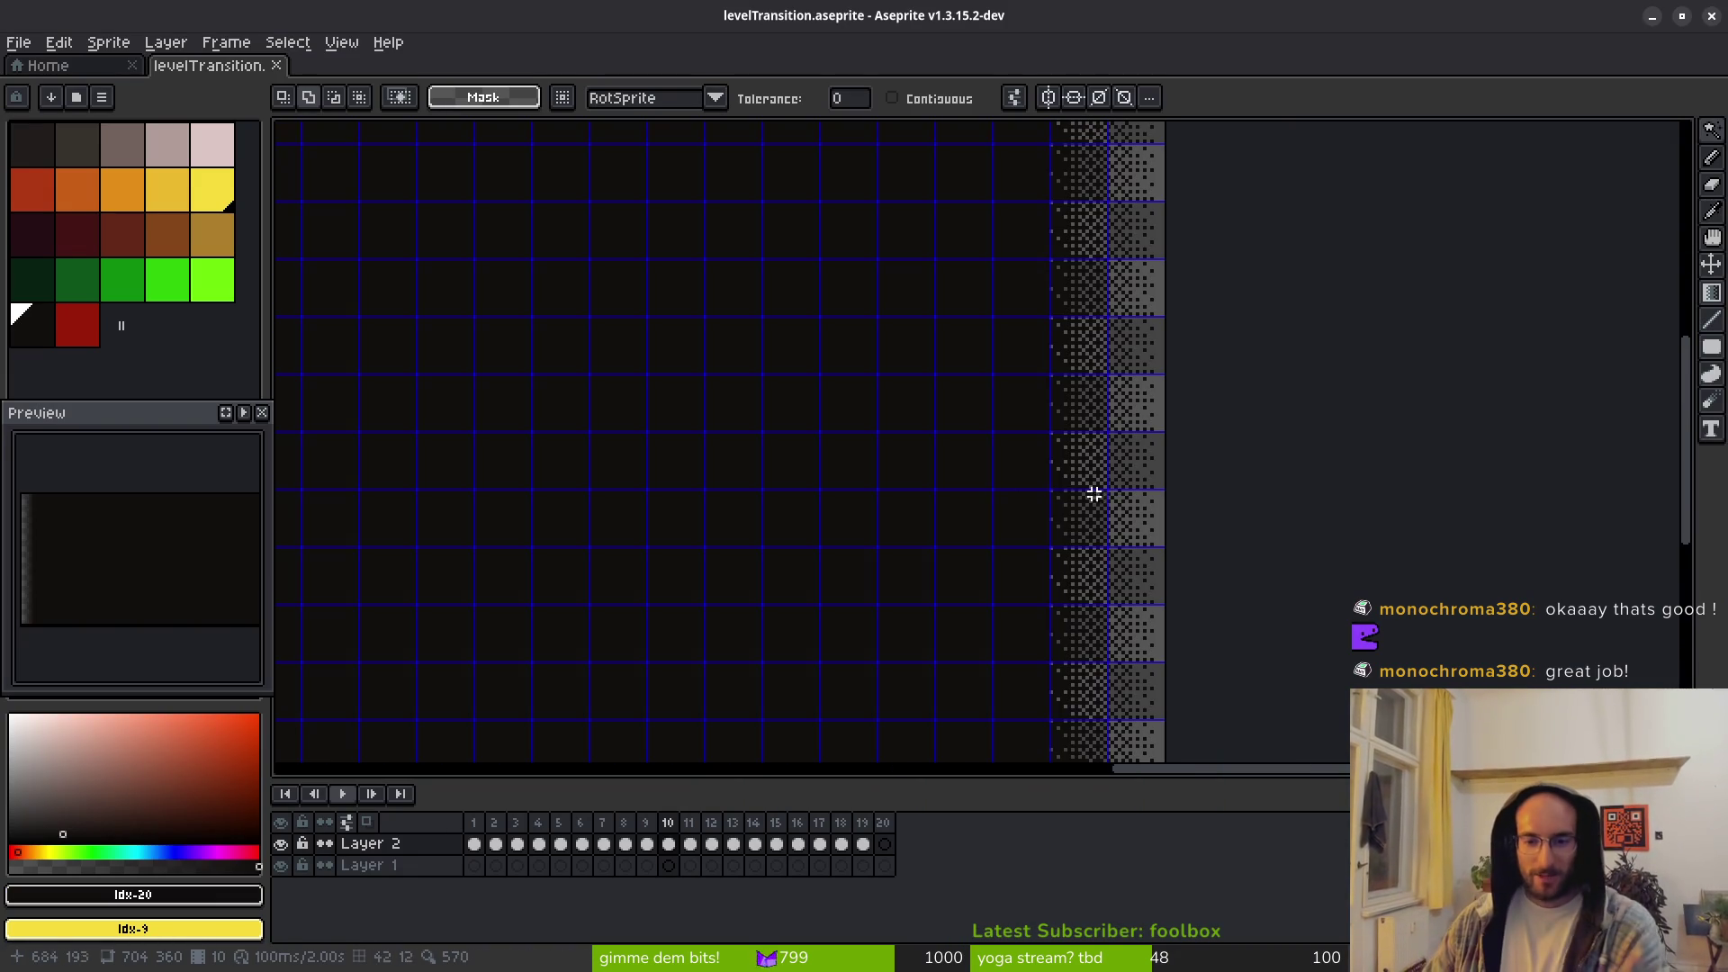
scroll(1169, 468, "down", 1)
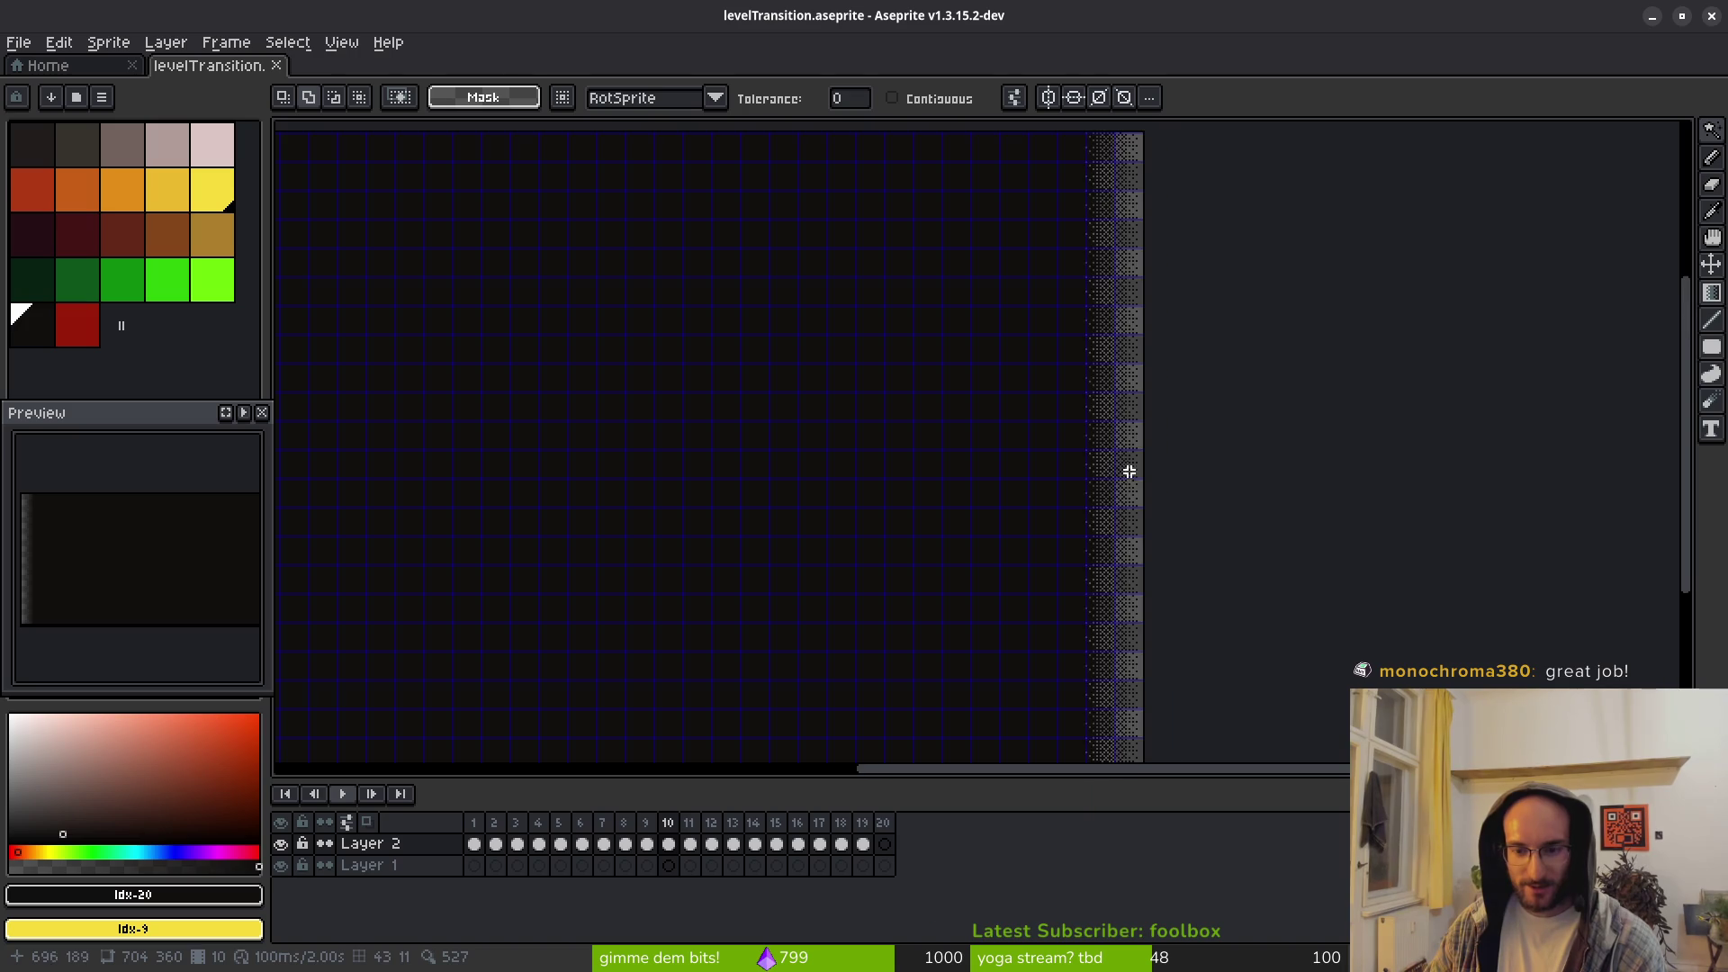
scroll(1179, 464, "up", 4)
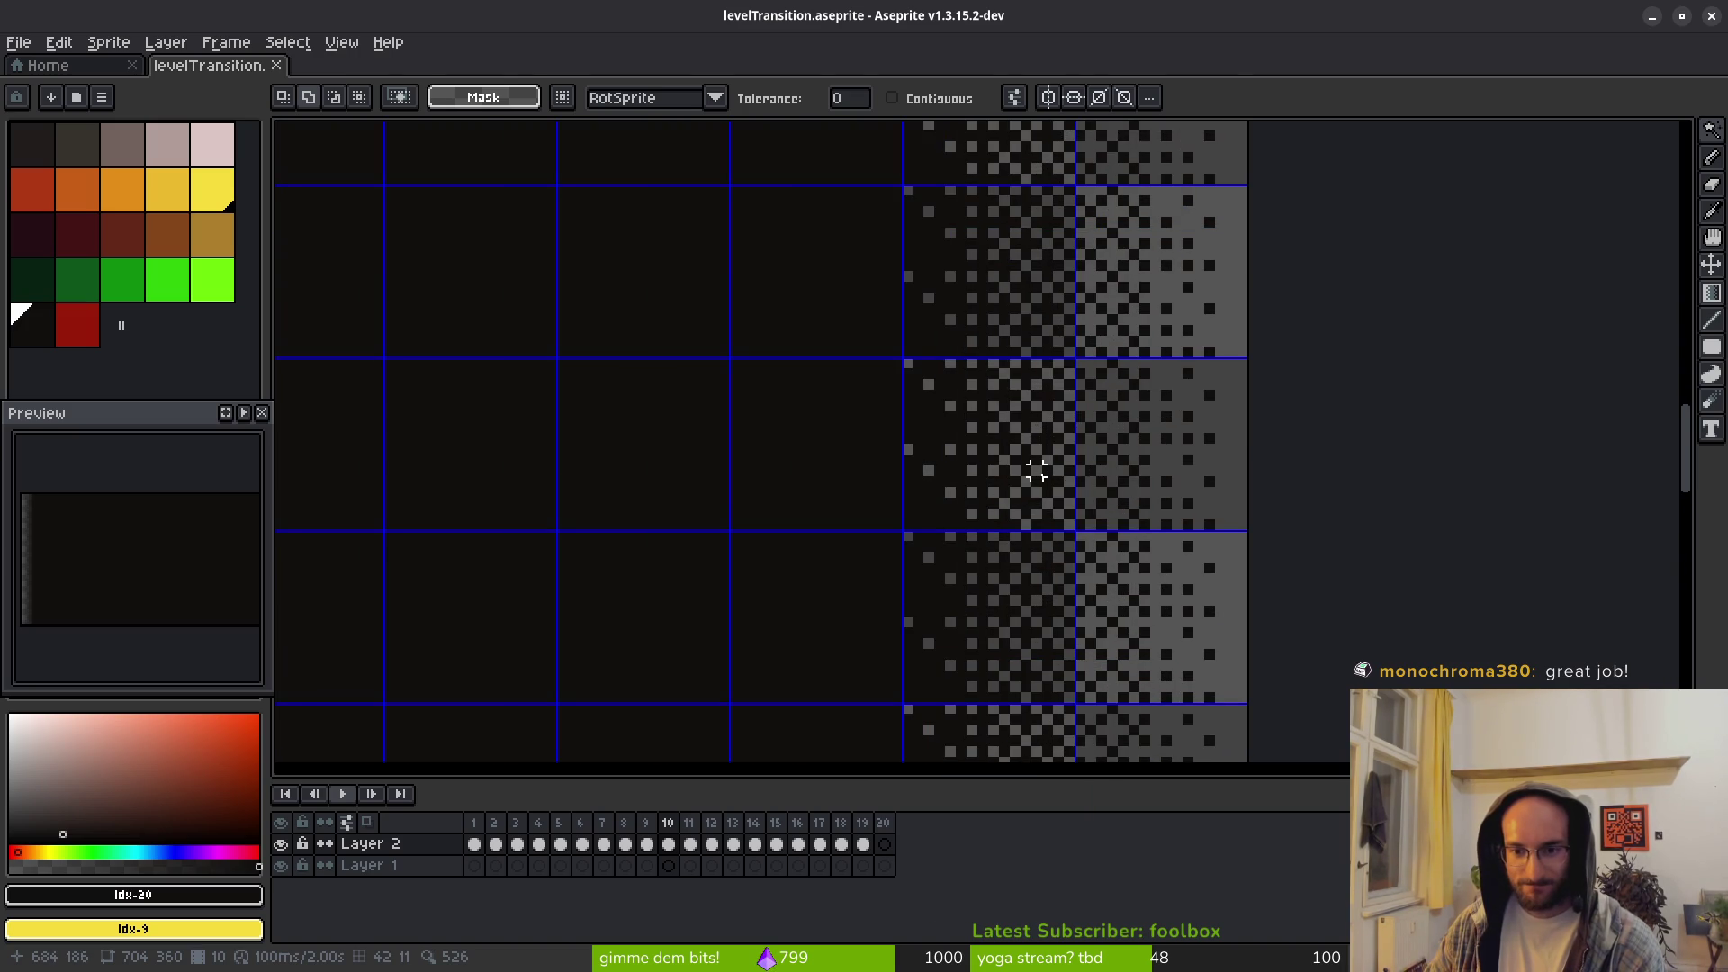
scroll(1035, 469, "down", 1)
scroll(943, 389, "down", 3)
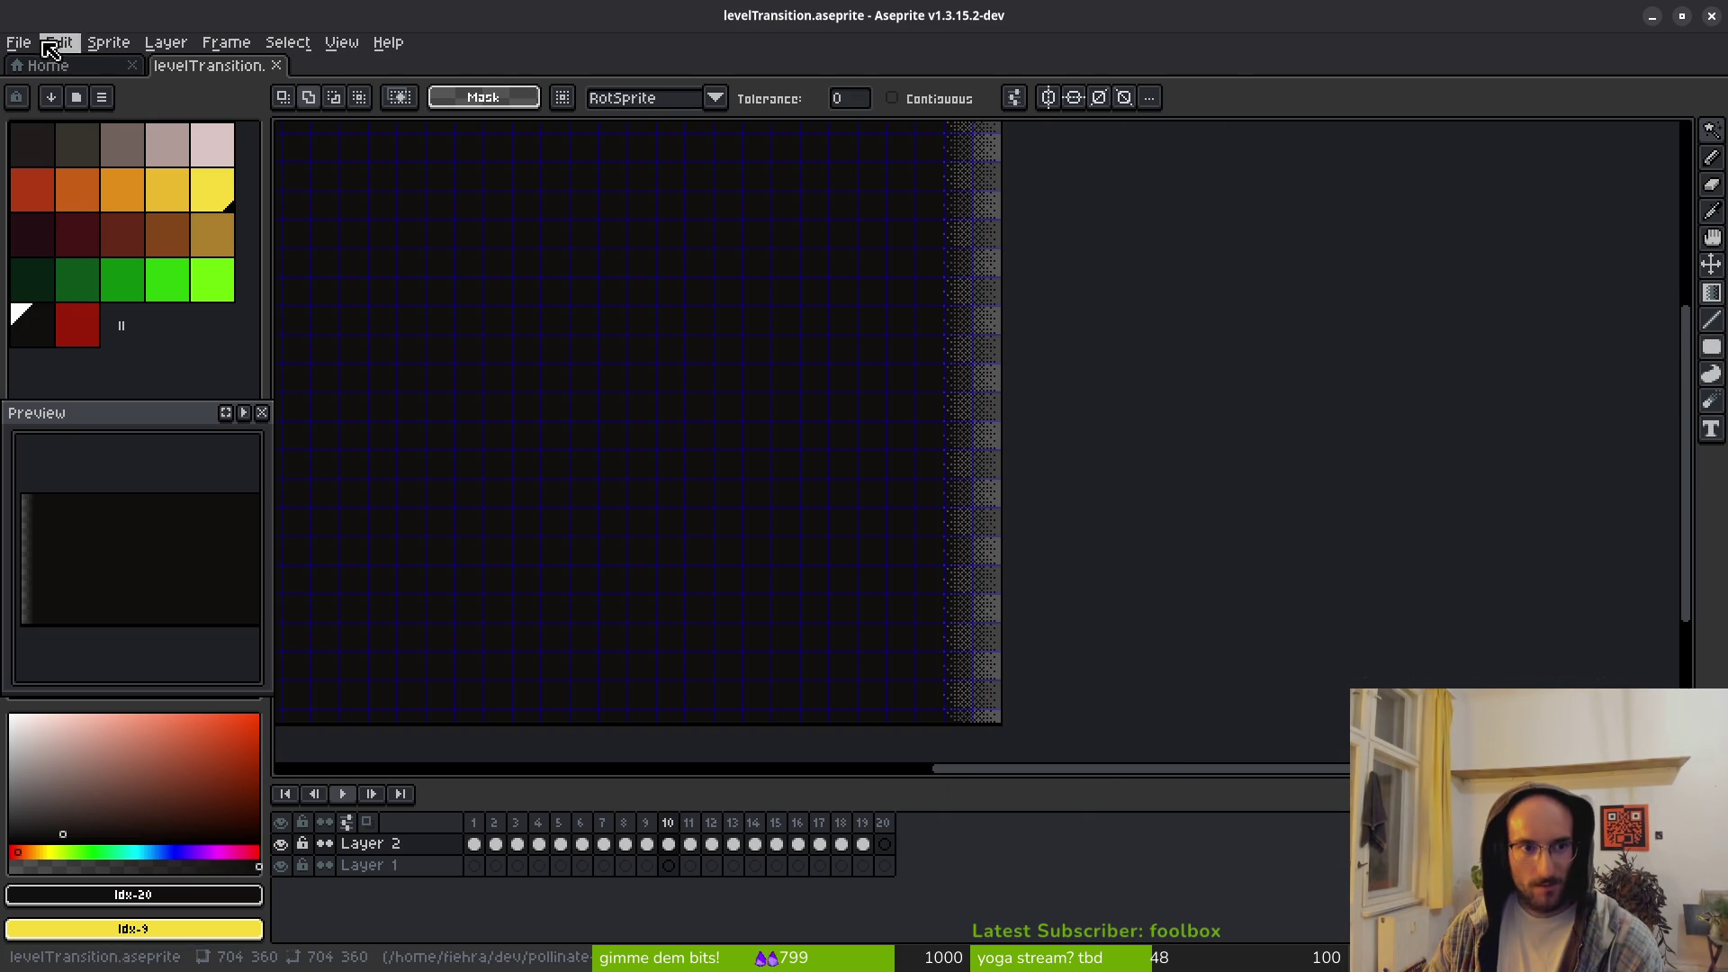
left_click(109, 43)
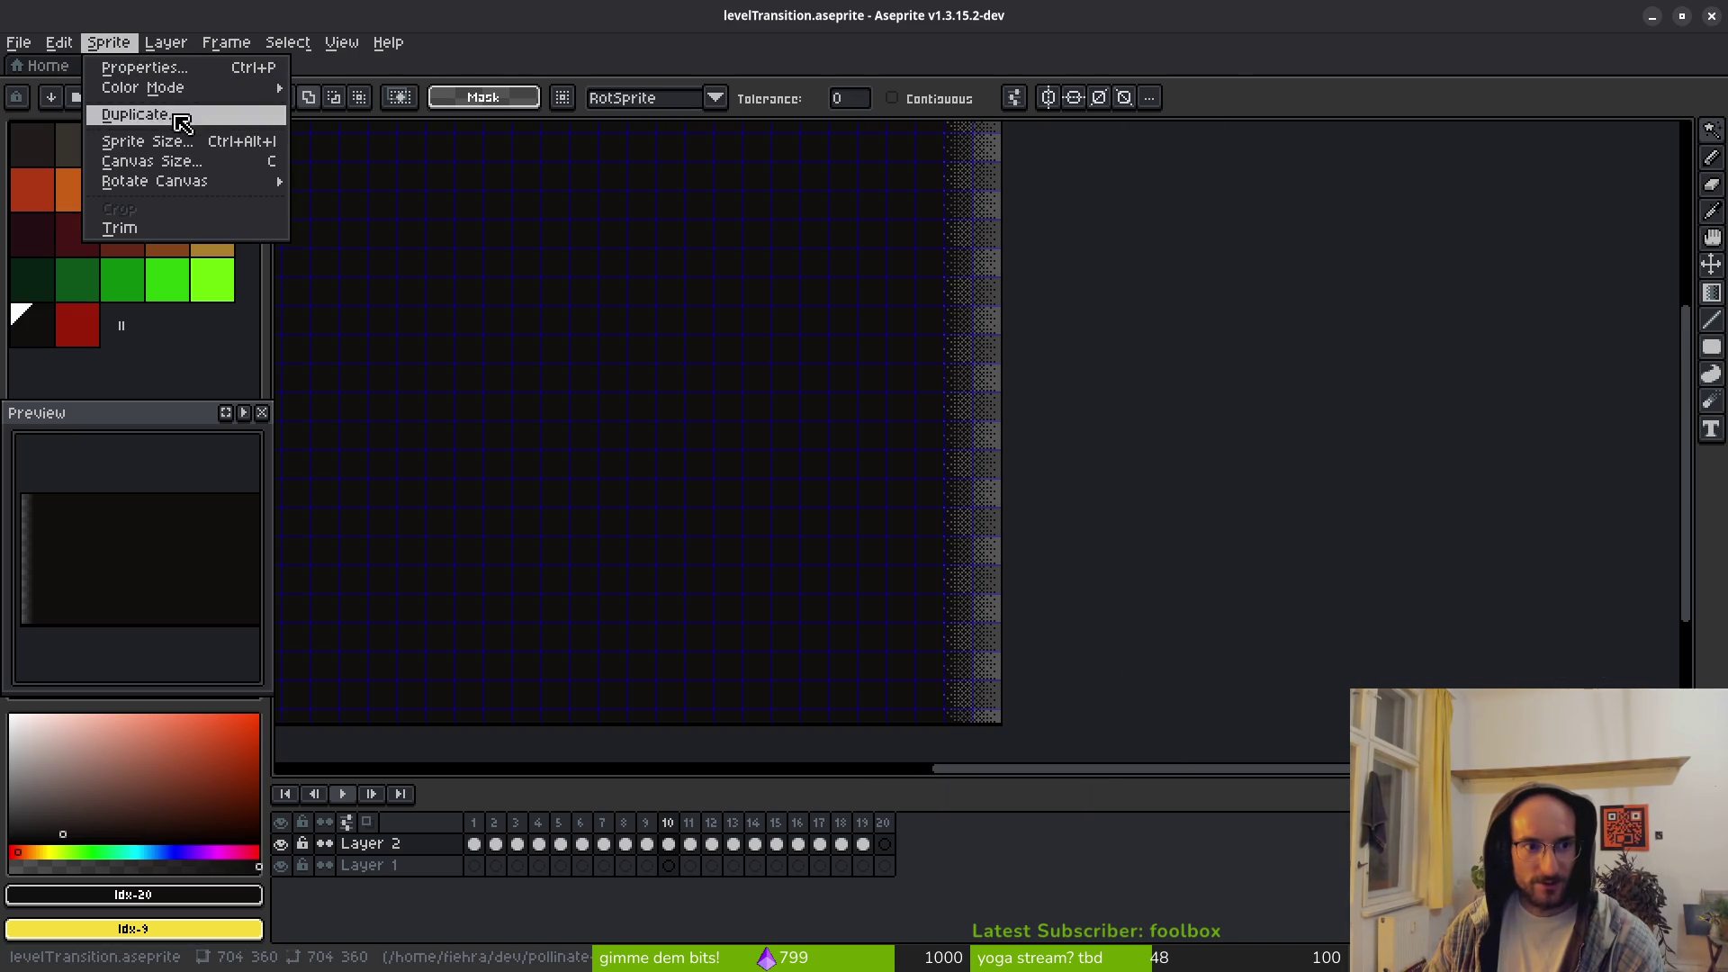
Step: Set the canvas width to 768 px with a centred anchor and save the sprite
left_click(167, 162)
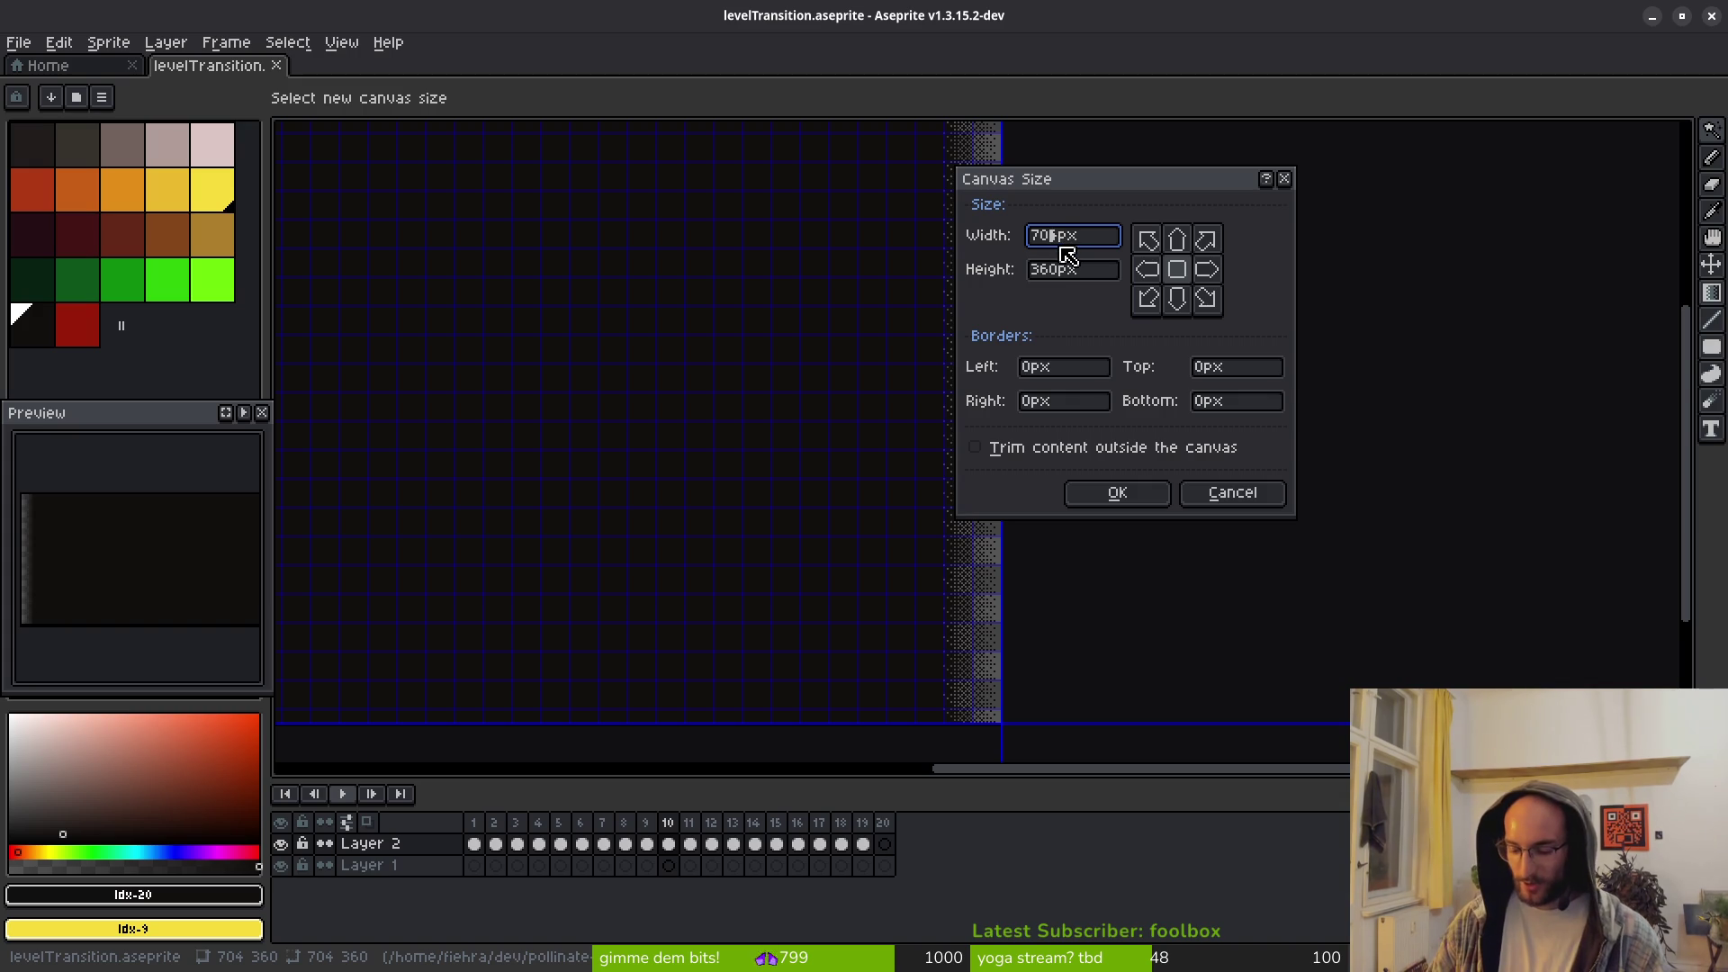
key("BackSpace")
key("BackSpace")
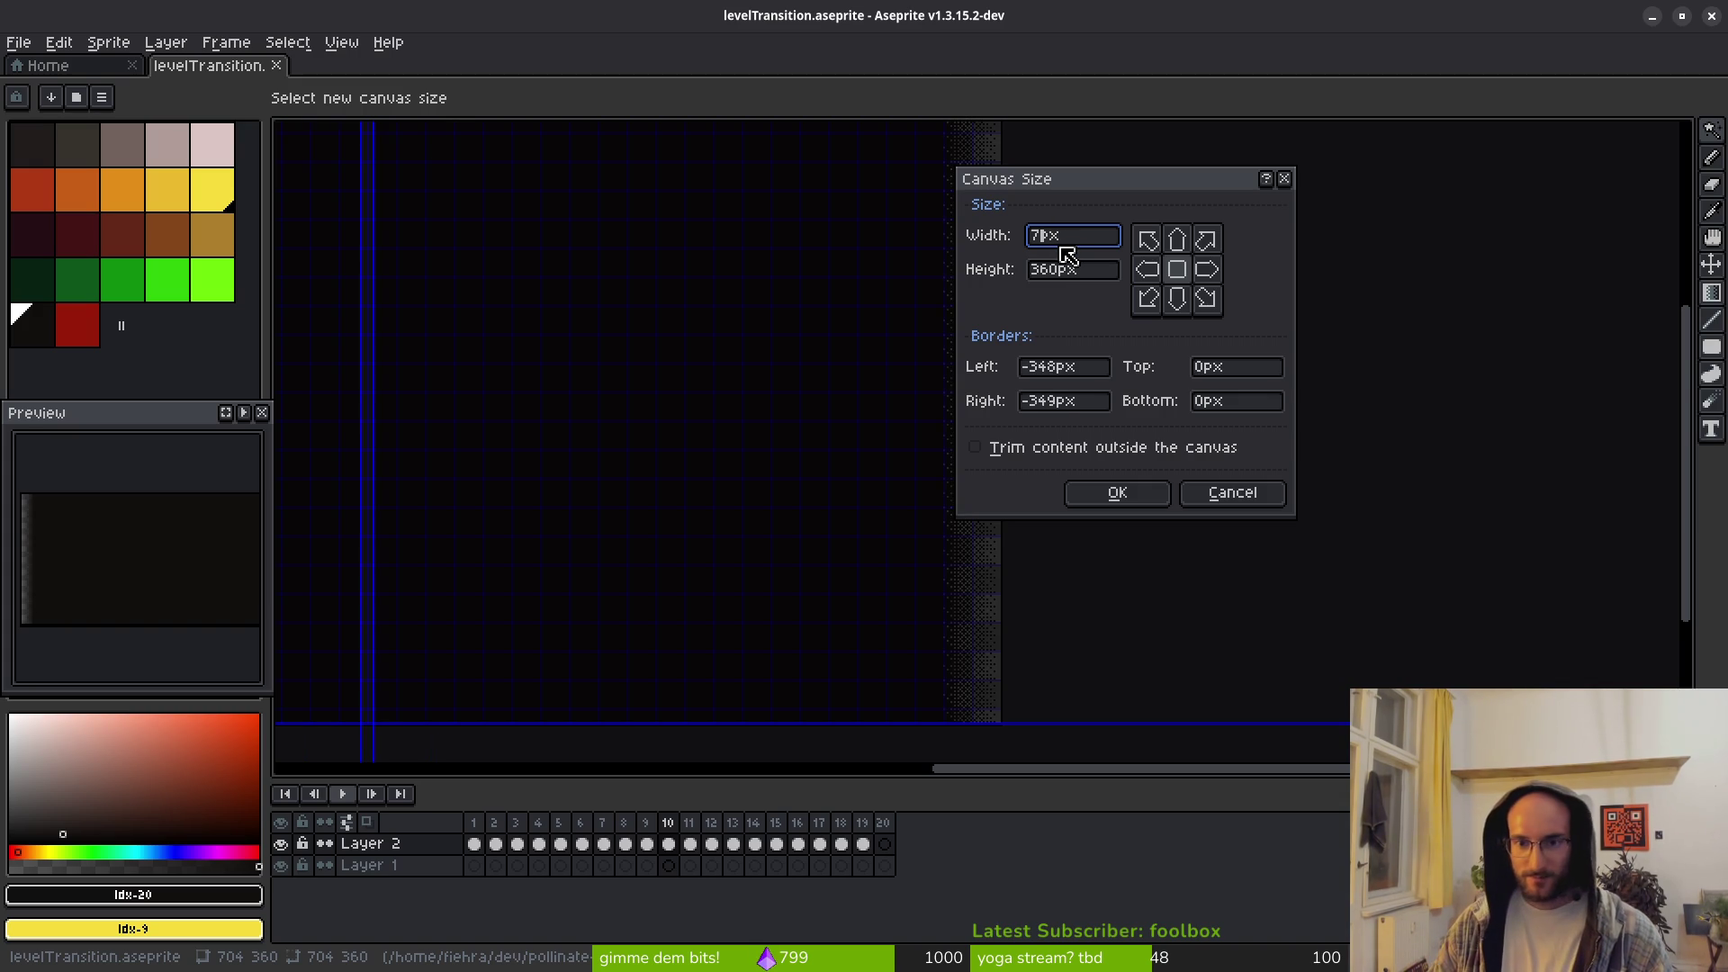
type("68")
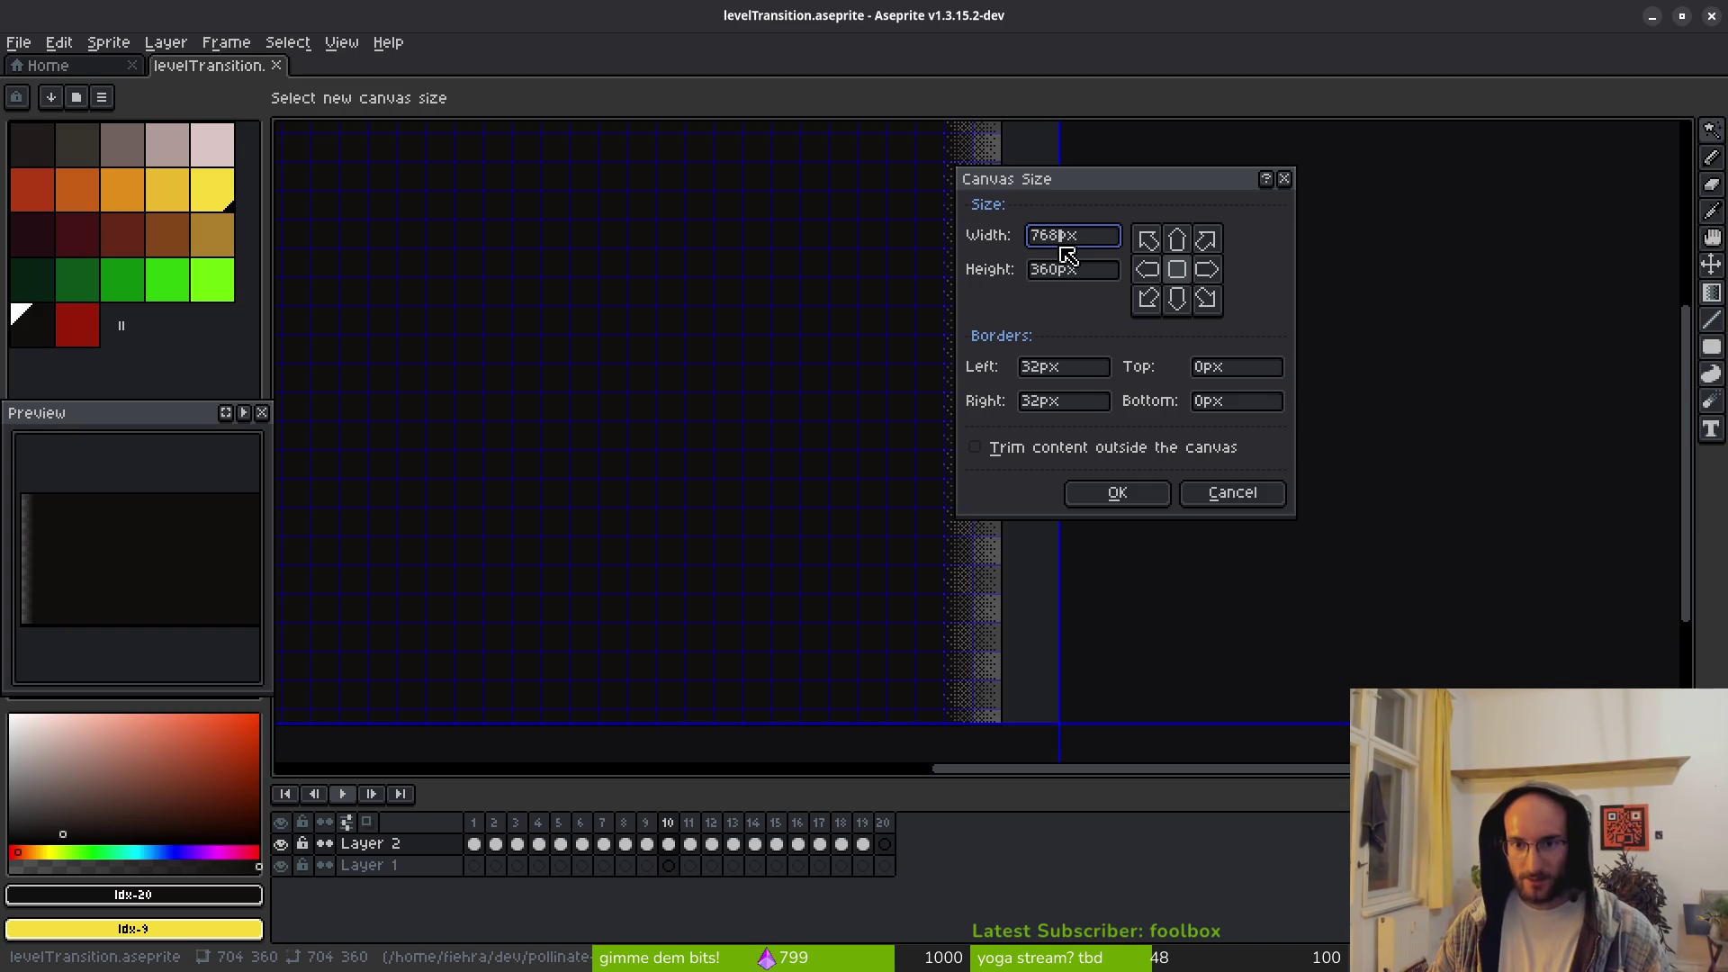
key("Return")
key("ctrl+s")
scroll(1050, 405, "down", 4)
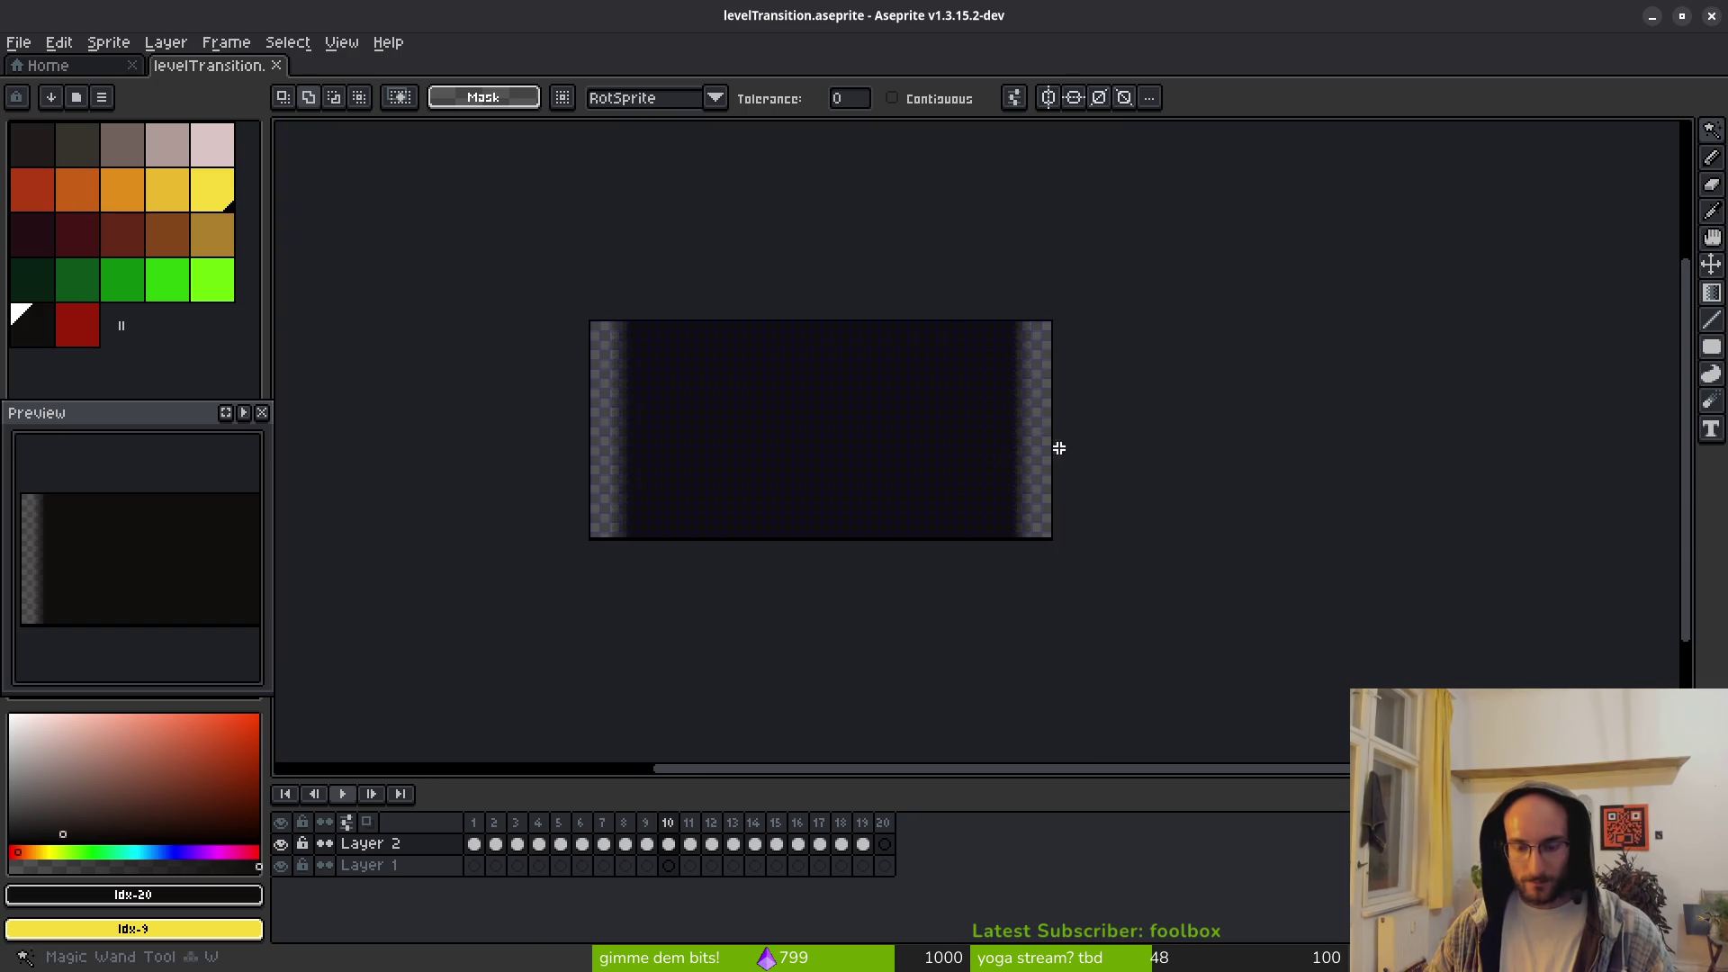
Step: Select the transparent side borders and fill them with the dark colour
left_click(1044, 462)
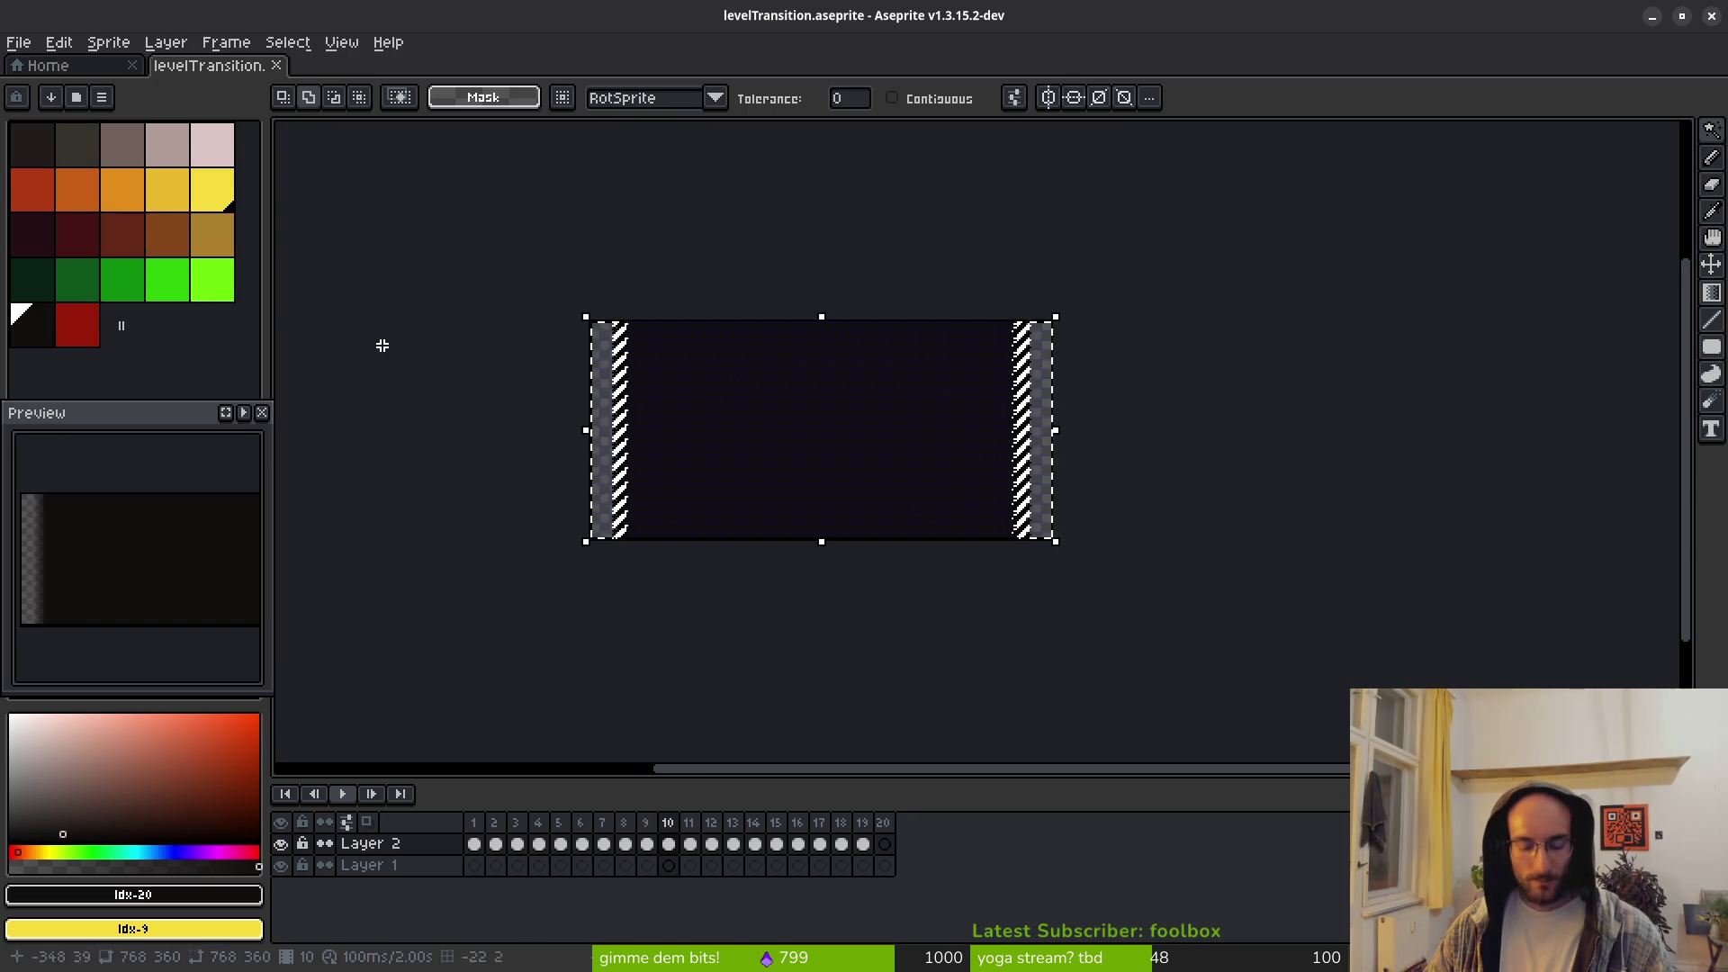
key("g")
scroll(1126, 489, "up", 4)
left_click(1126, 490)
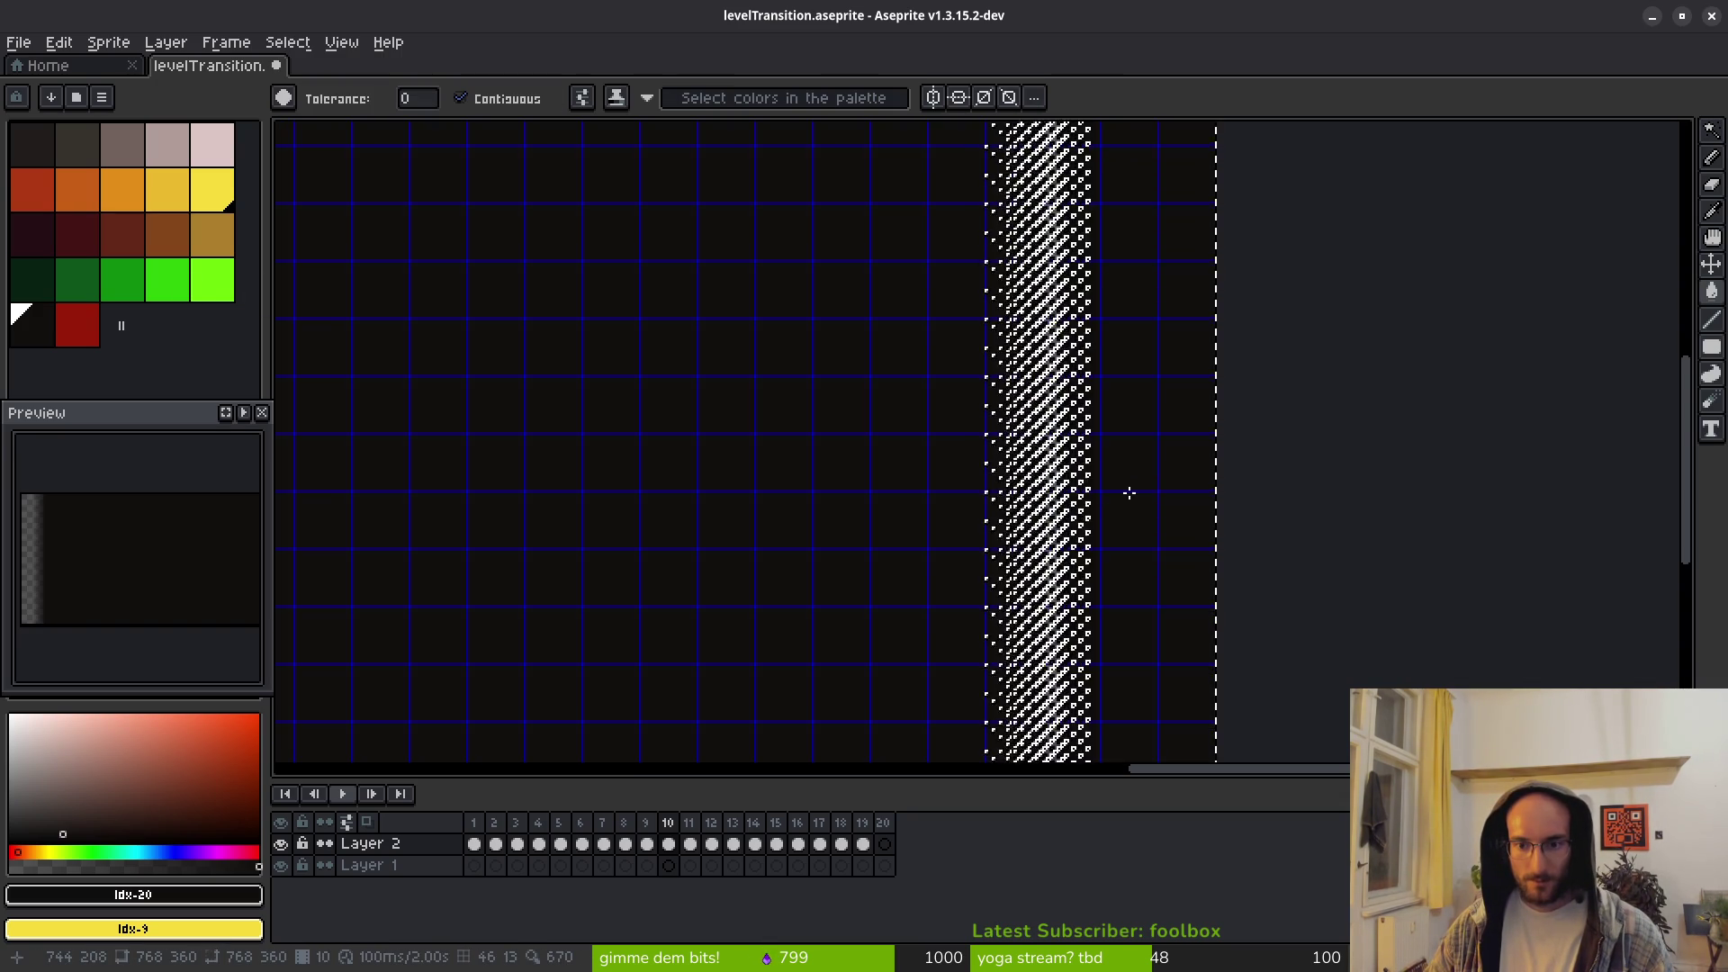
scroll(1126, 494, "down", 4)
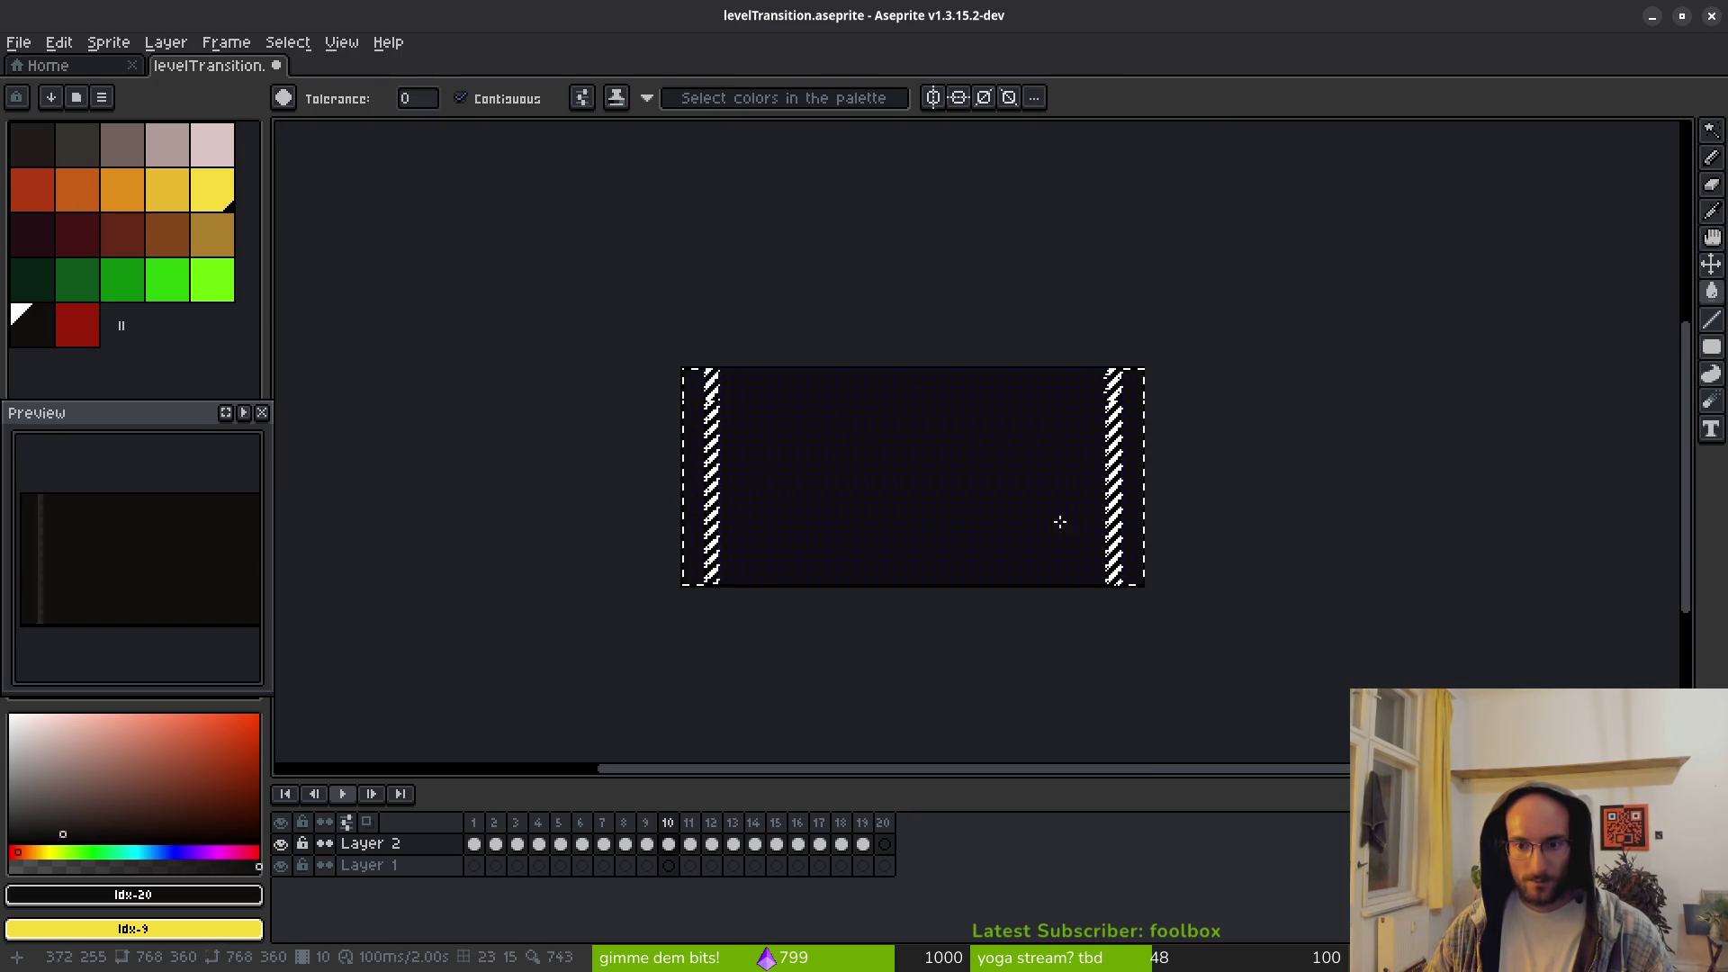
key("Tab")
scroll(1135, 501, "up", 3)
scroll(1132, 497, "up", 3)
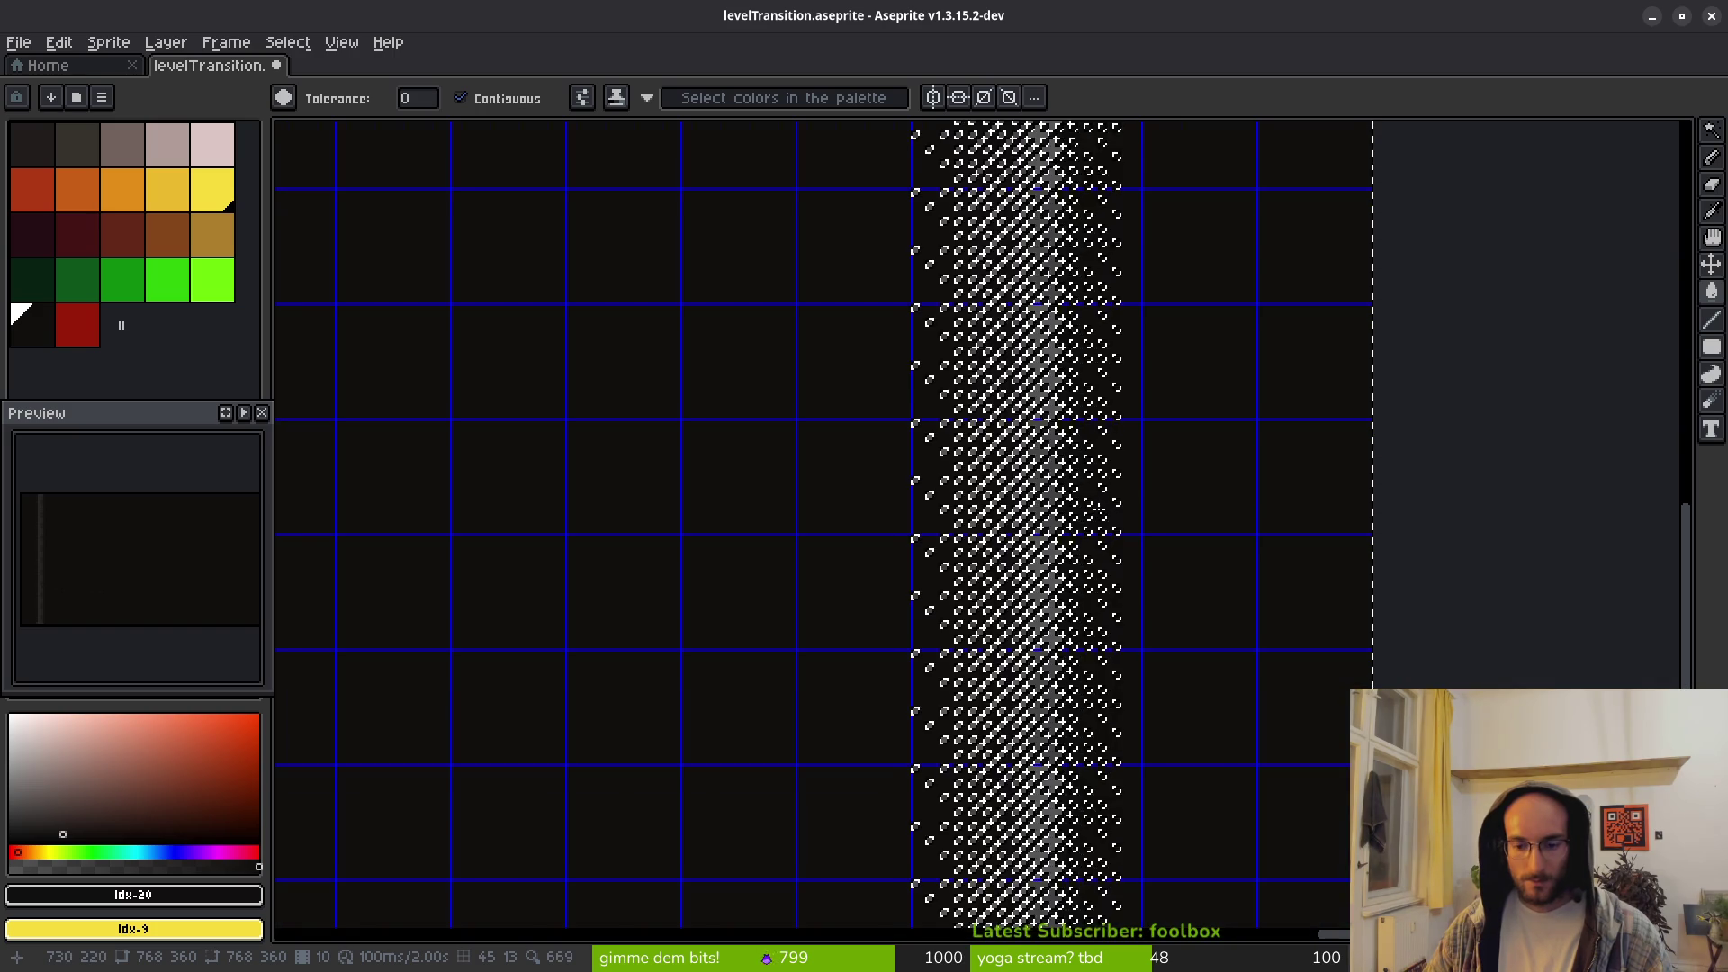
scroll(1100, 513, "down", 2)
key("Tab")
key("Tab")
key("Tab")
scroll(1114, 514, "down", 2)
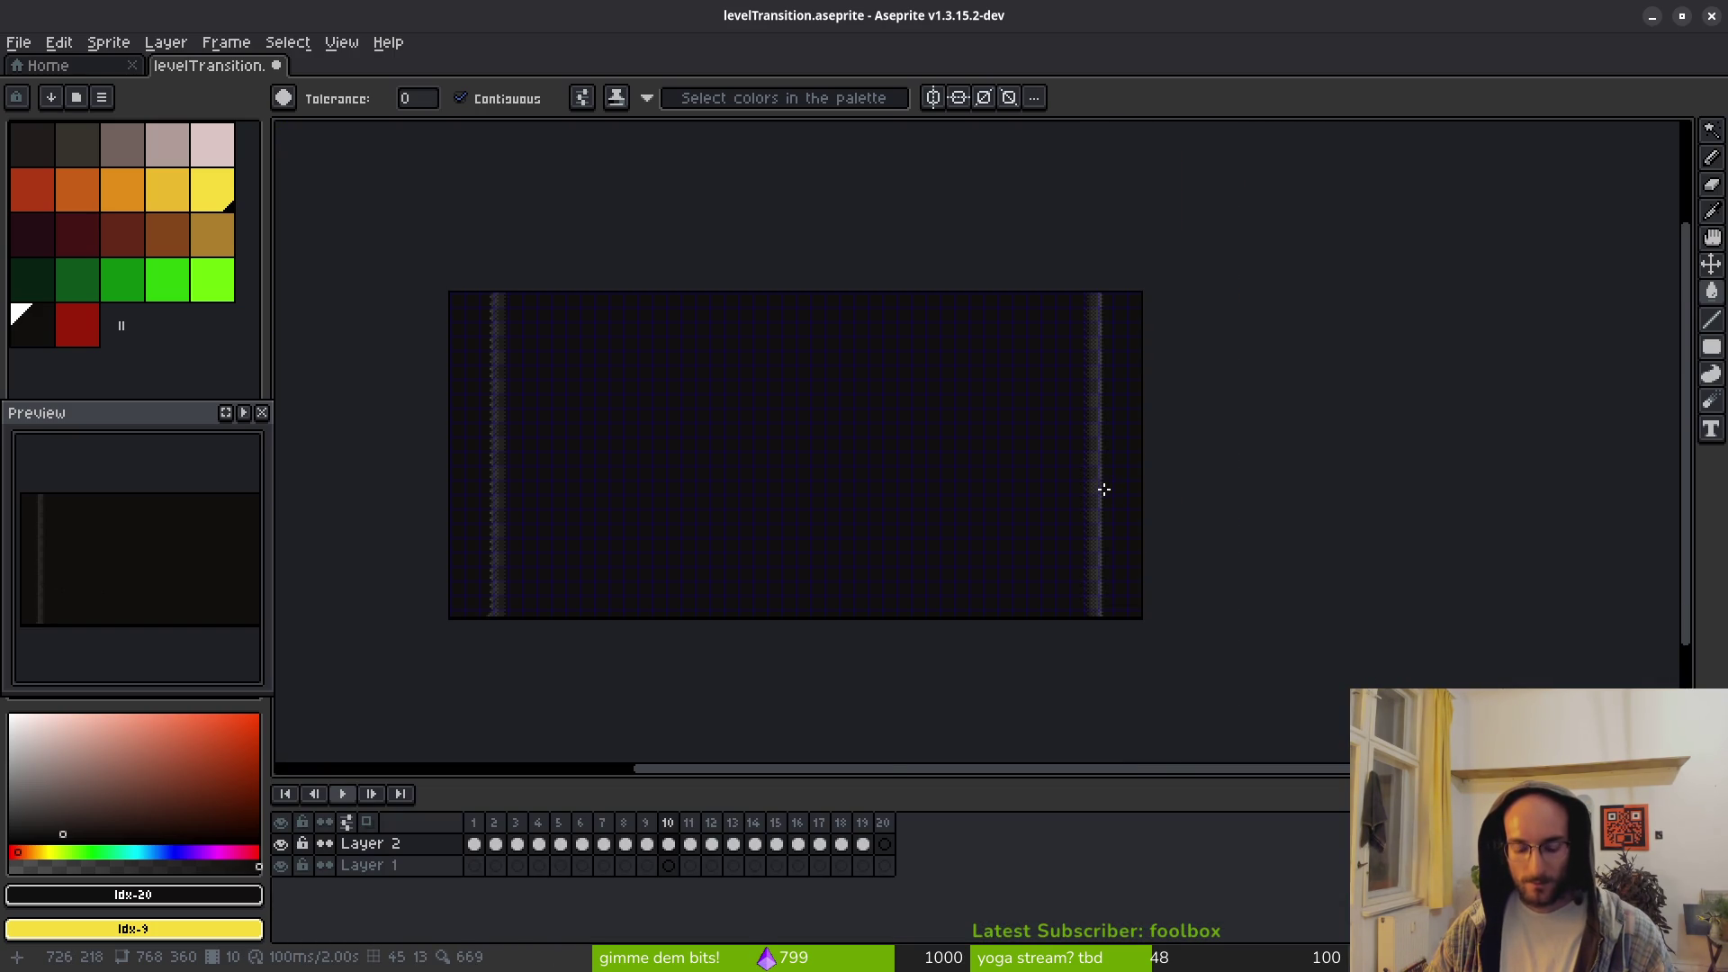
Step: Paint over the old grey dithered strips with a 32 px Pencil
key("b")
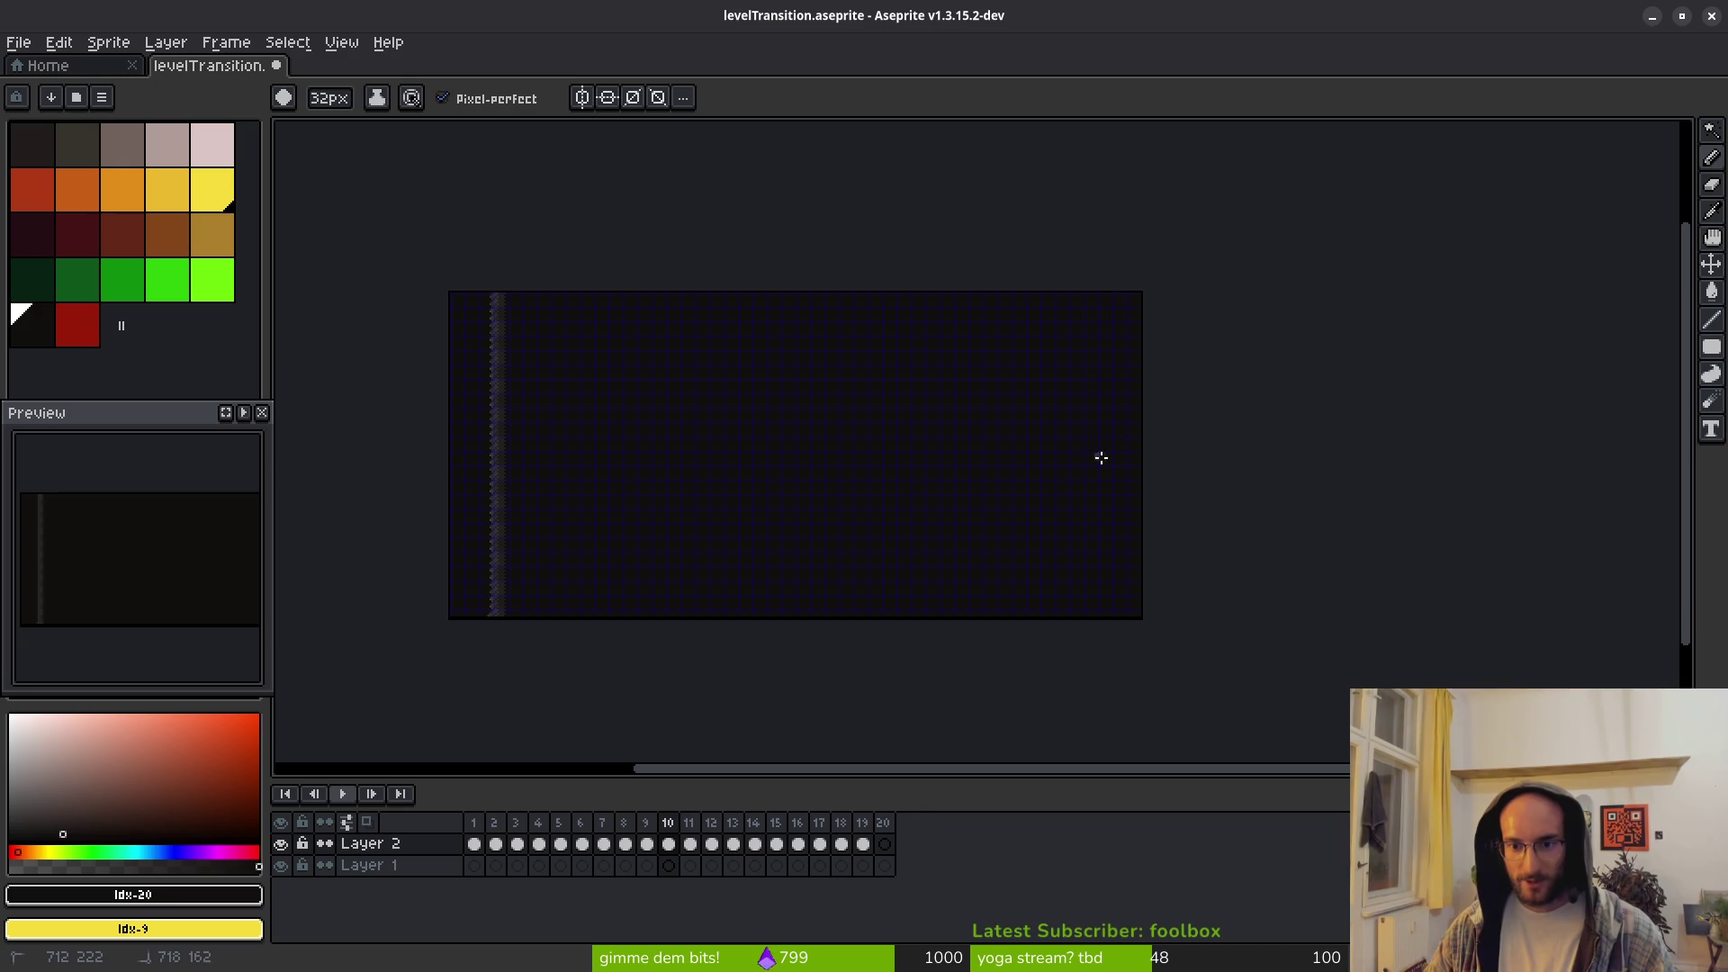
scroll(980, 411, "left", 3)
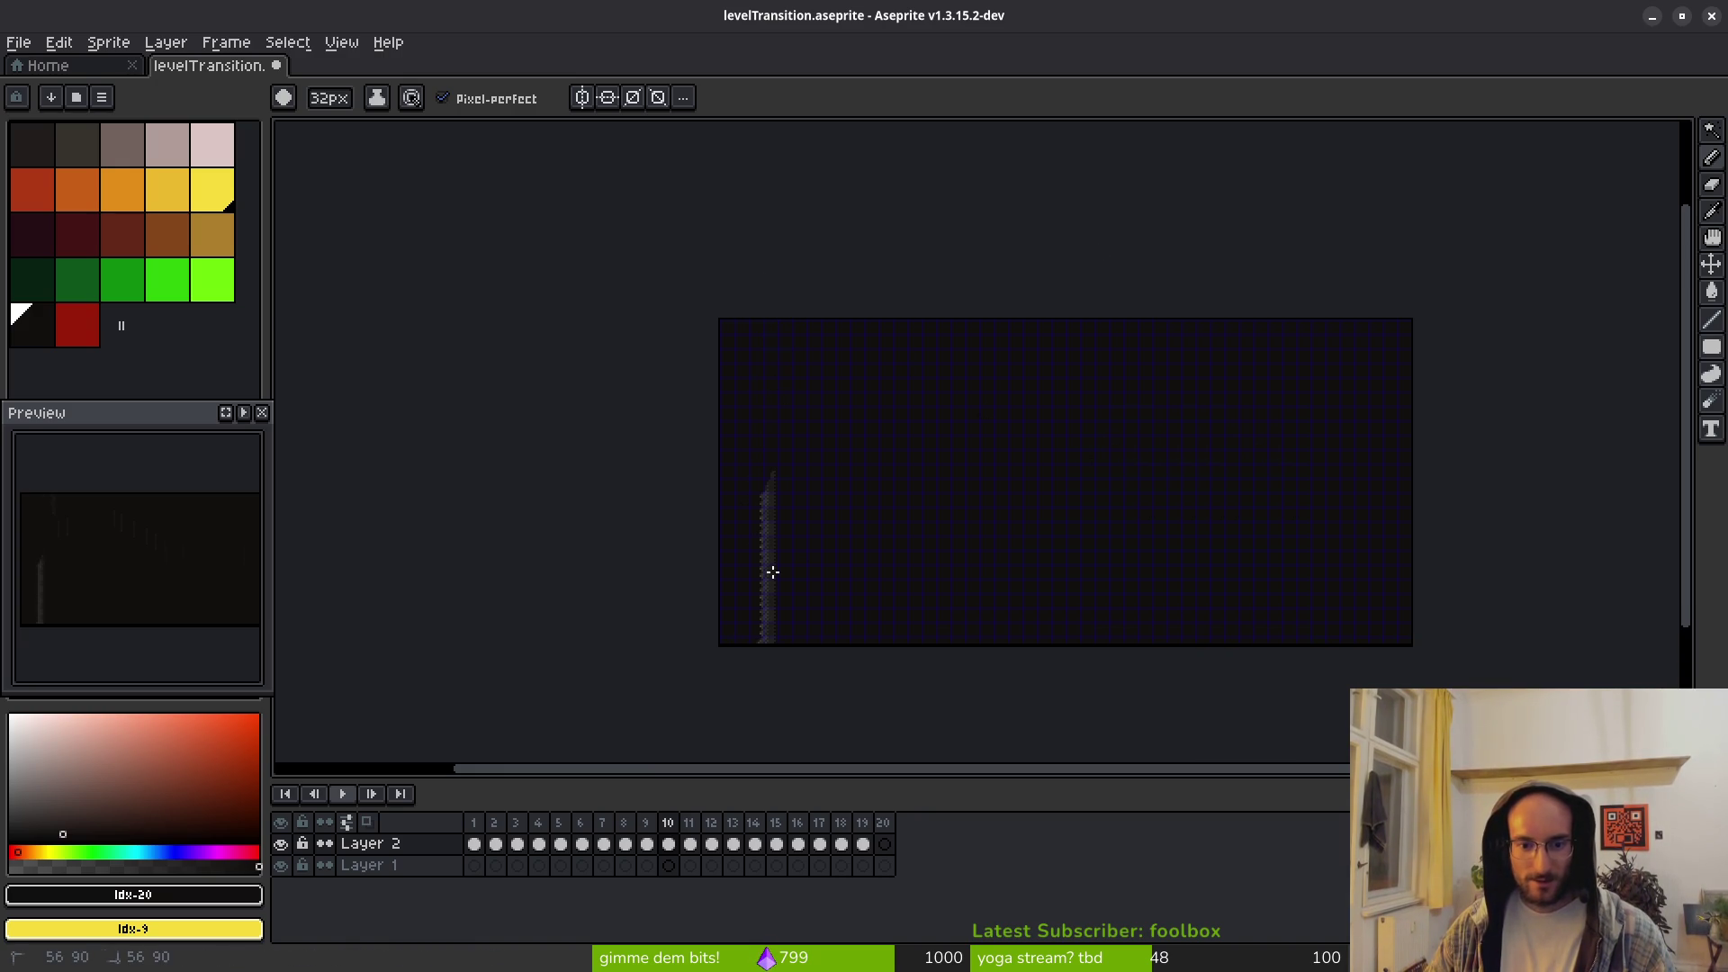
scroll(806, 538, "up", 3)
scroll(771, 436, "down", 1)
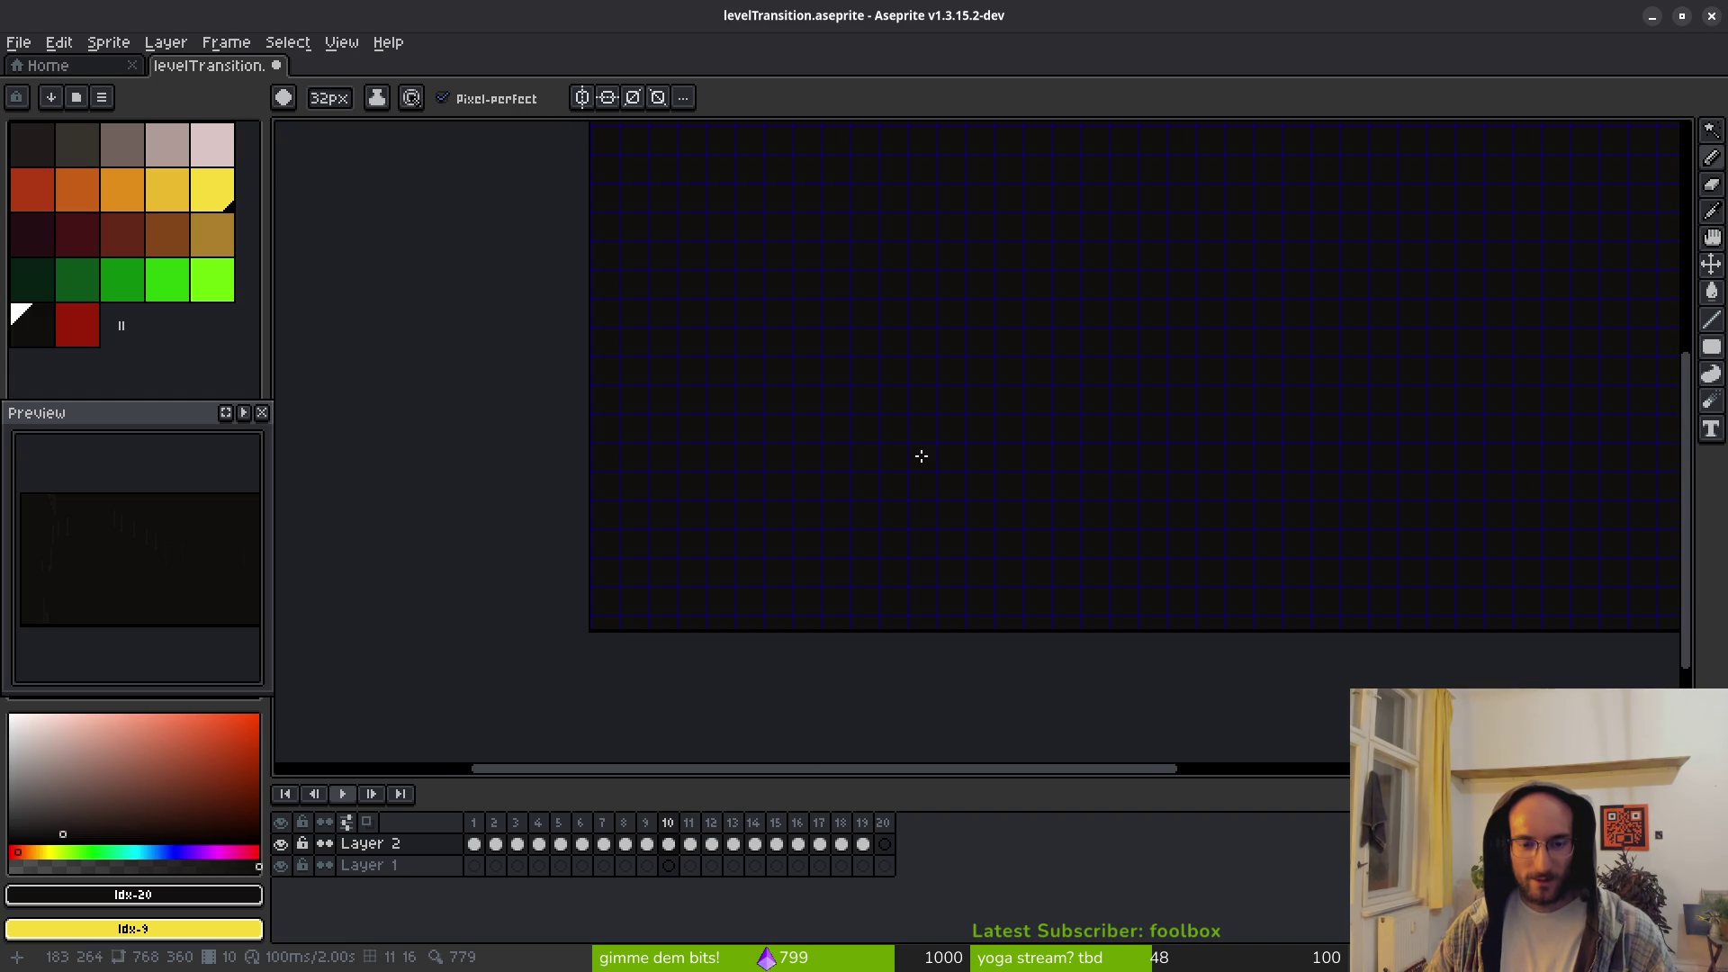
scroll(1152, 495, "right", 5)
scroll(1006, 474, "up", 2)
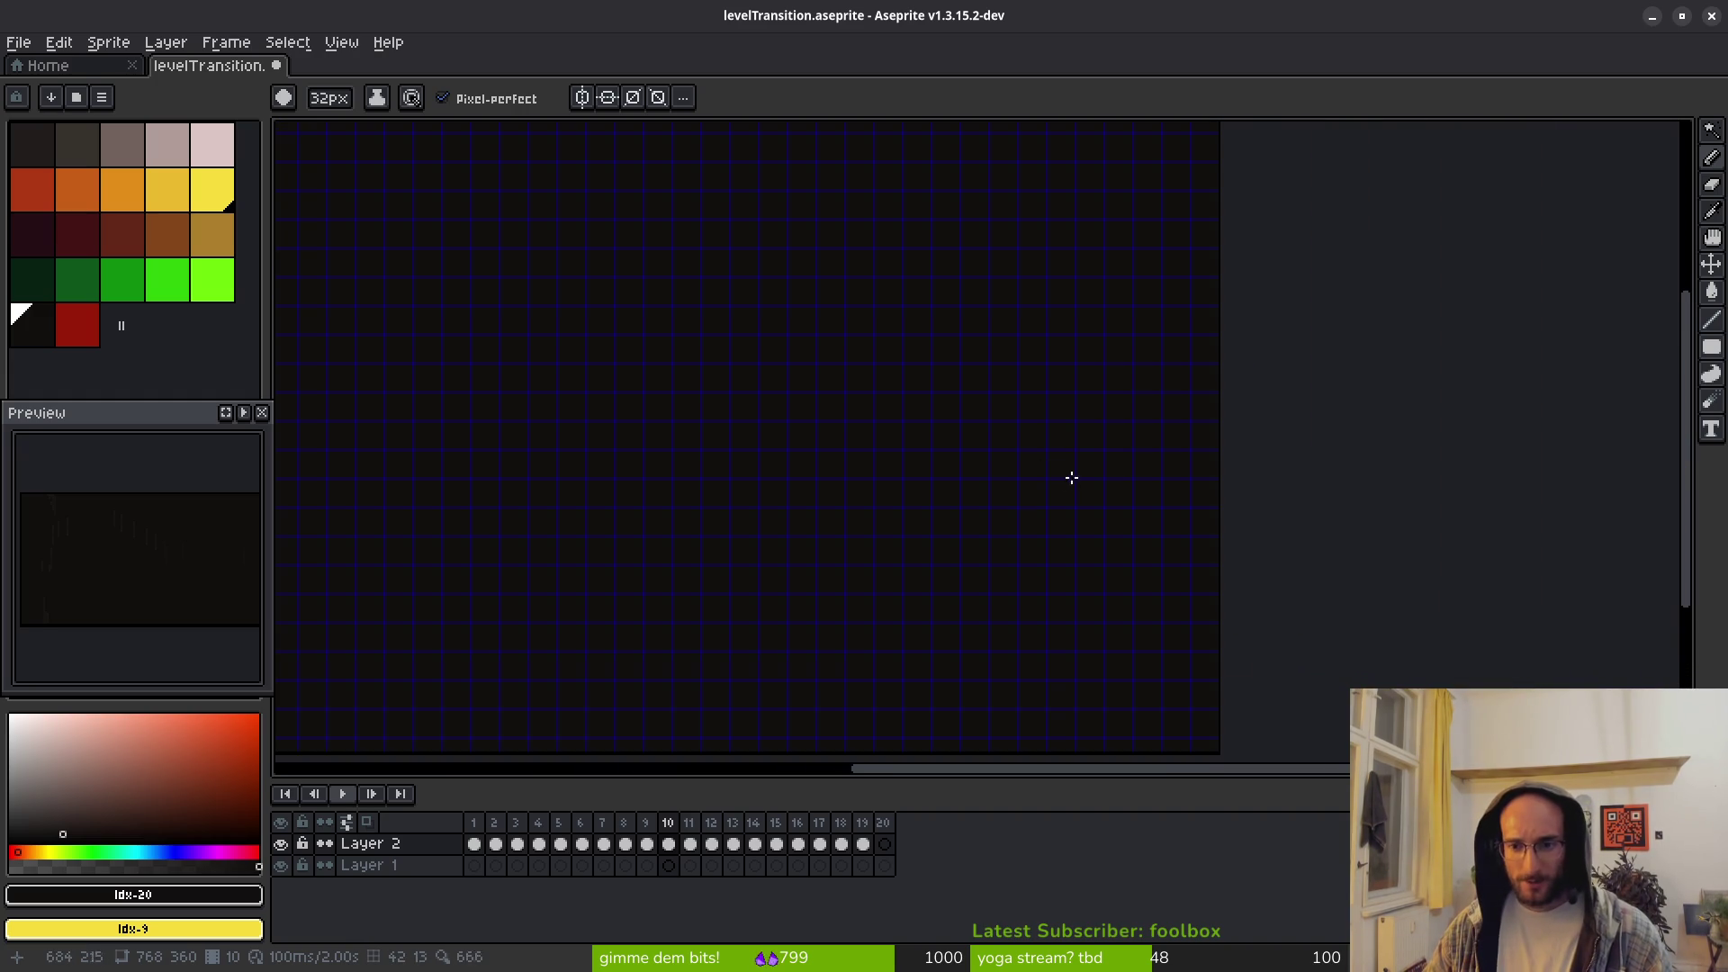
key("shift+g")
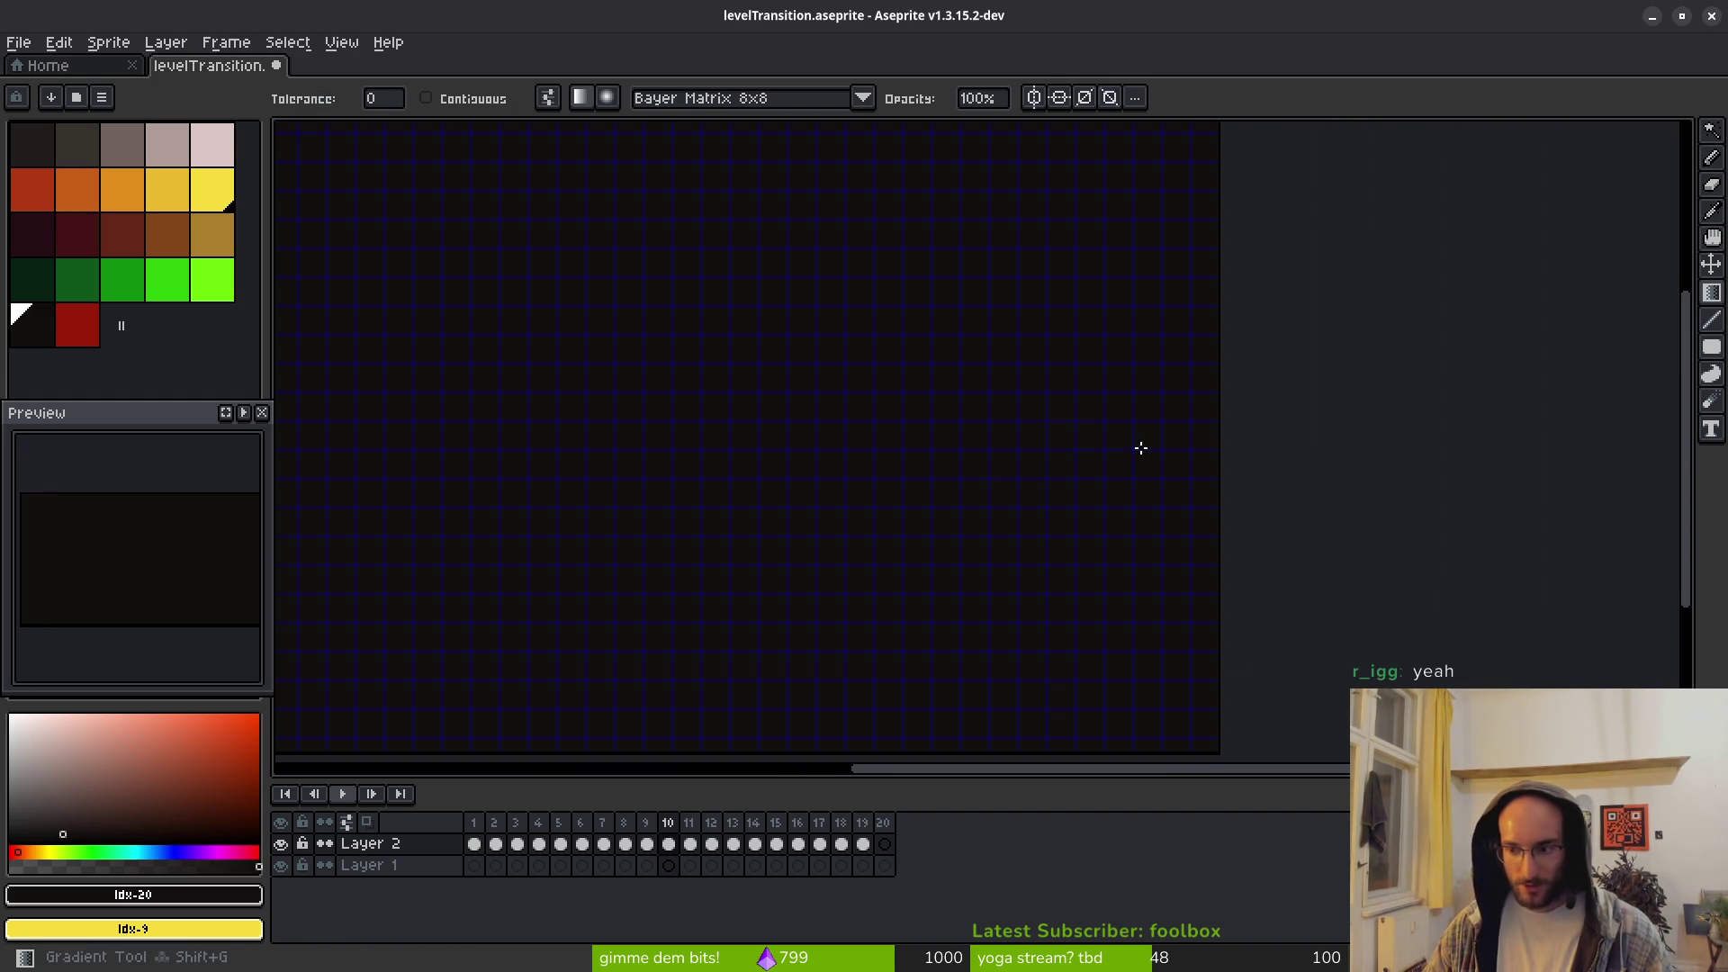
Step: Lay a dark-to-yellow Bayer 8x8 dithered gradient across the right side
scroll(1105, 457, "right", 1)
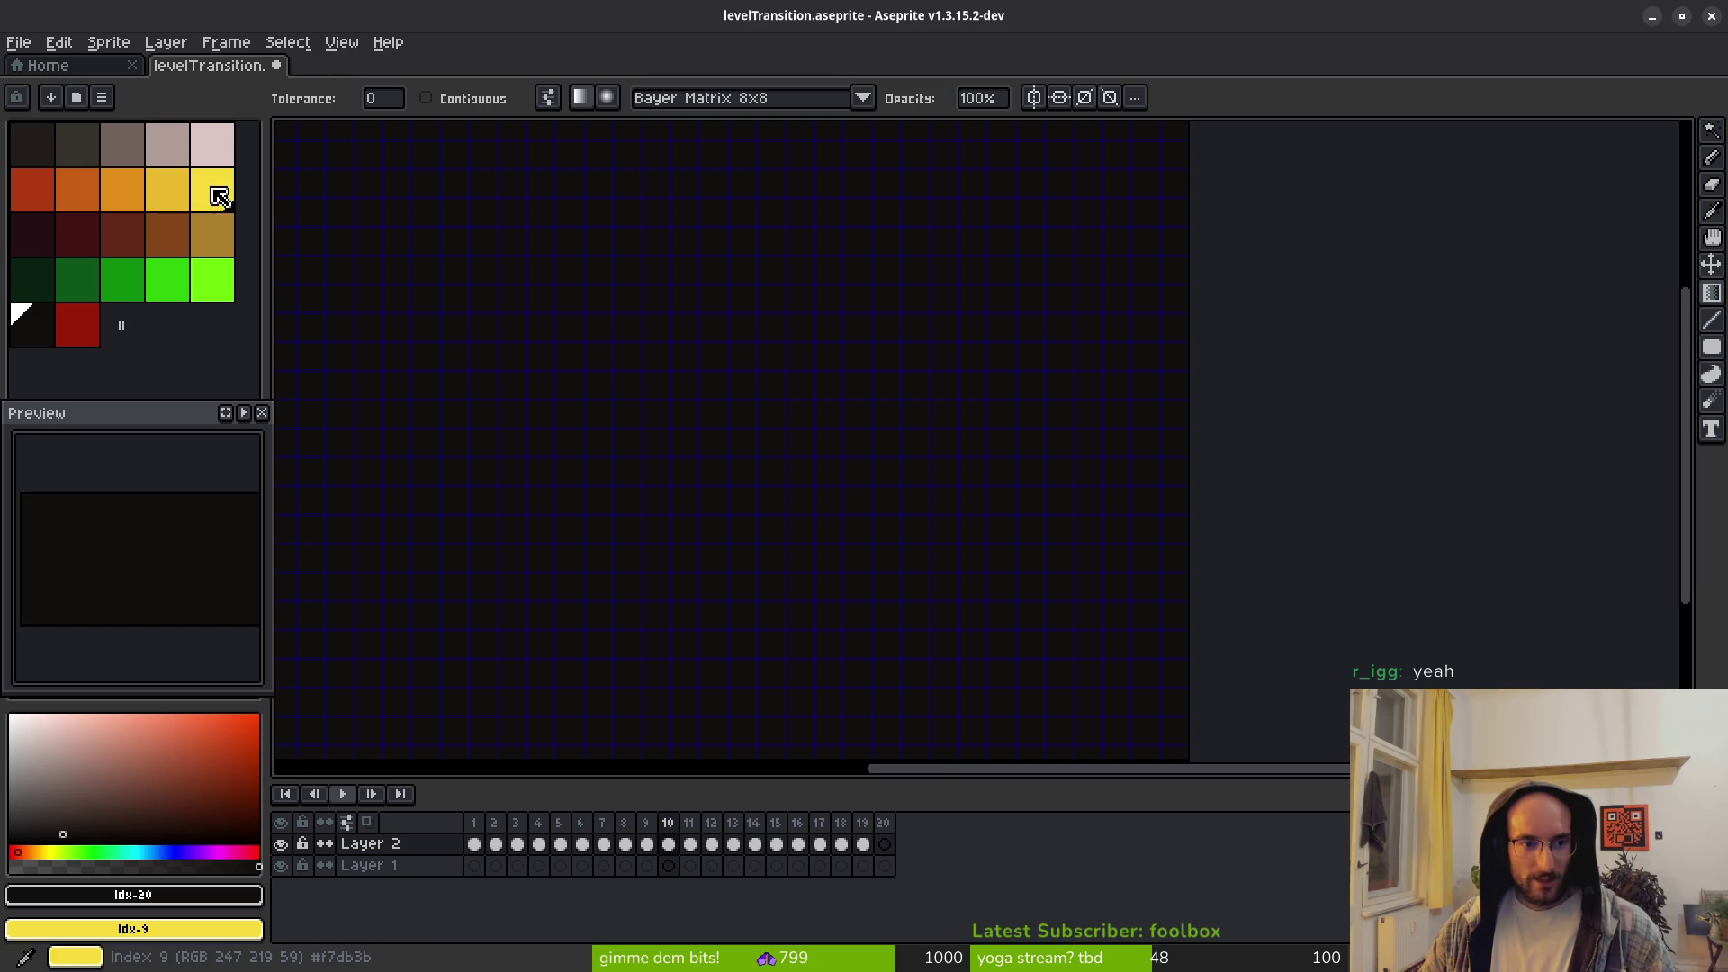
scroll(887, 428, "up", 3)
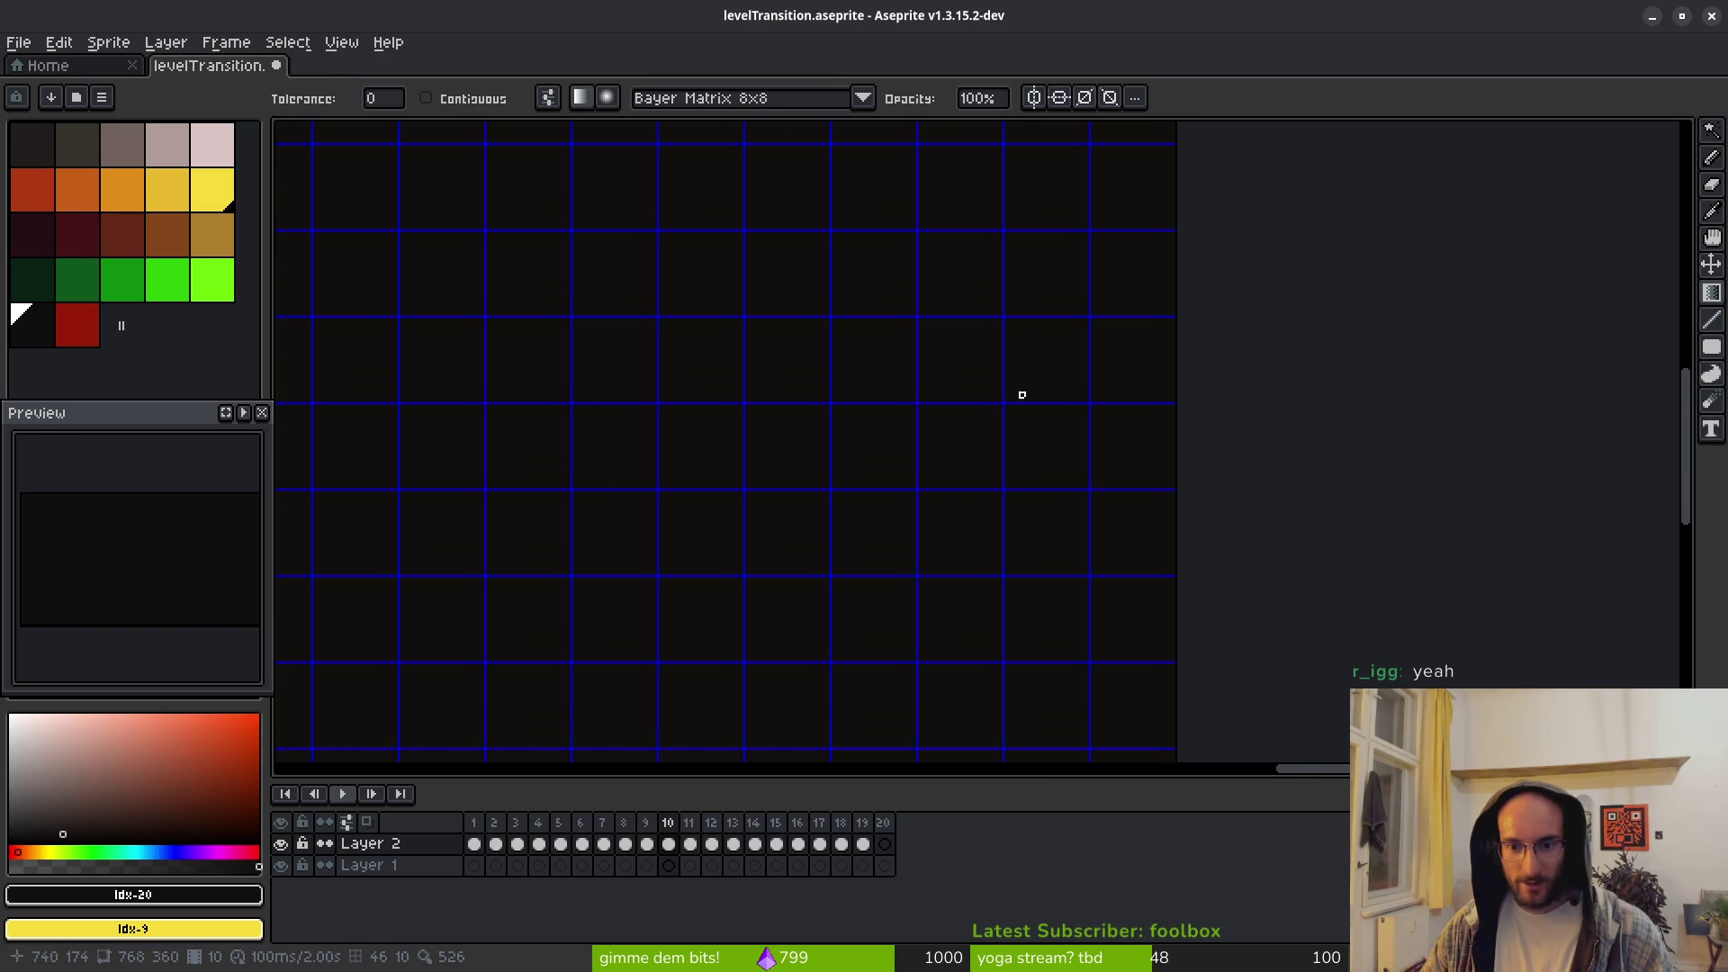
scroll(1006, 395, "up", 1)
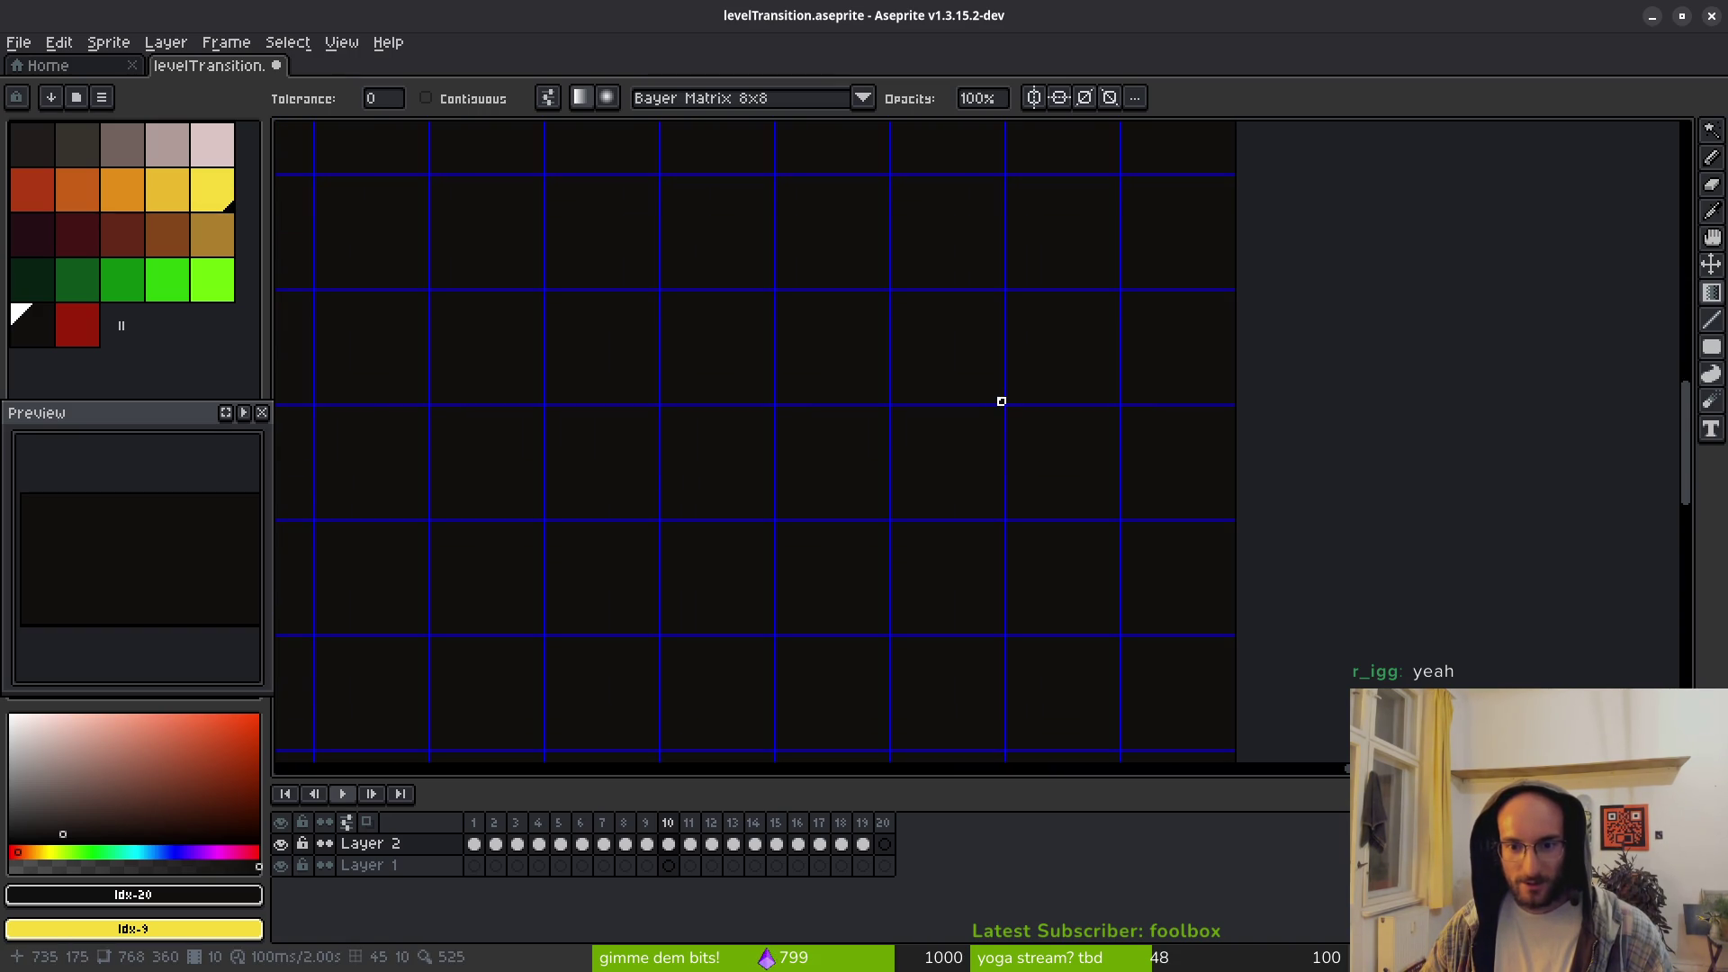
left_click_drag(771, 402, 1224, 401)
scroll(1041, 444, "down", 4)
scroll(1034, 451, "left", 5)
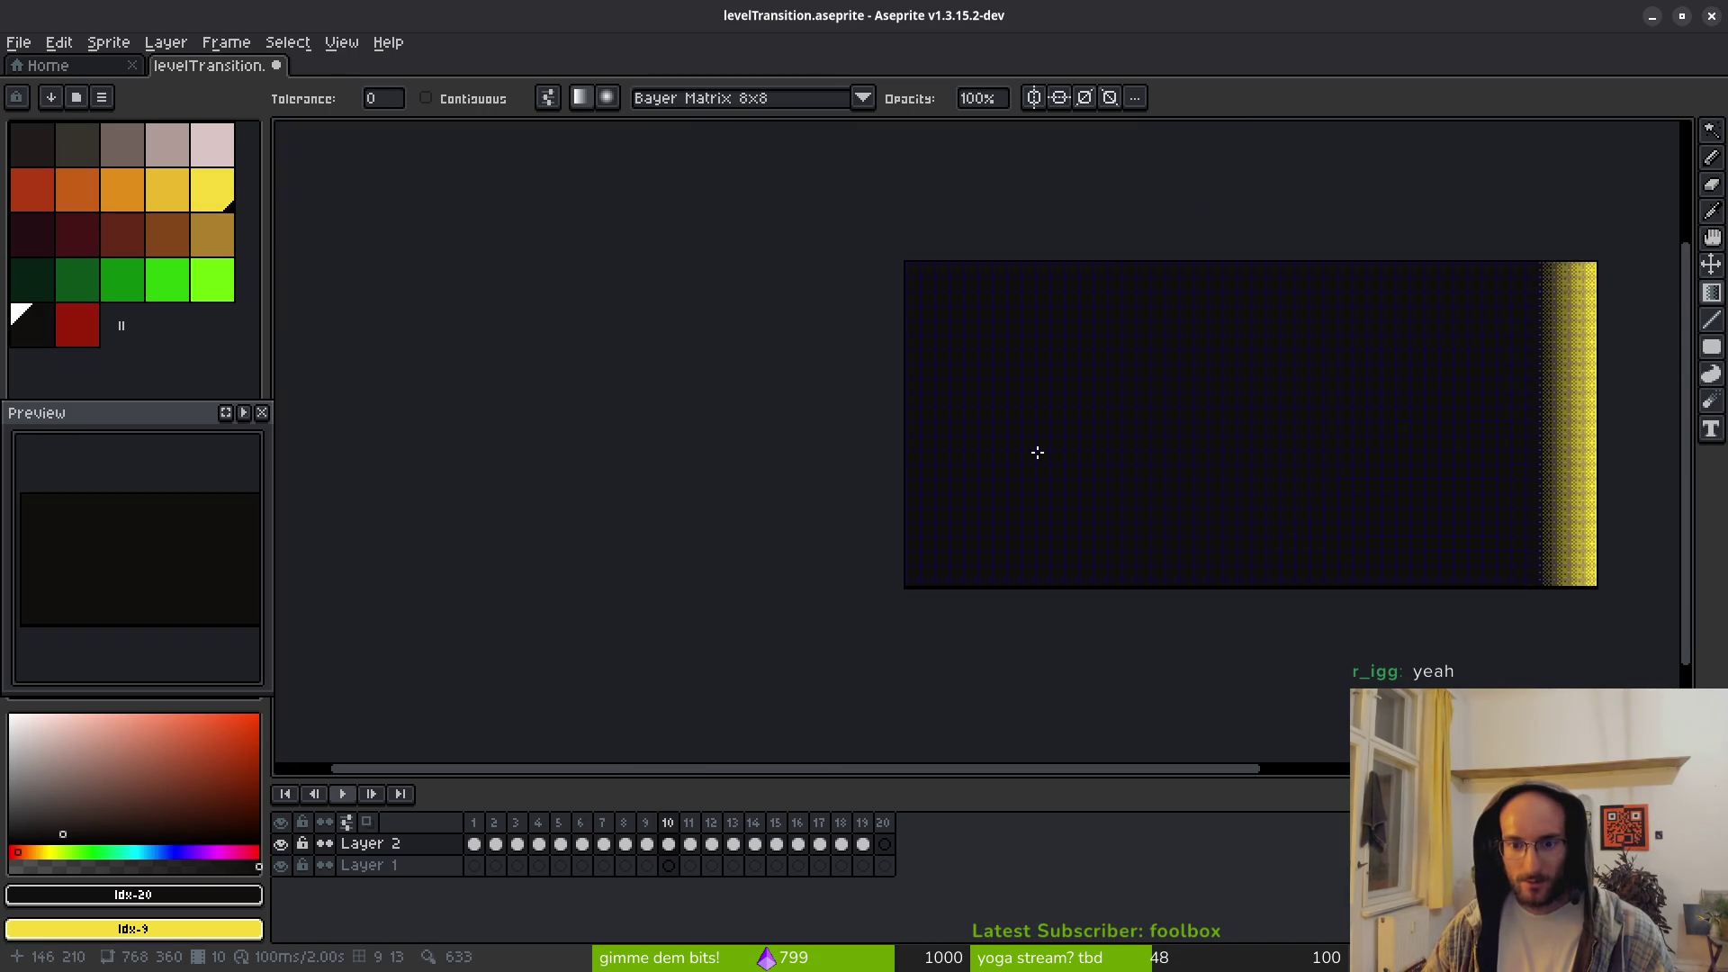
scroll(918, 409, "up", 2)
scroll(981, 449, "up", 2)
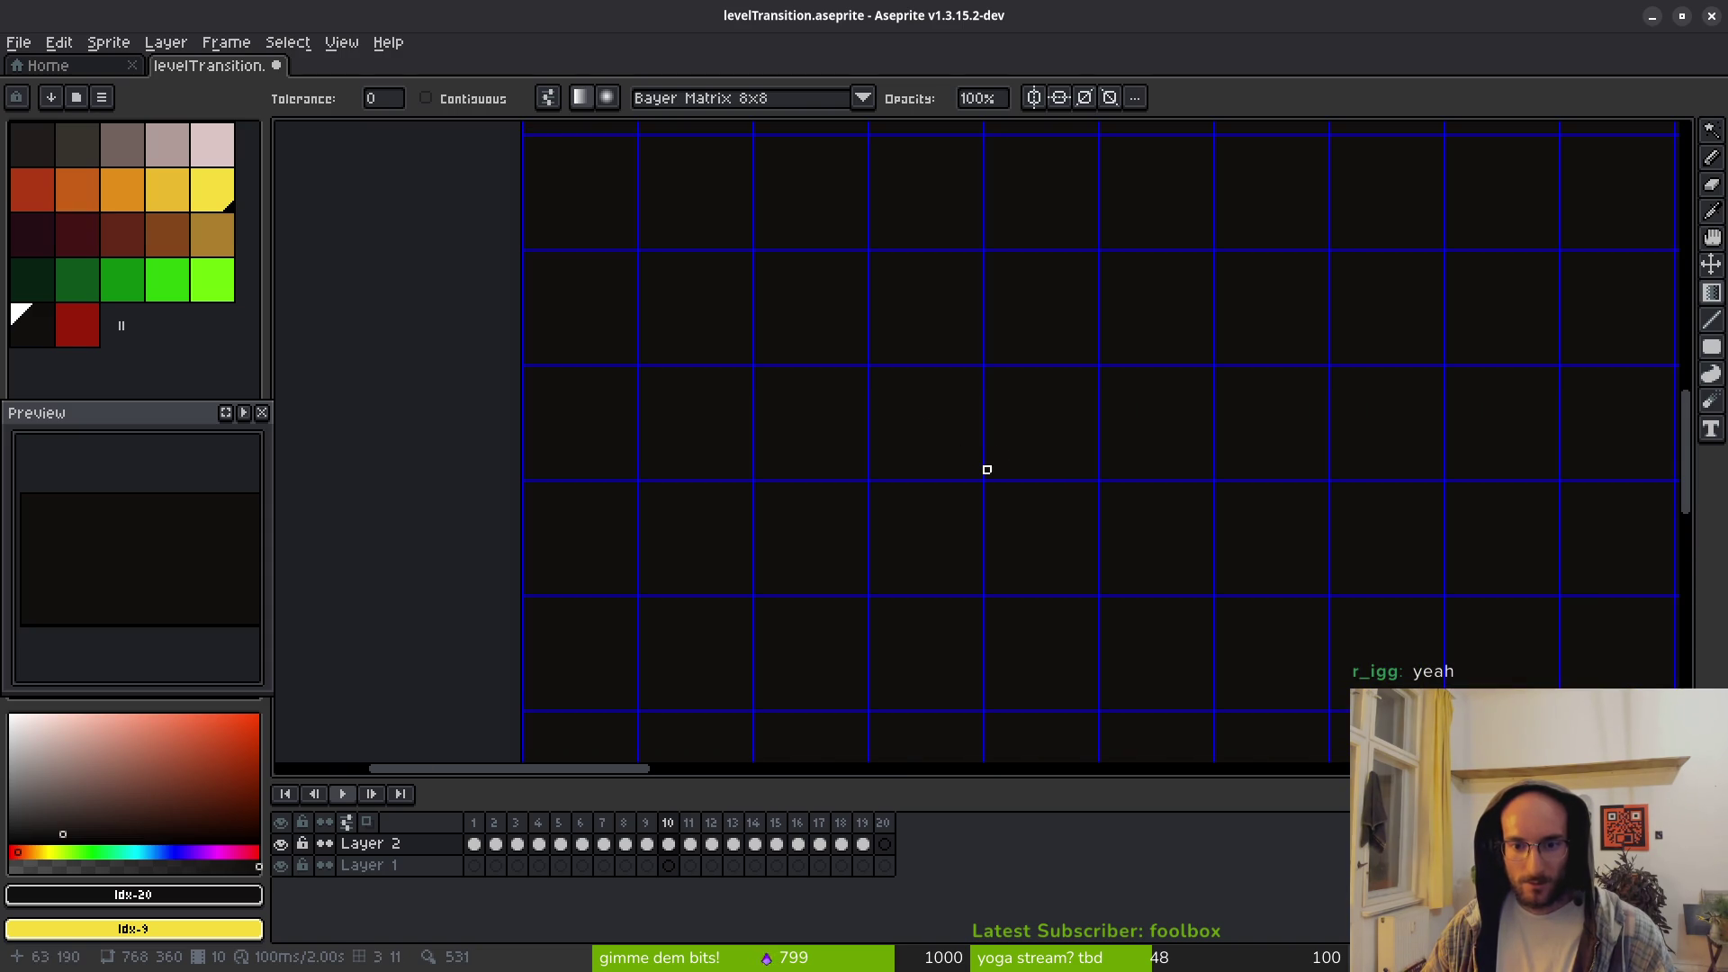
Step: Draw, undo and redraw a yellow-to-dark dithered gradient from the left edge
left_click_drag(987, 477, 540, 455)
scroll(700, 483, "down", 3)
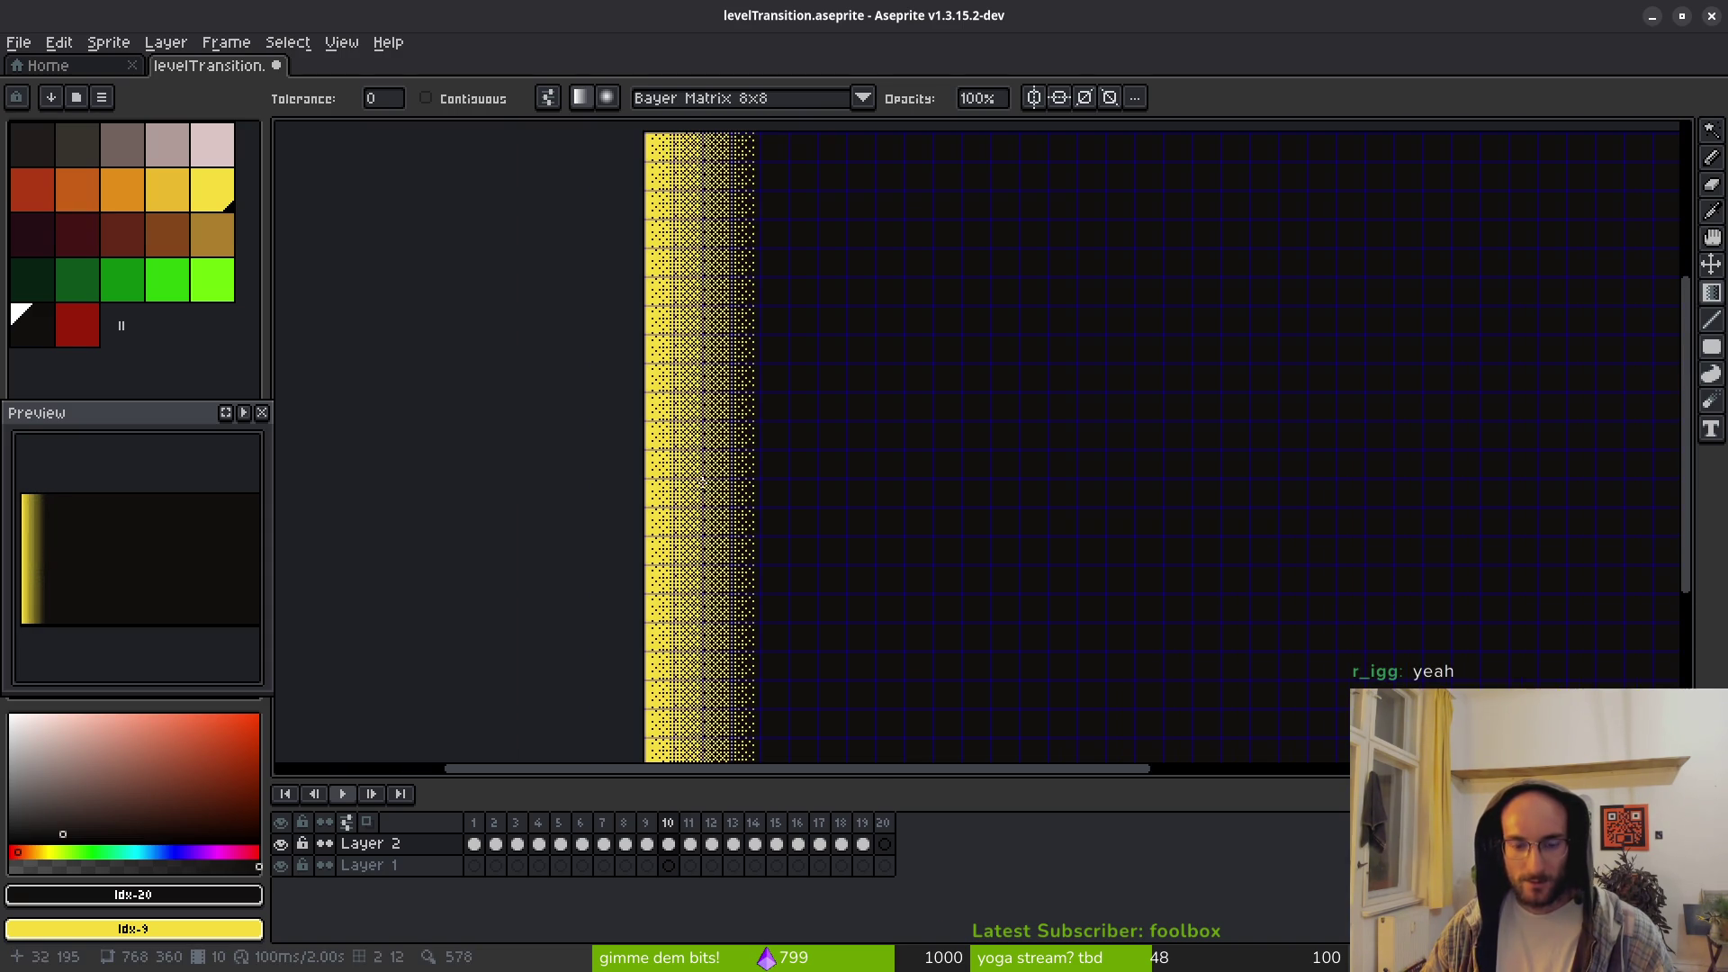
scroll(700, 483, "up", 3)
key("ctrl+z")
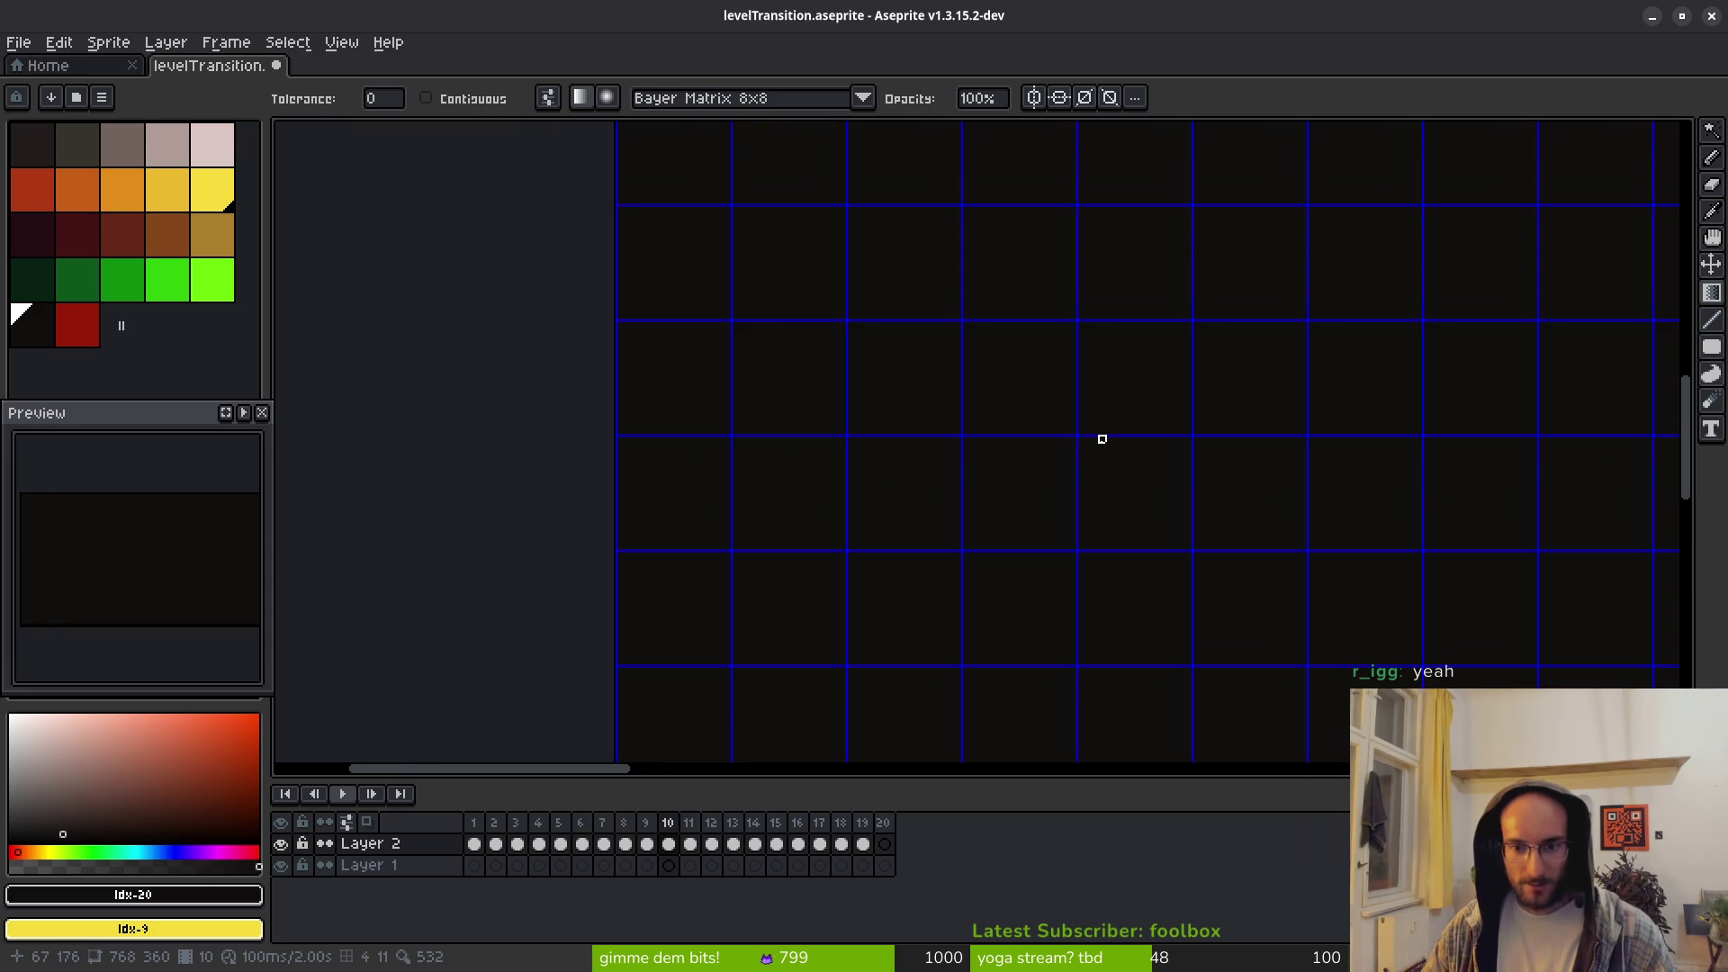
left_click_drag(1080, 432, 605, 424)
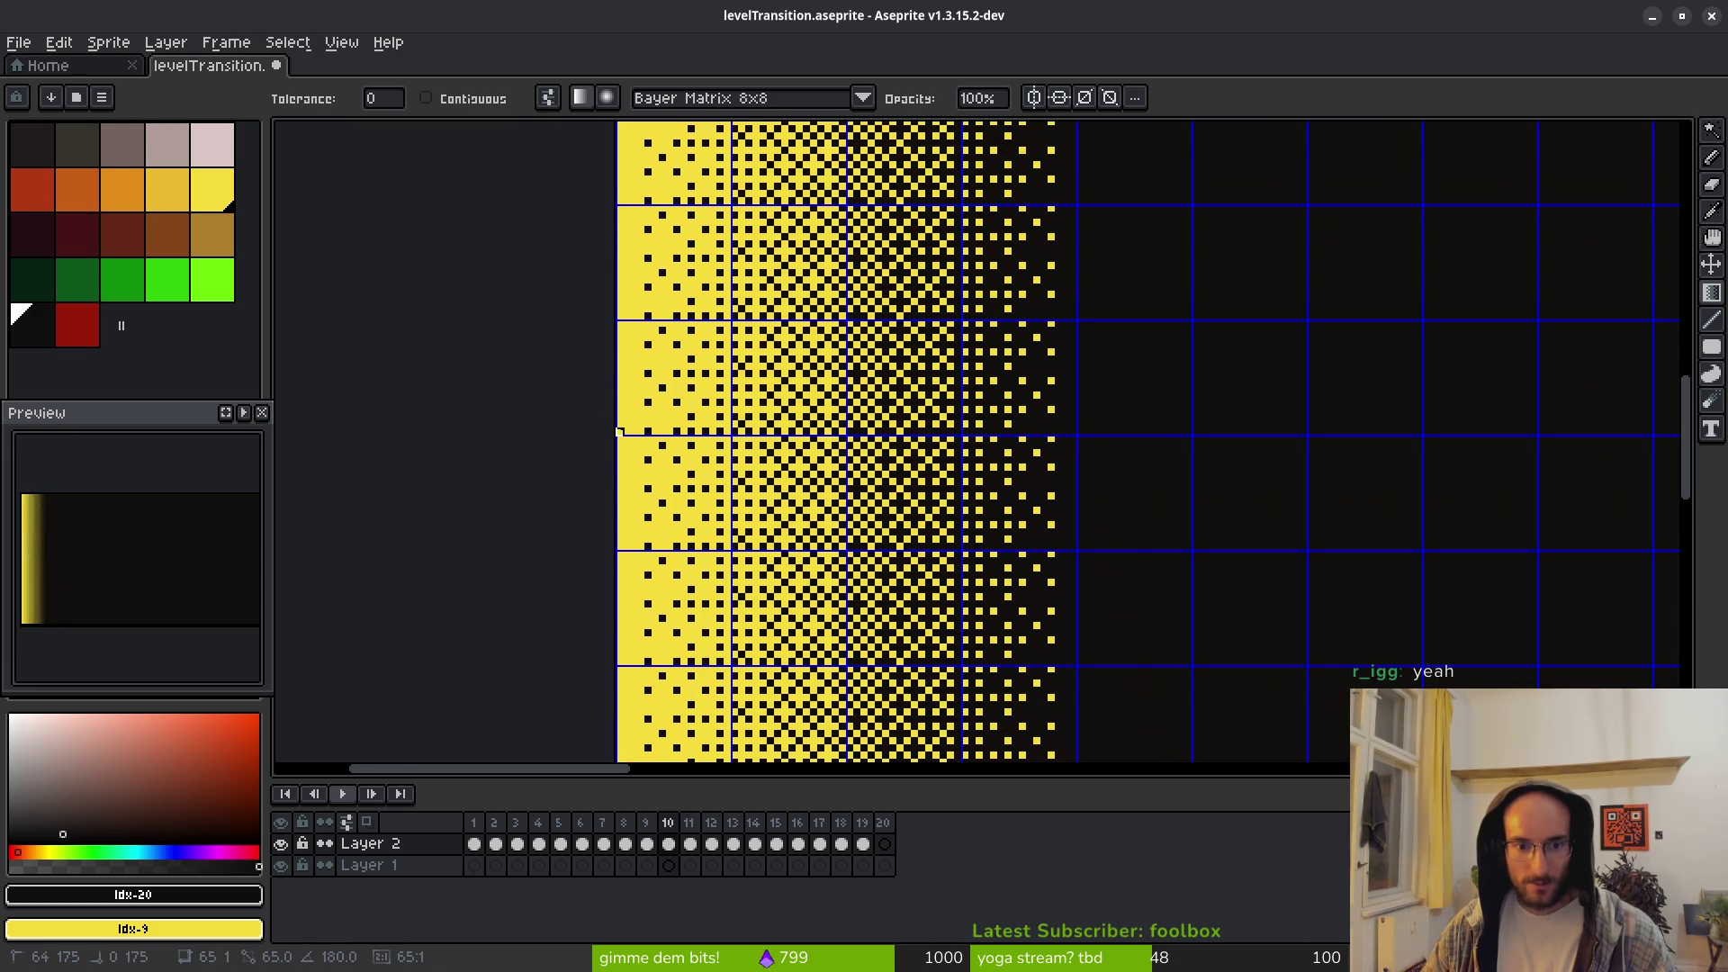
scroll(810, 462, "down", 3)
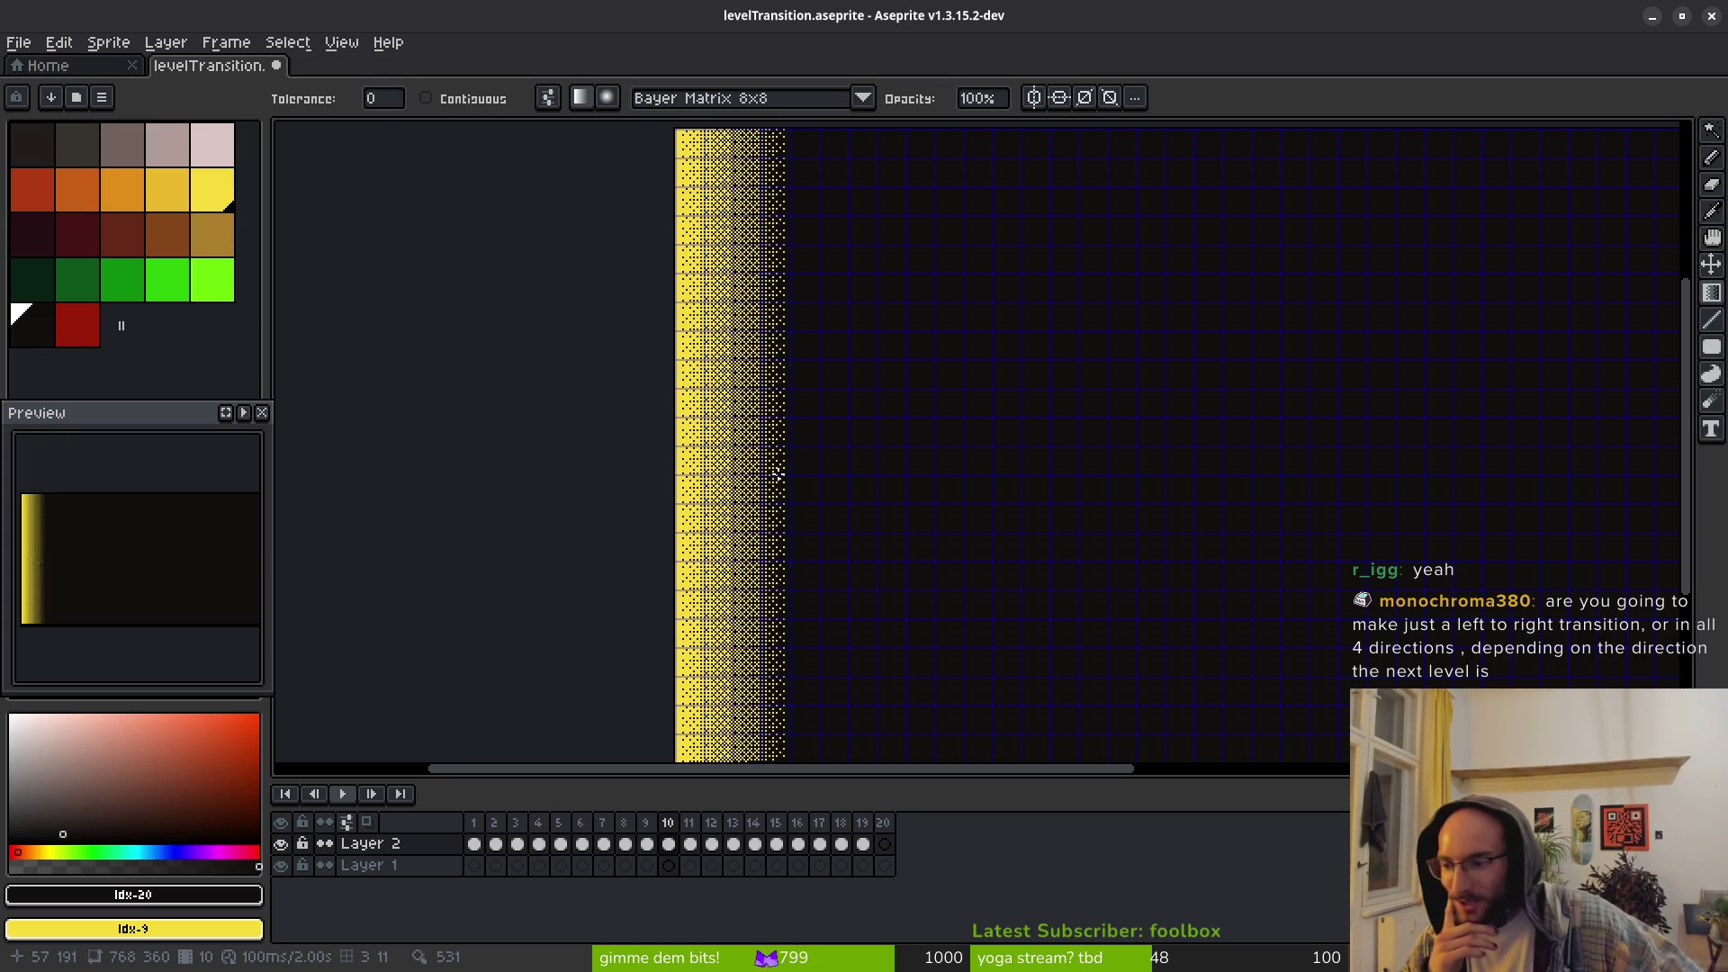
key("i")
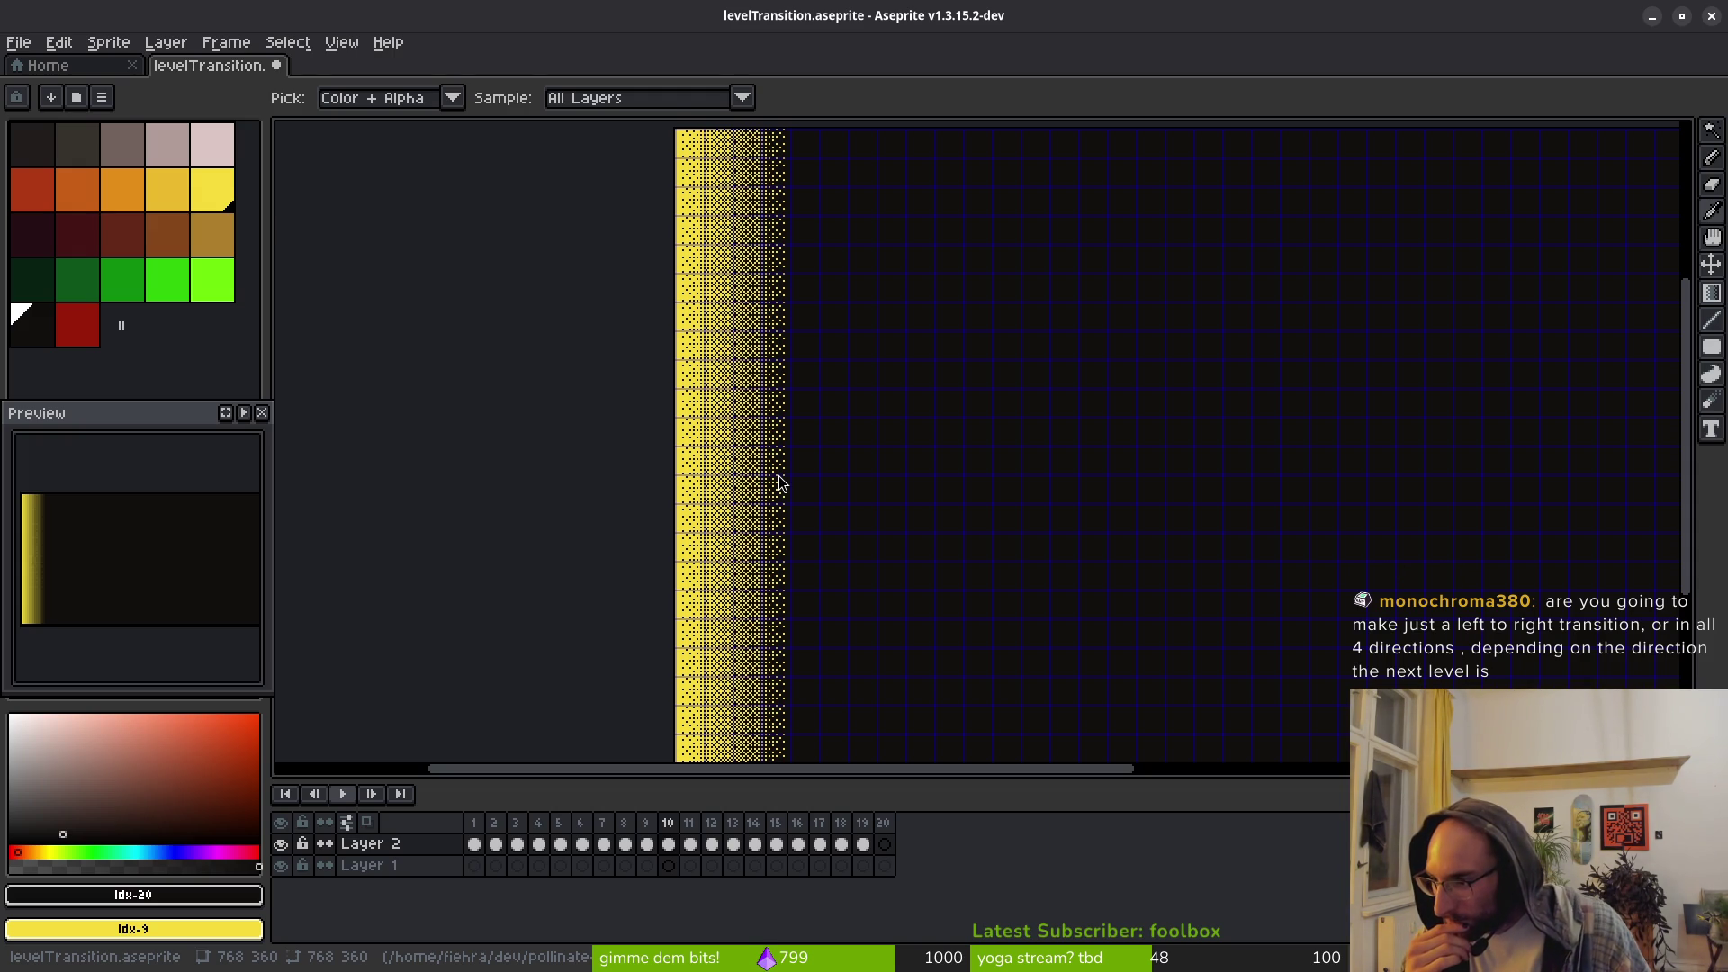
key("alt+Tab")
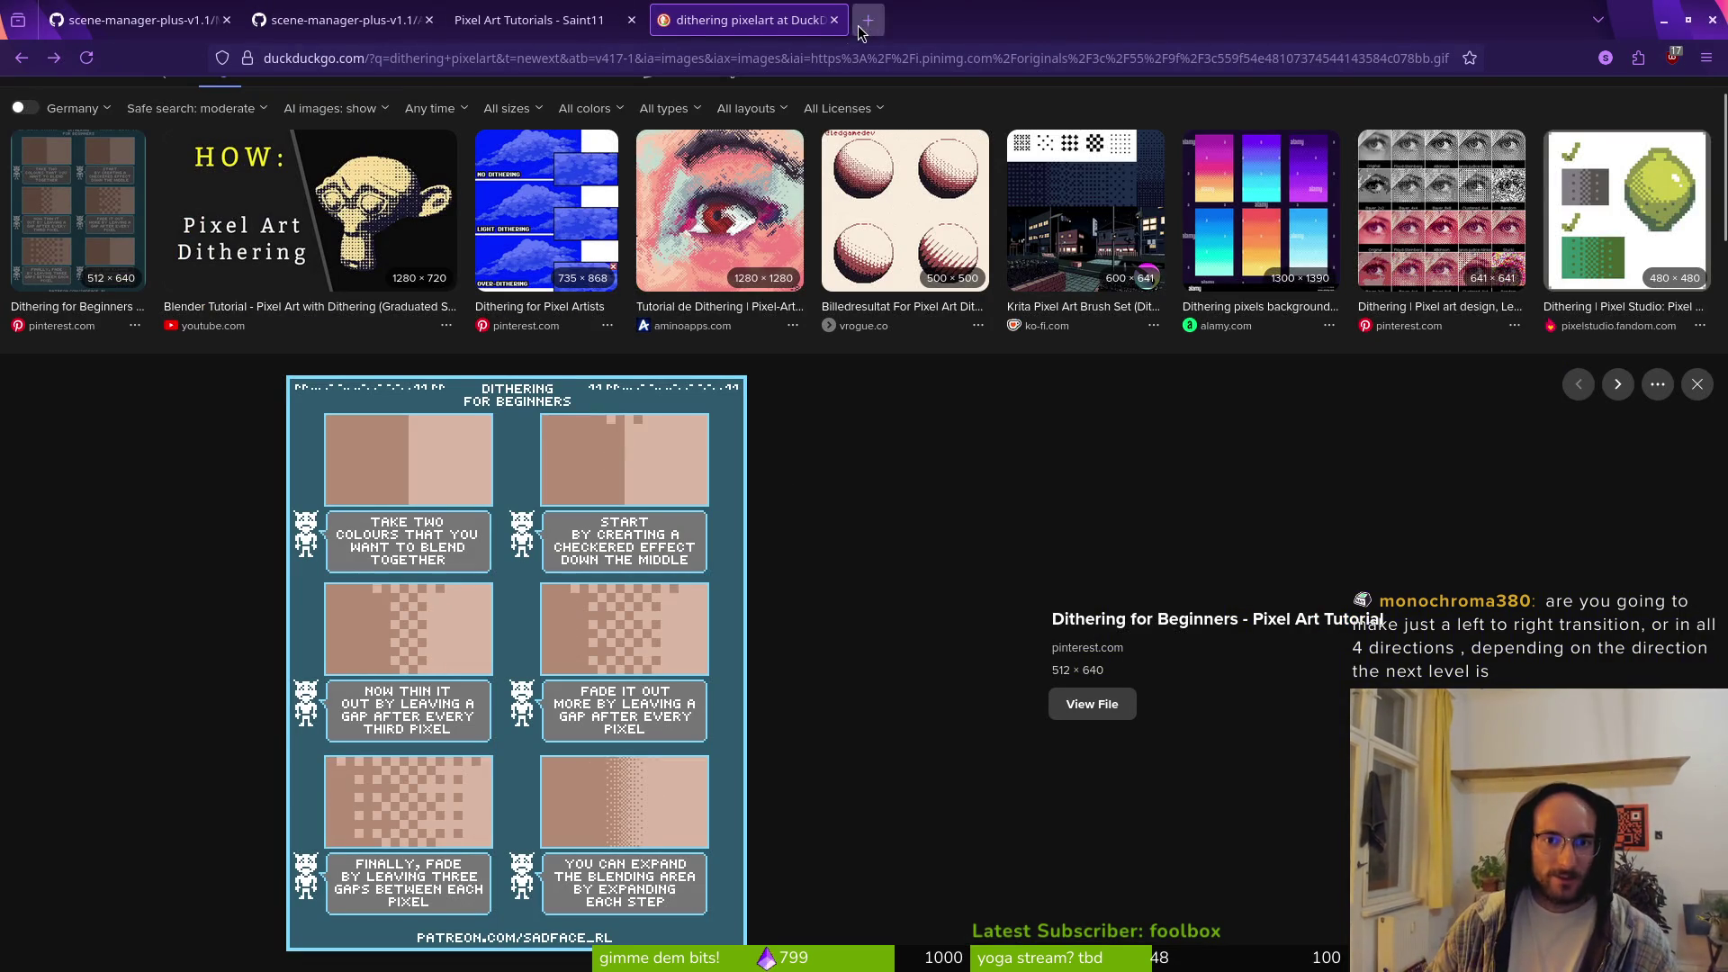
left_click(861, 27)
type("scour")
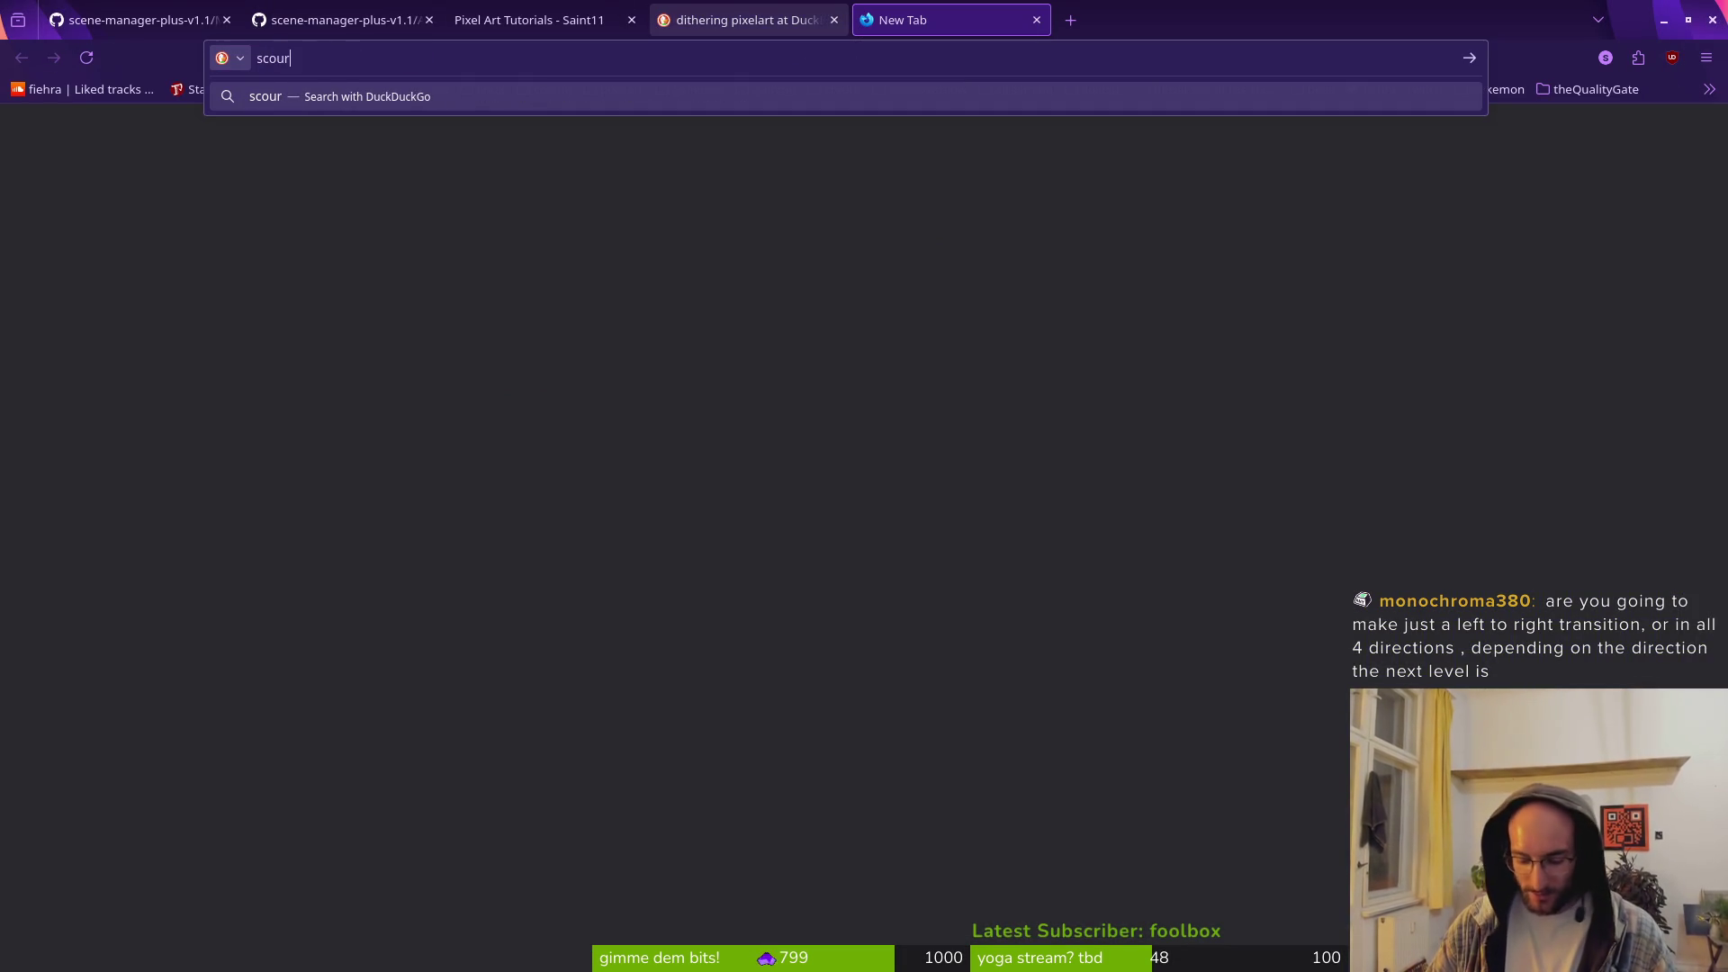
type("gebringer")
key("Return")
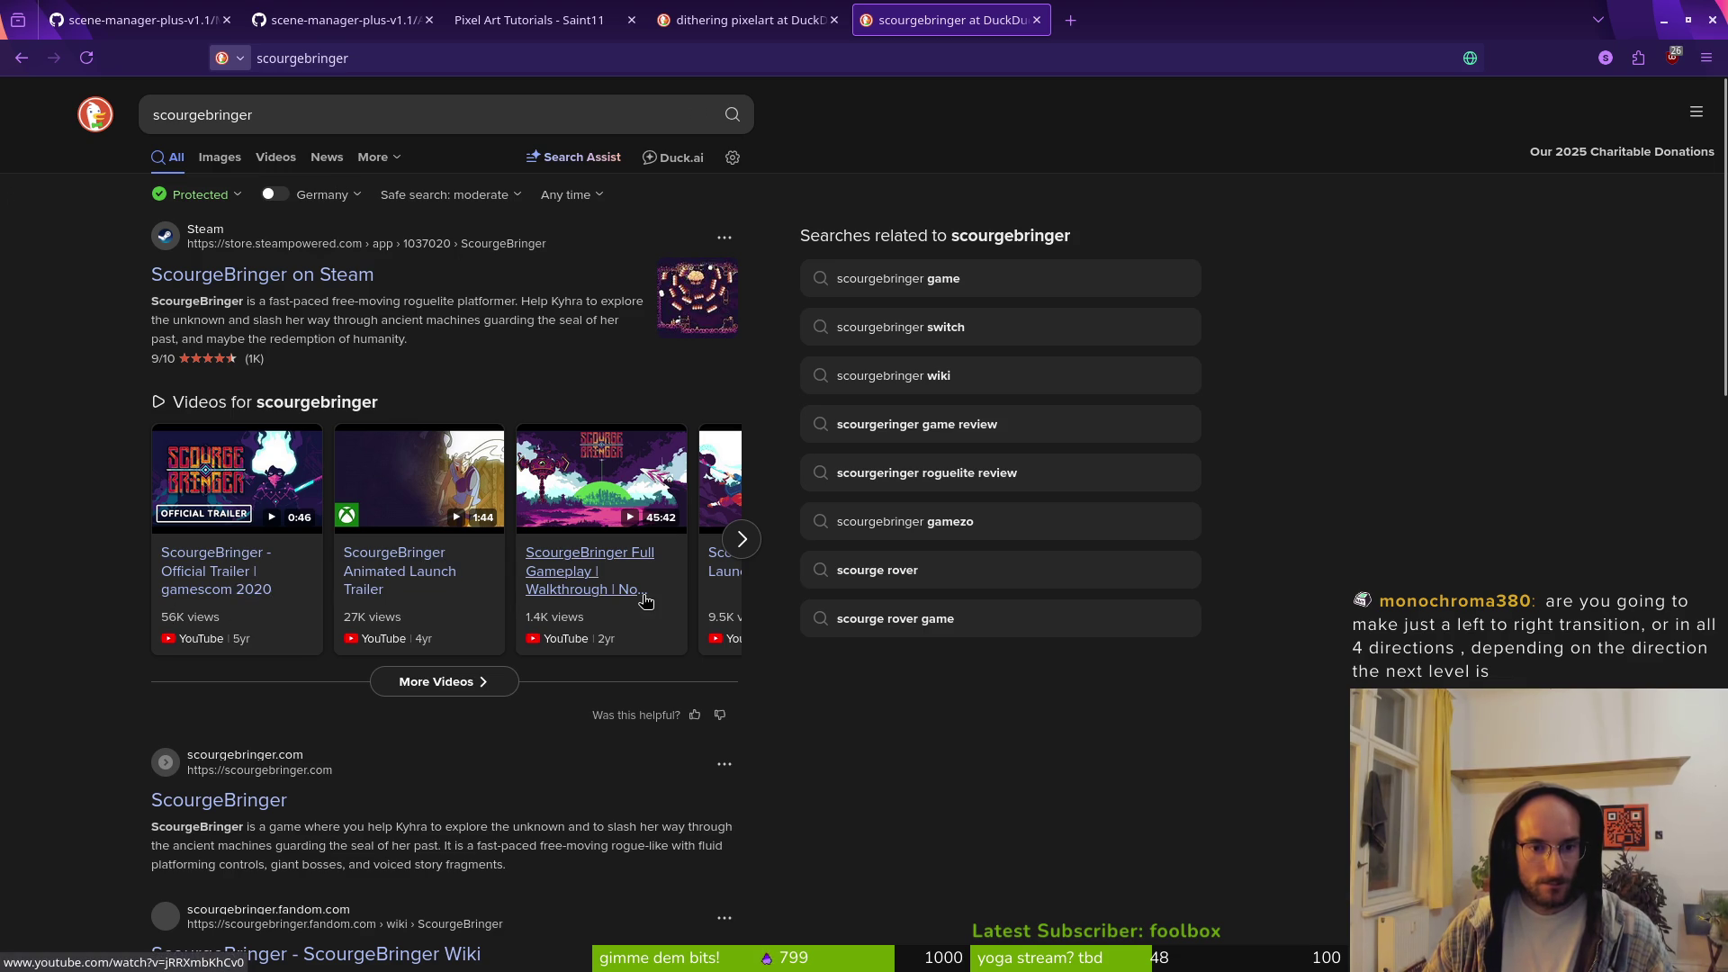
left_click(551, 588)
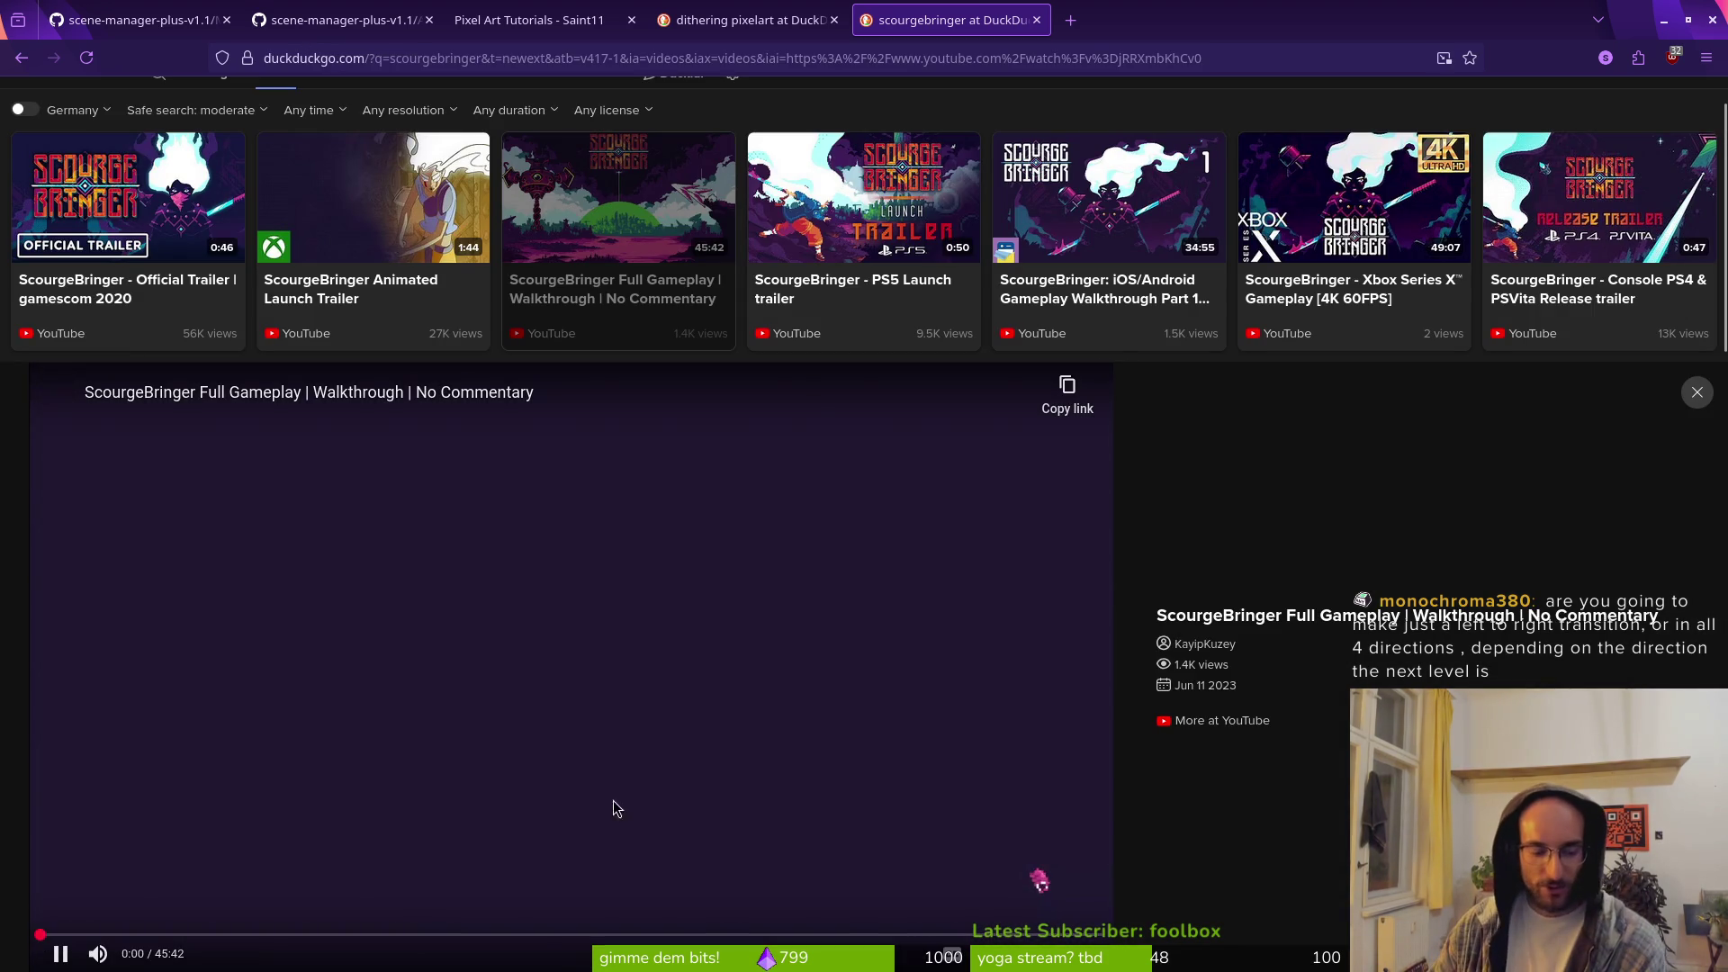
left_click(286, 937)
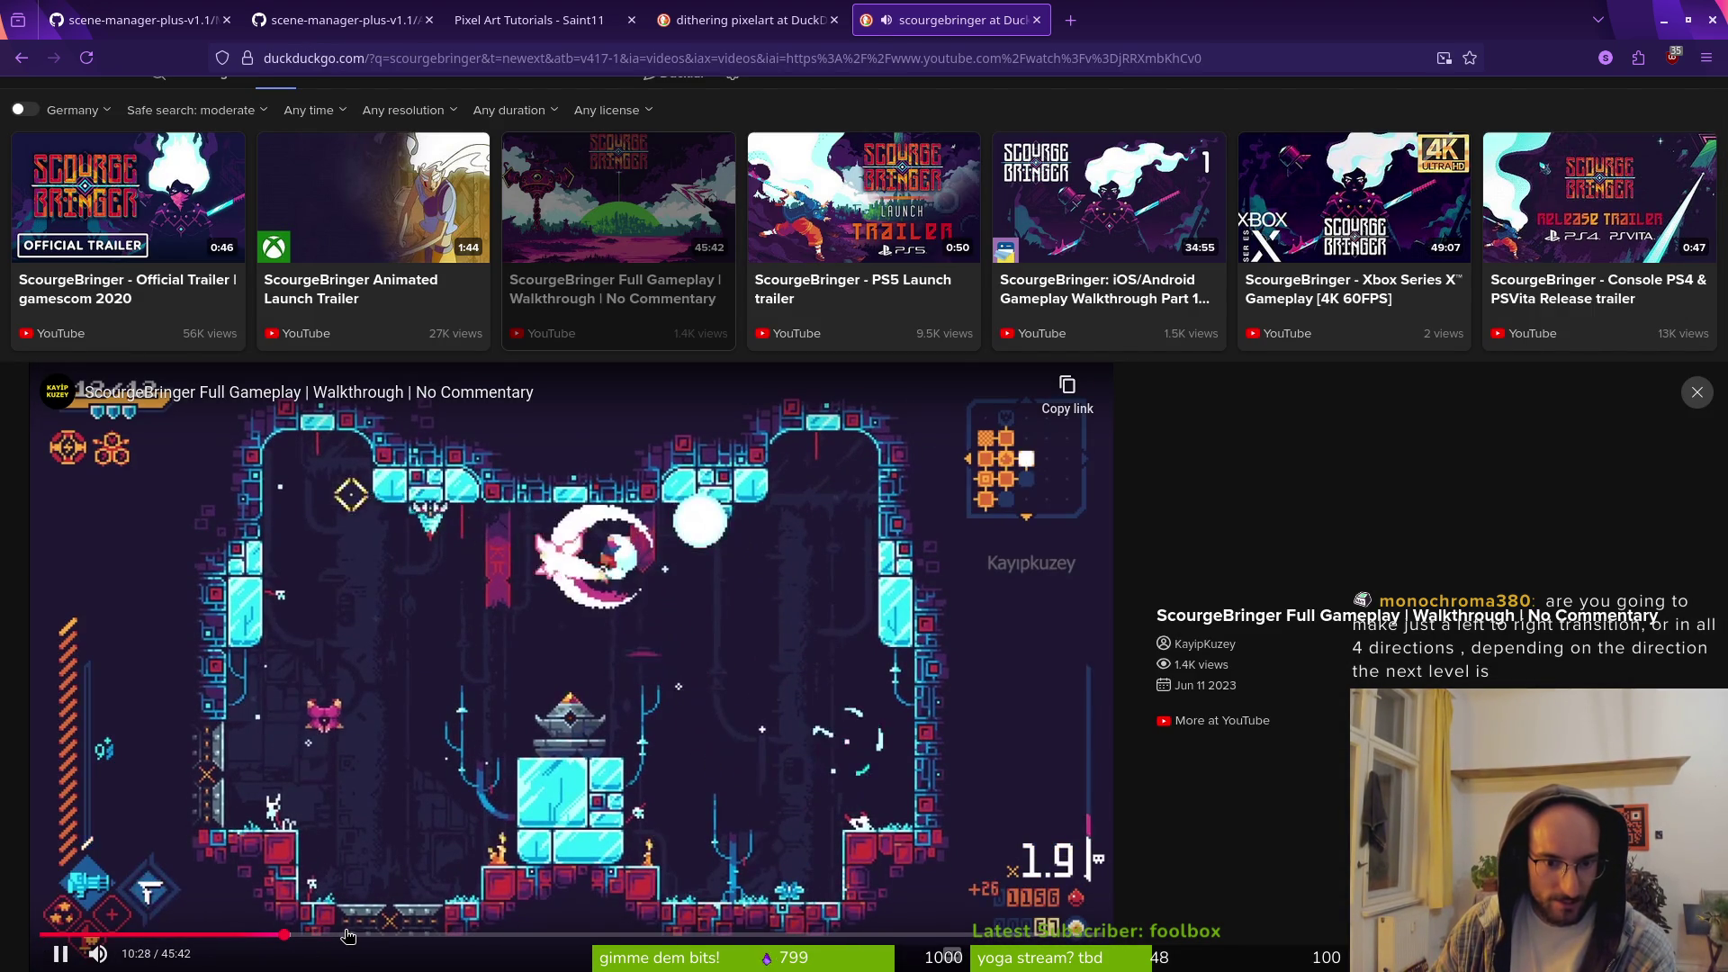
left_click(347, 937)
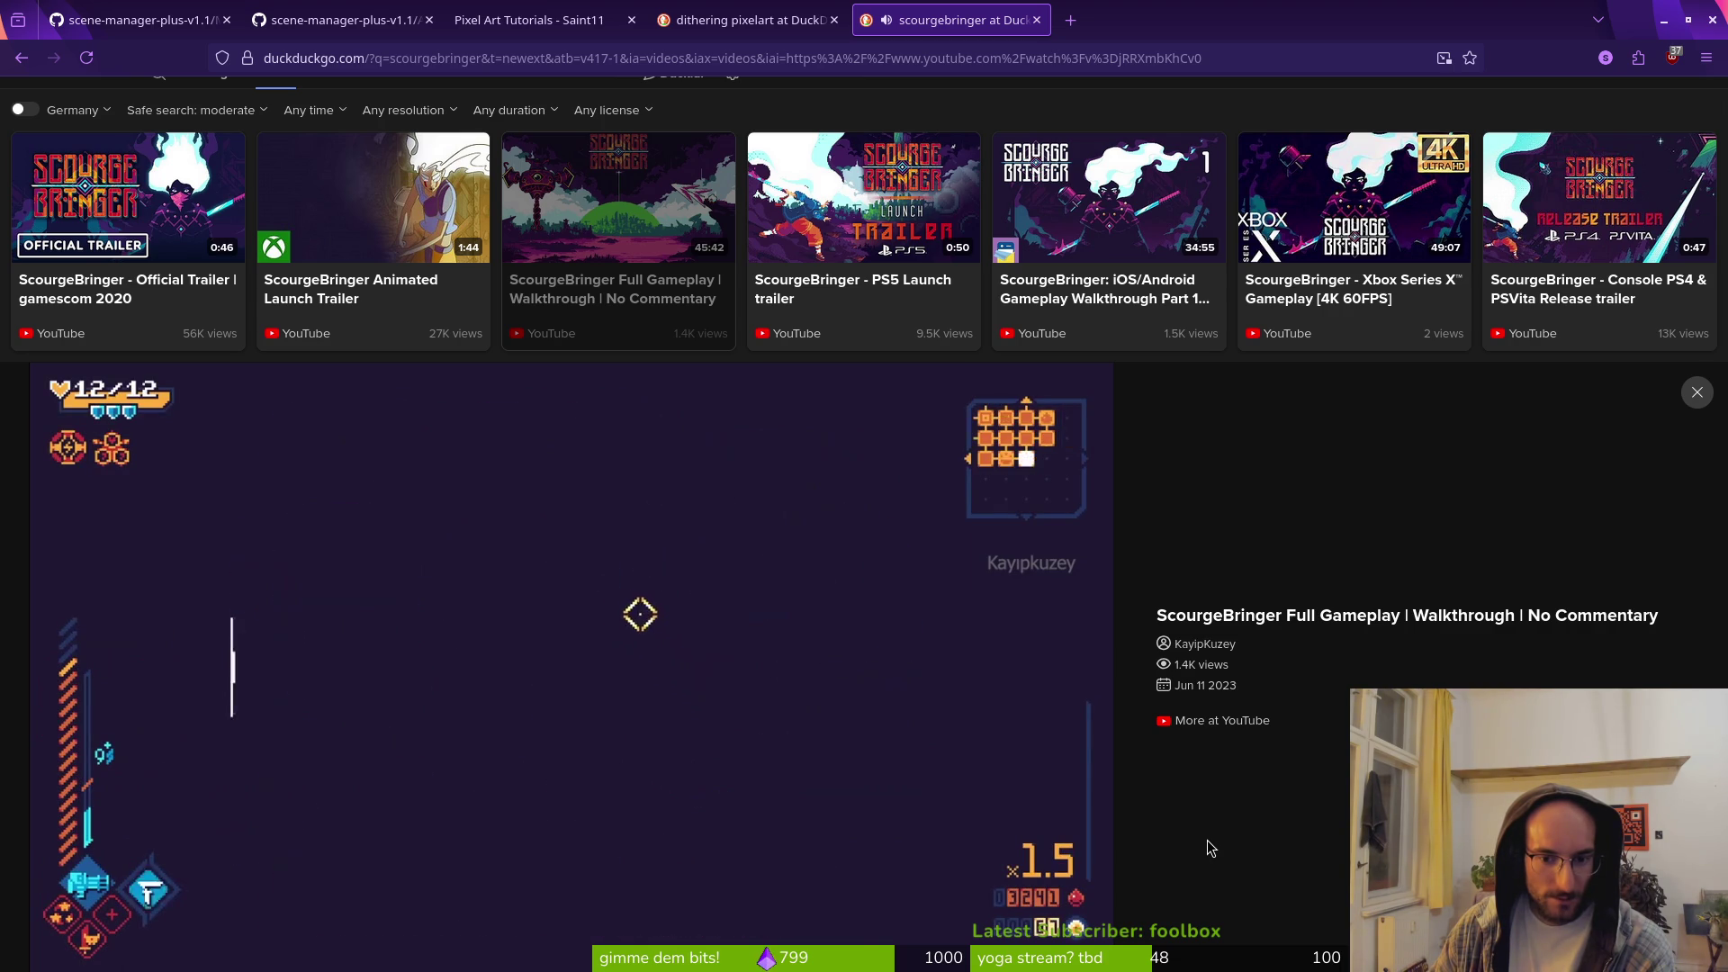
mouse_move(553, 902)
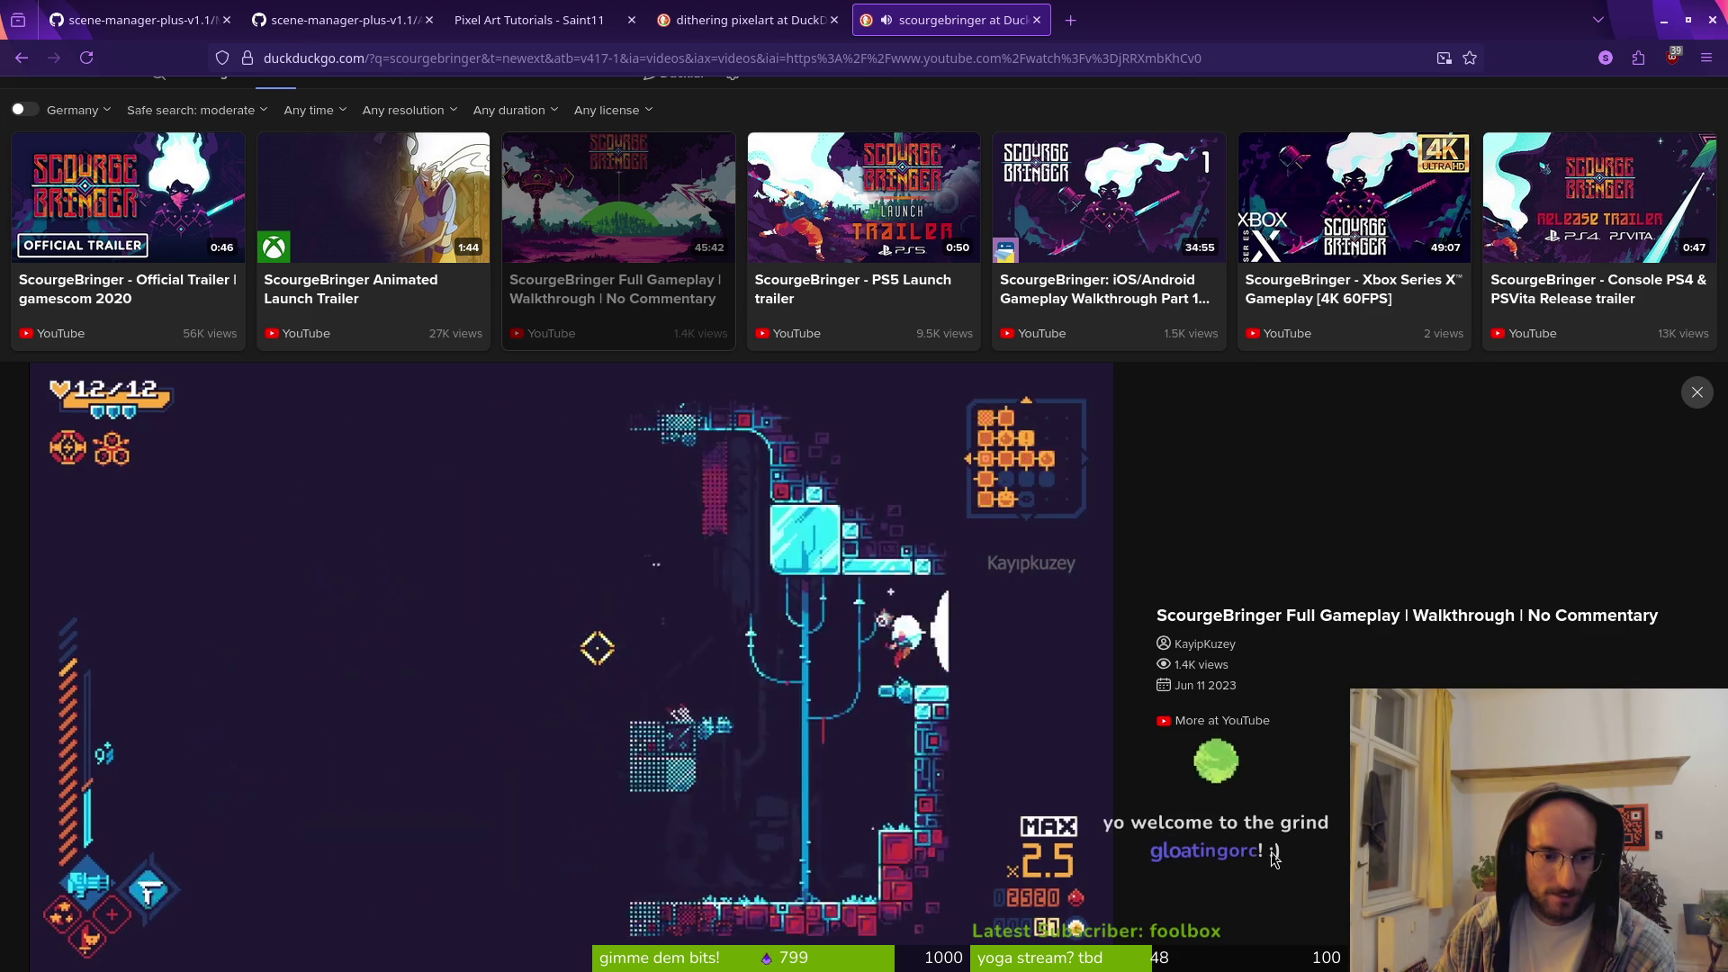
left_click(616, 748)
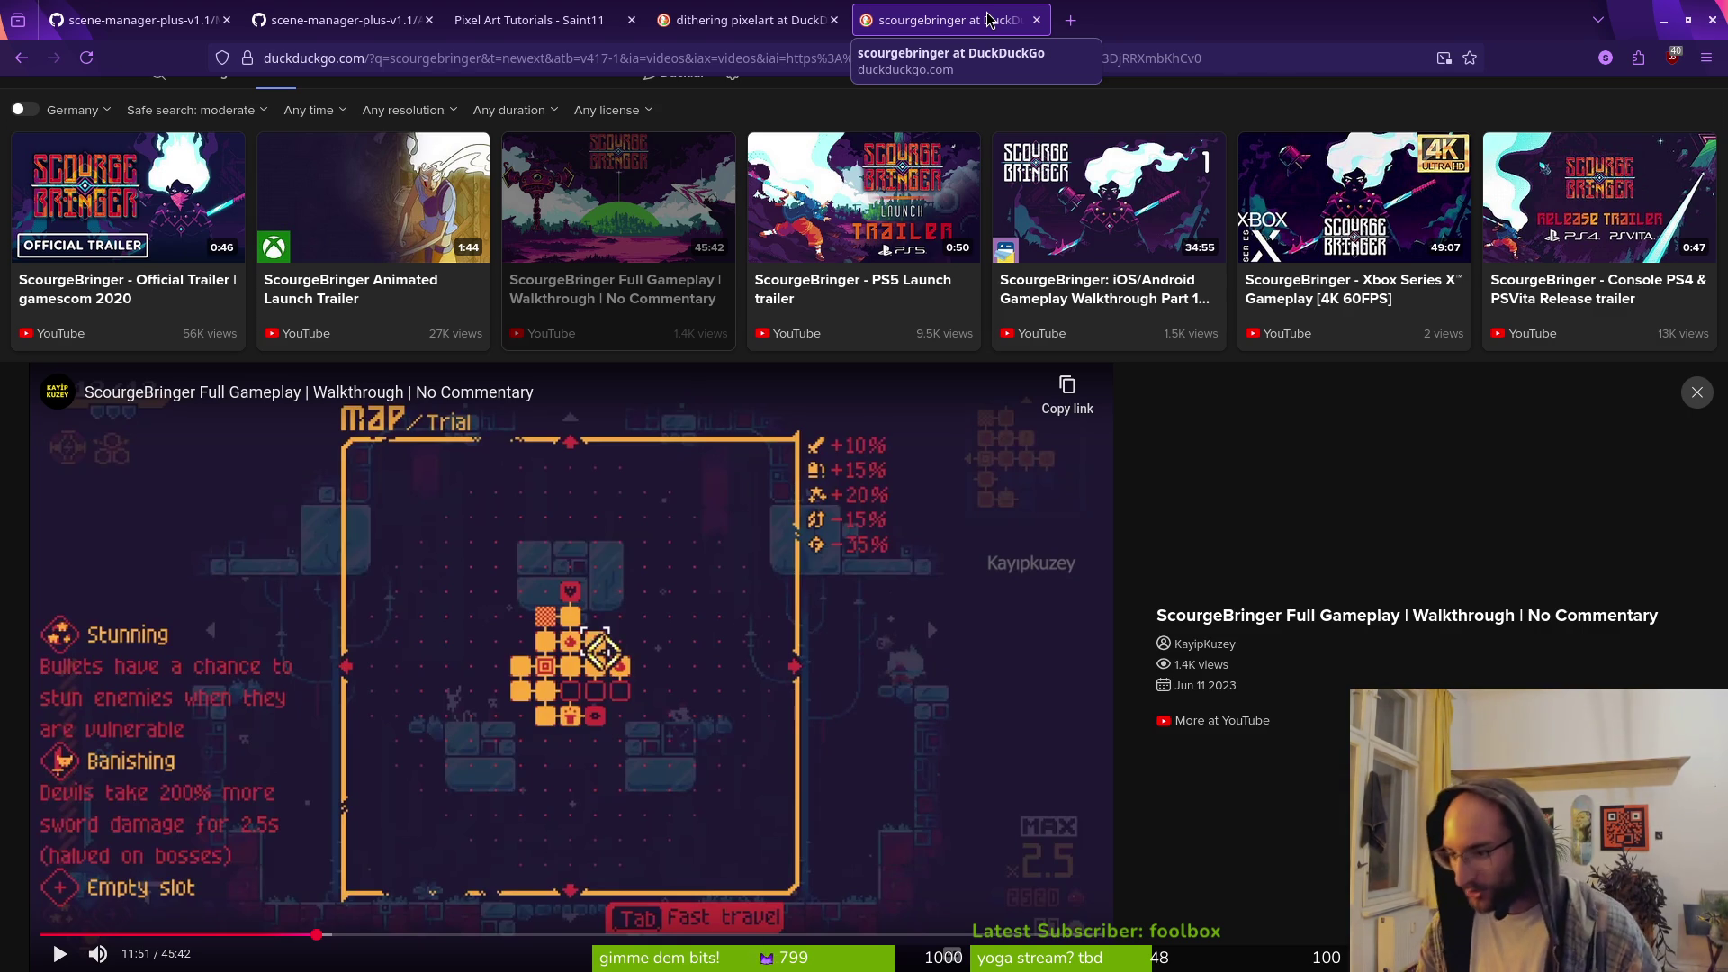
middle_click(1019, 32)
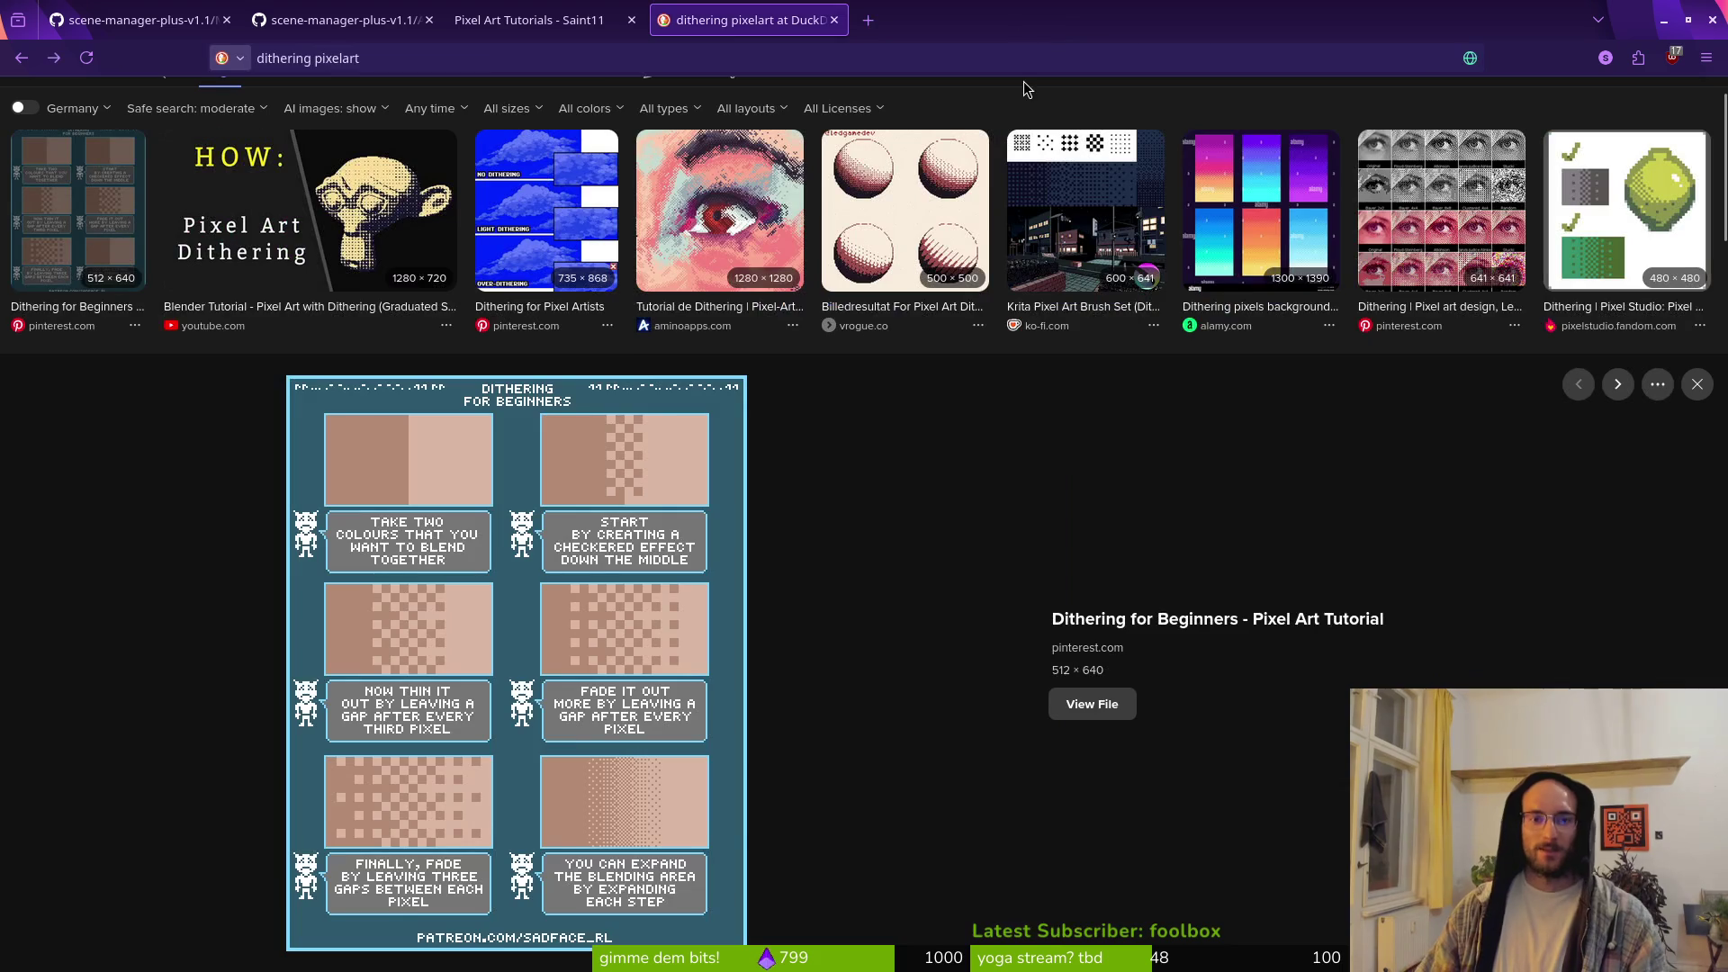
Step: Zoom in on the dithered edge and begin a Canvas Size height change, then cancel it
key("alt+Tab")
scroll(1061, 386, "down", 4)
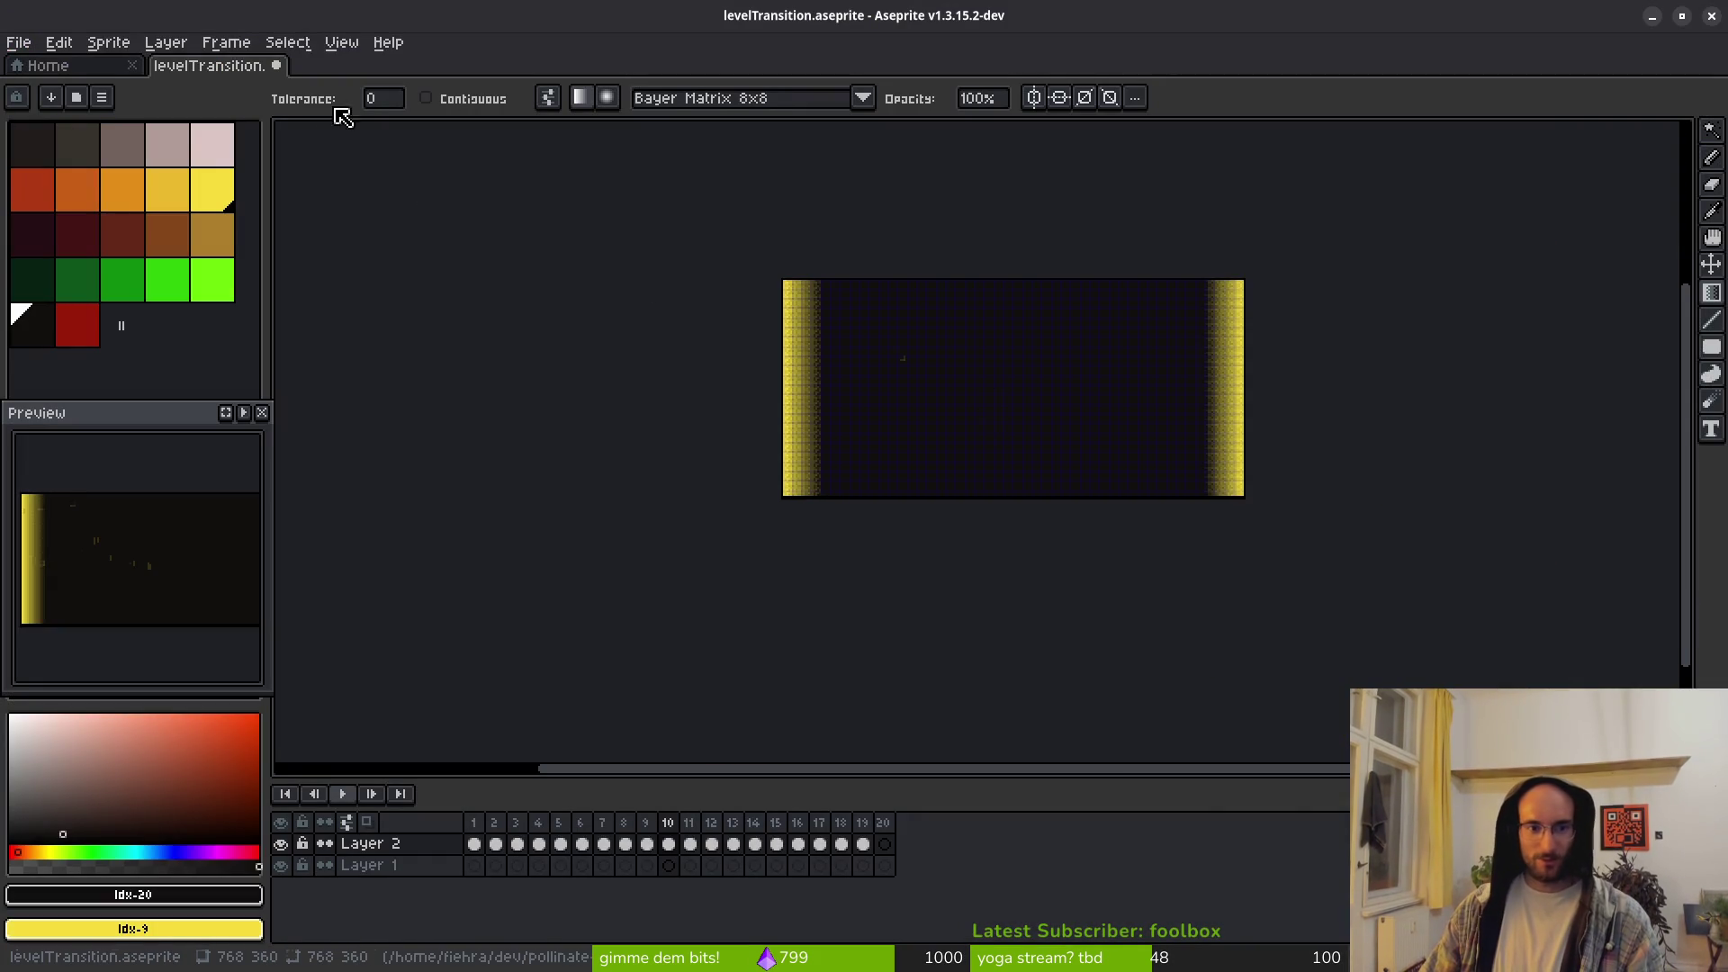
key("3")
left_click(124, 50)
left_click(167, 162)
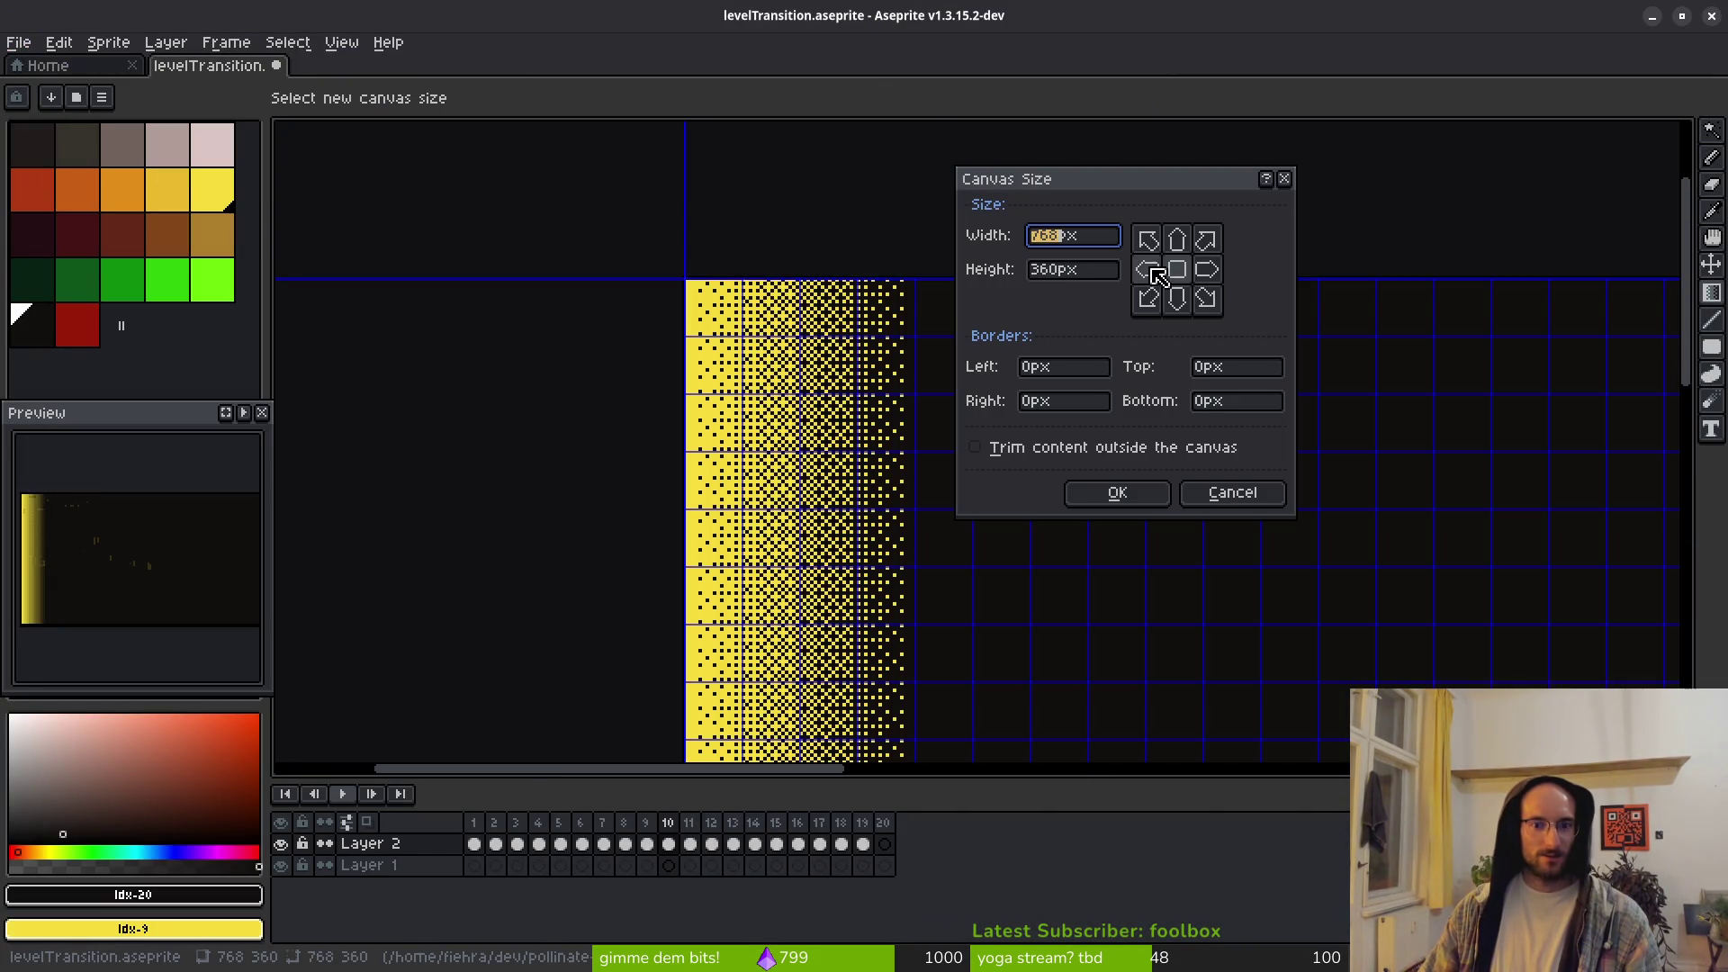
left_click(1066, 272)
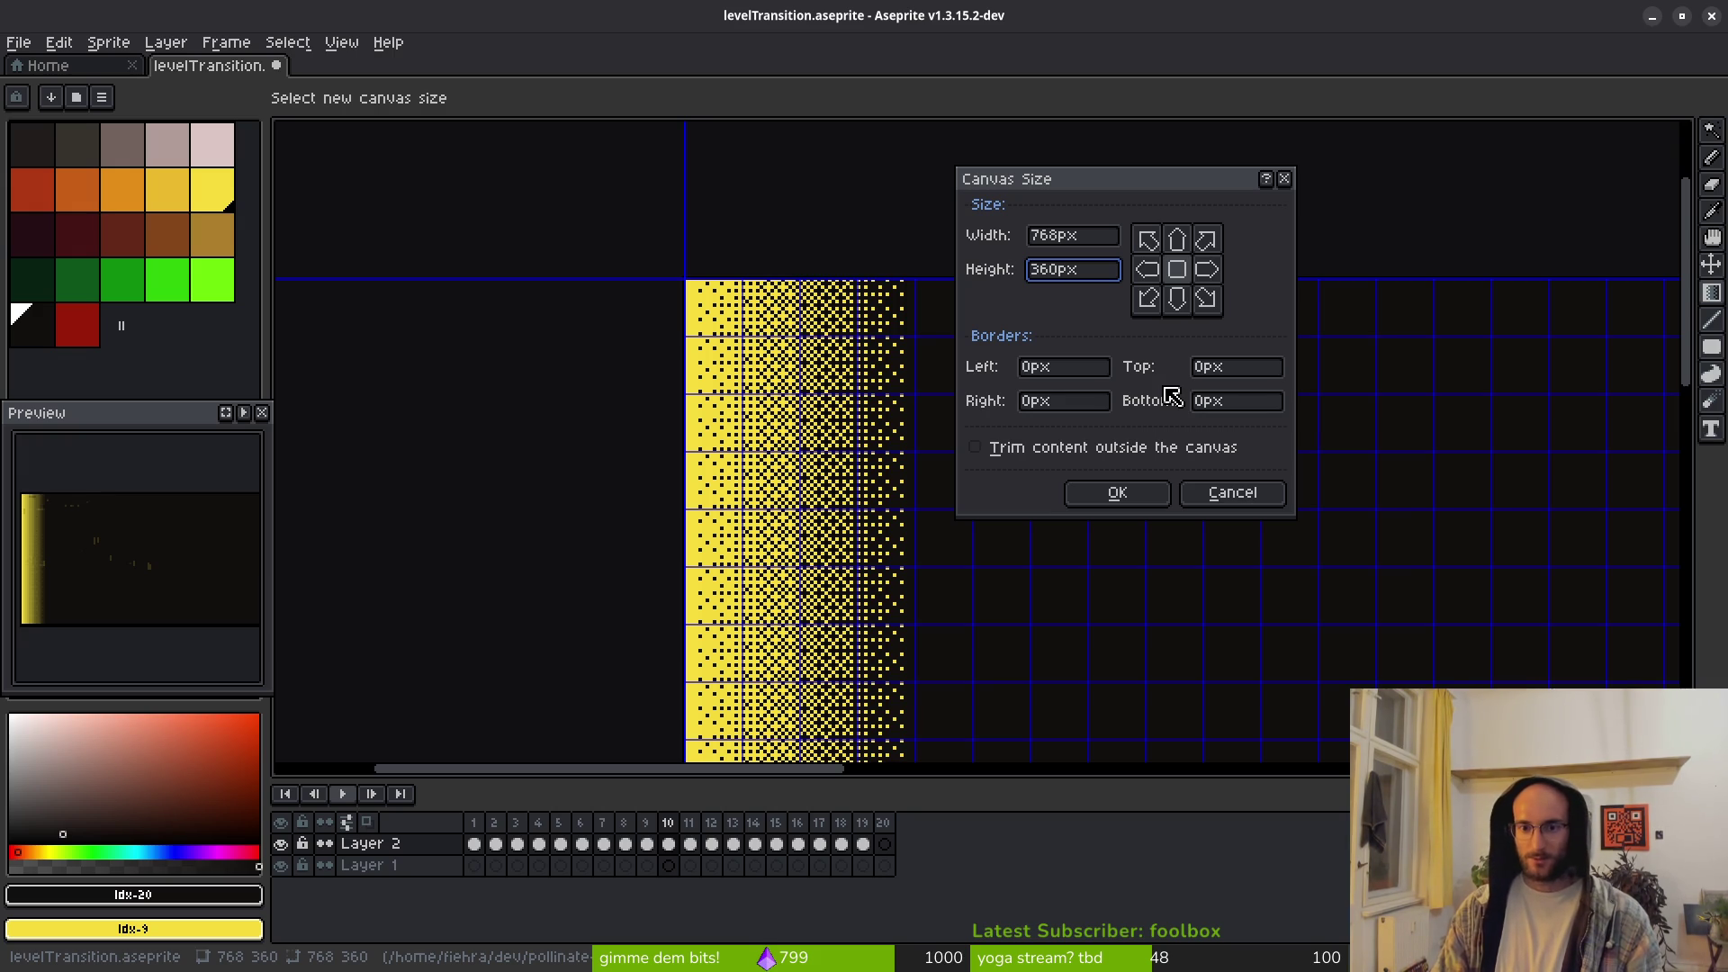
key("BackSpace")
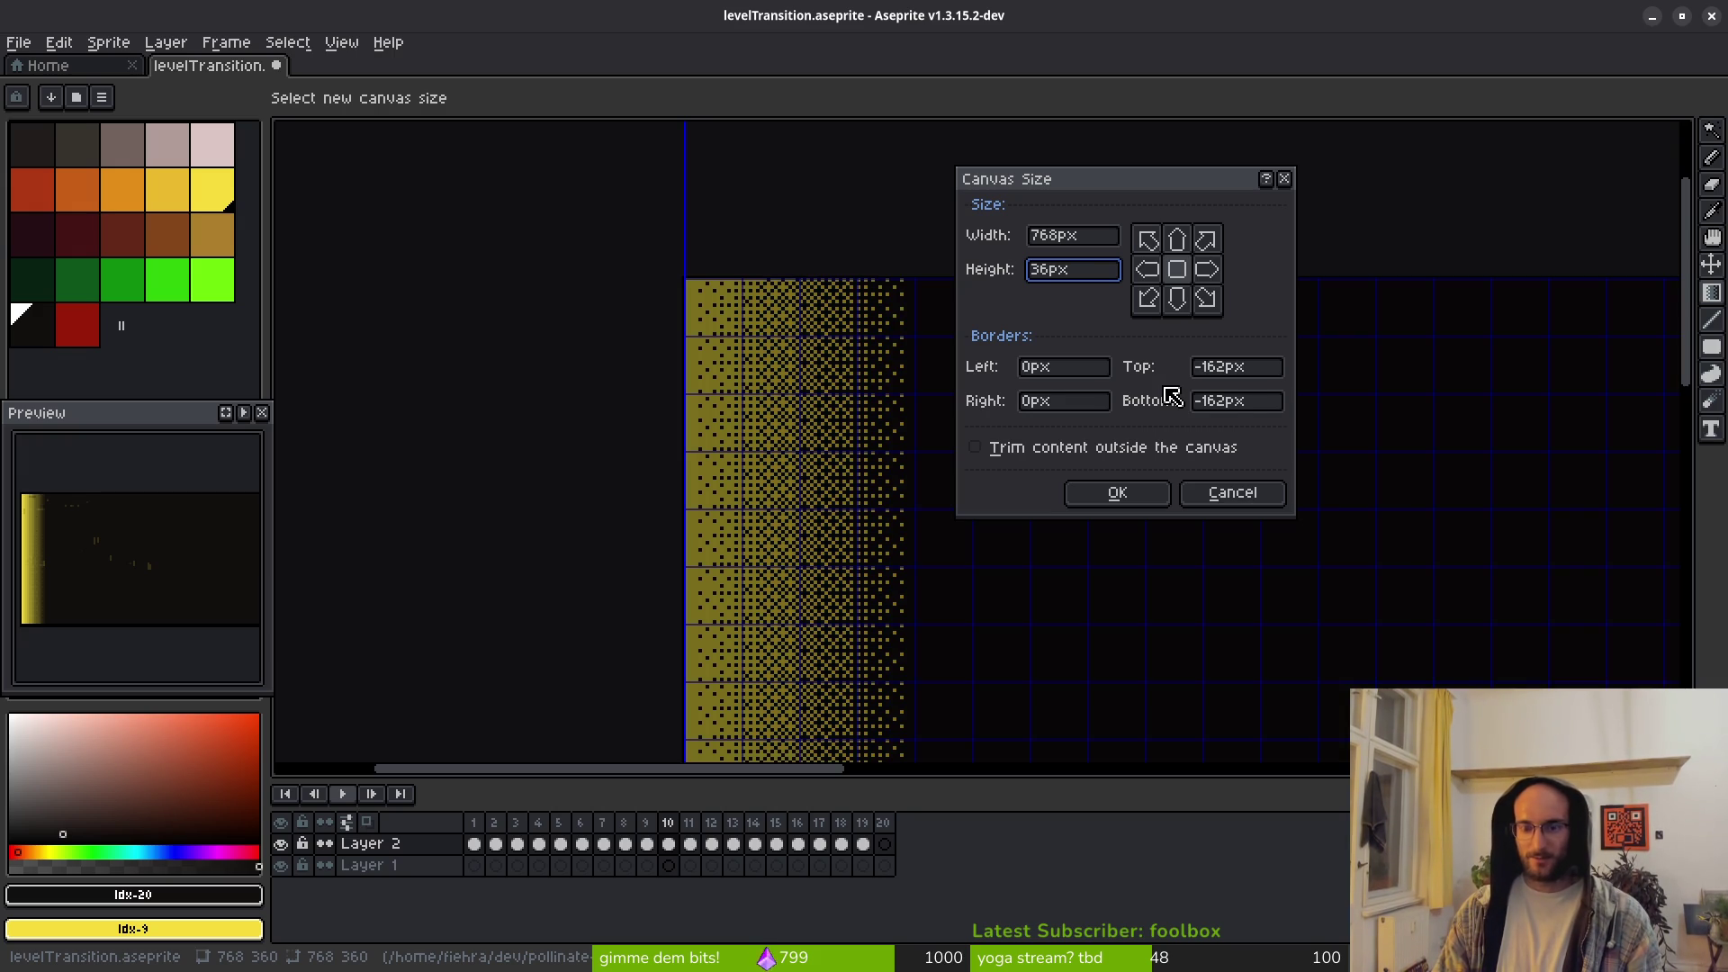
type("8")
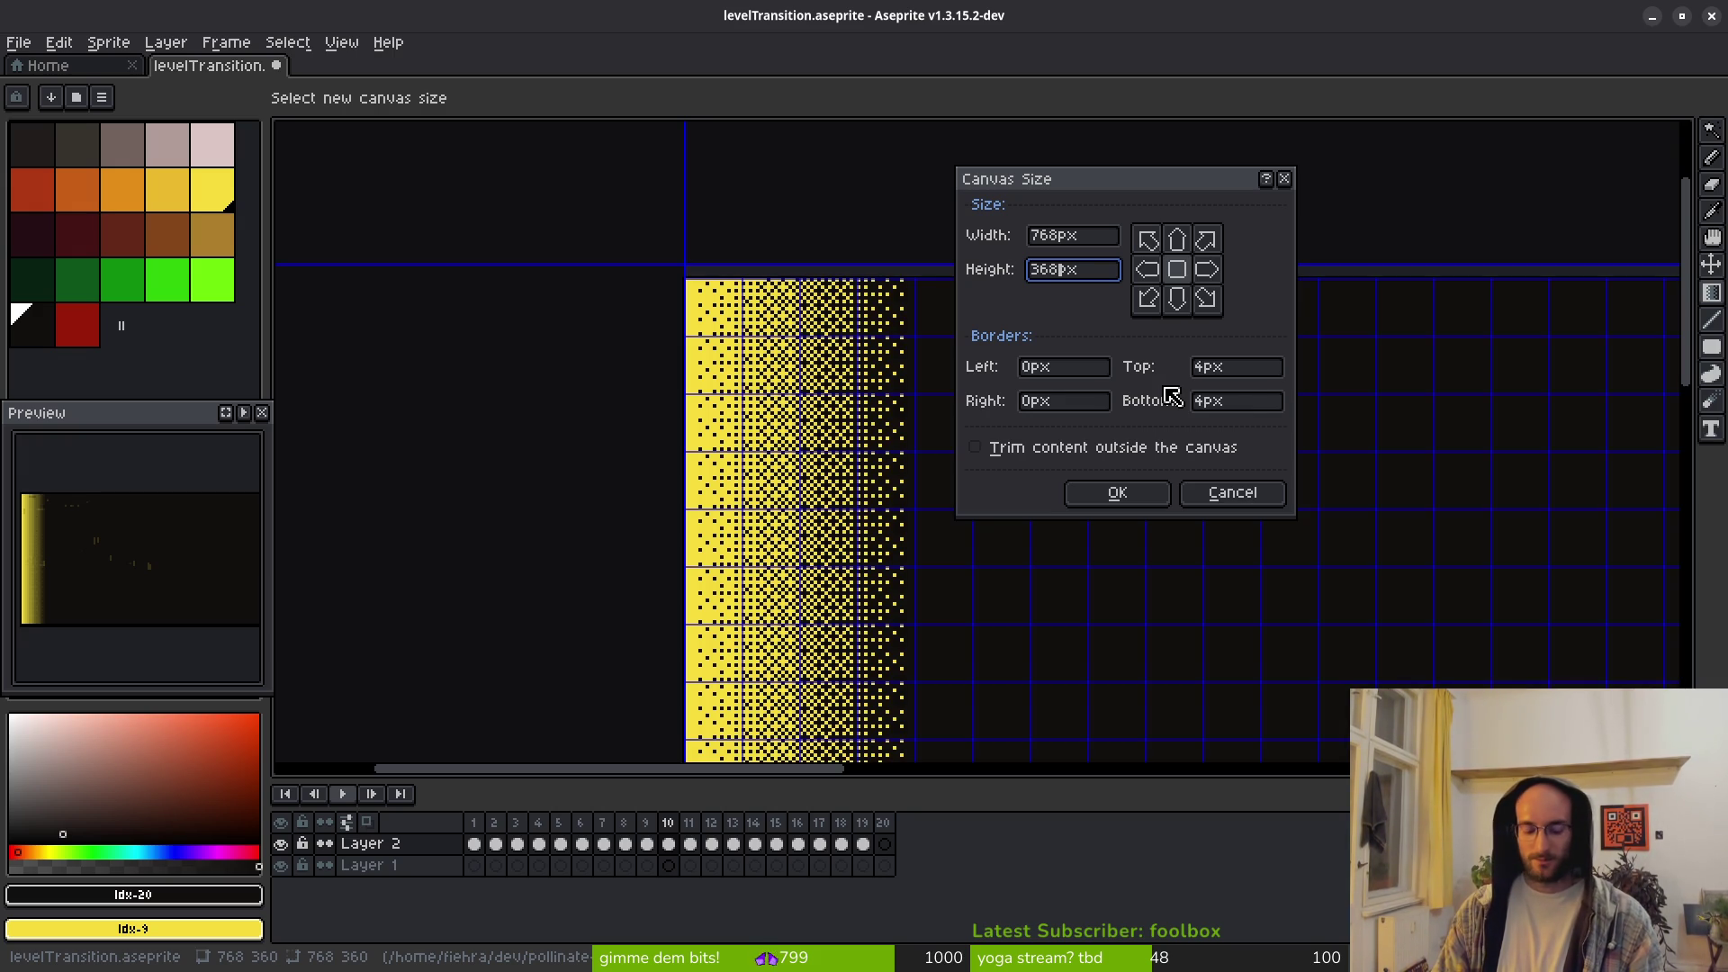
left_click(1284, 179)
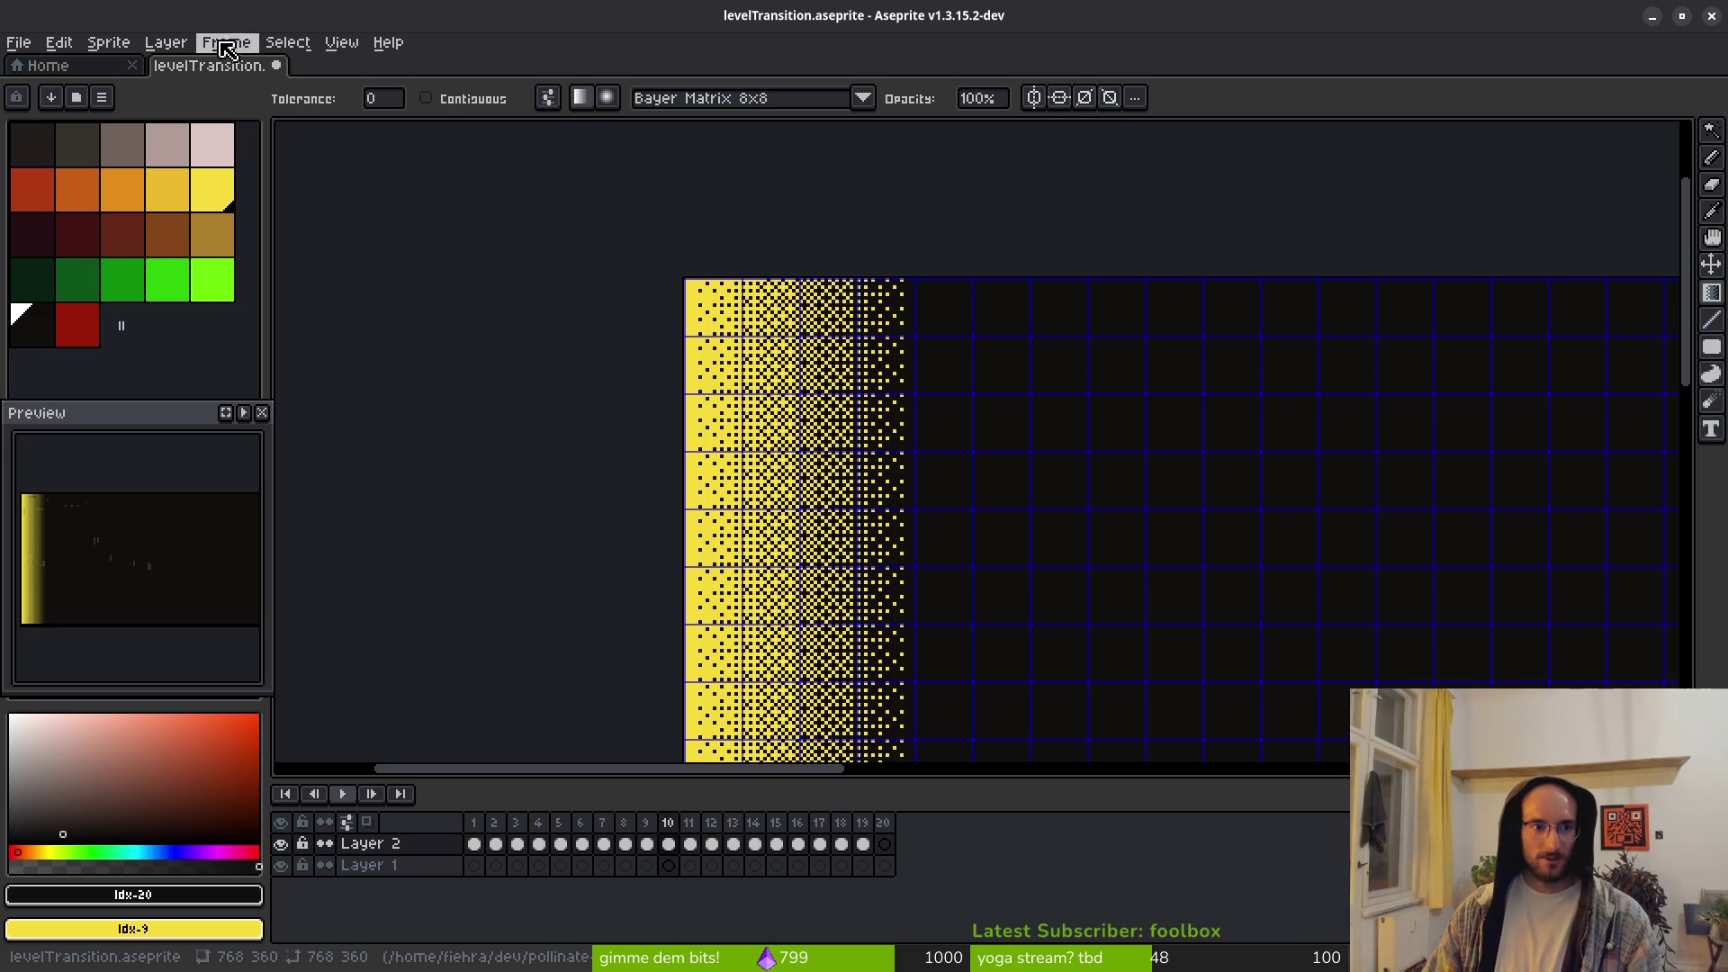
Step: Resize the canvas height from 360 to 488 px with the centre anchor
left_click(166, 43)
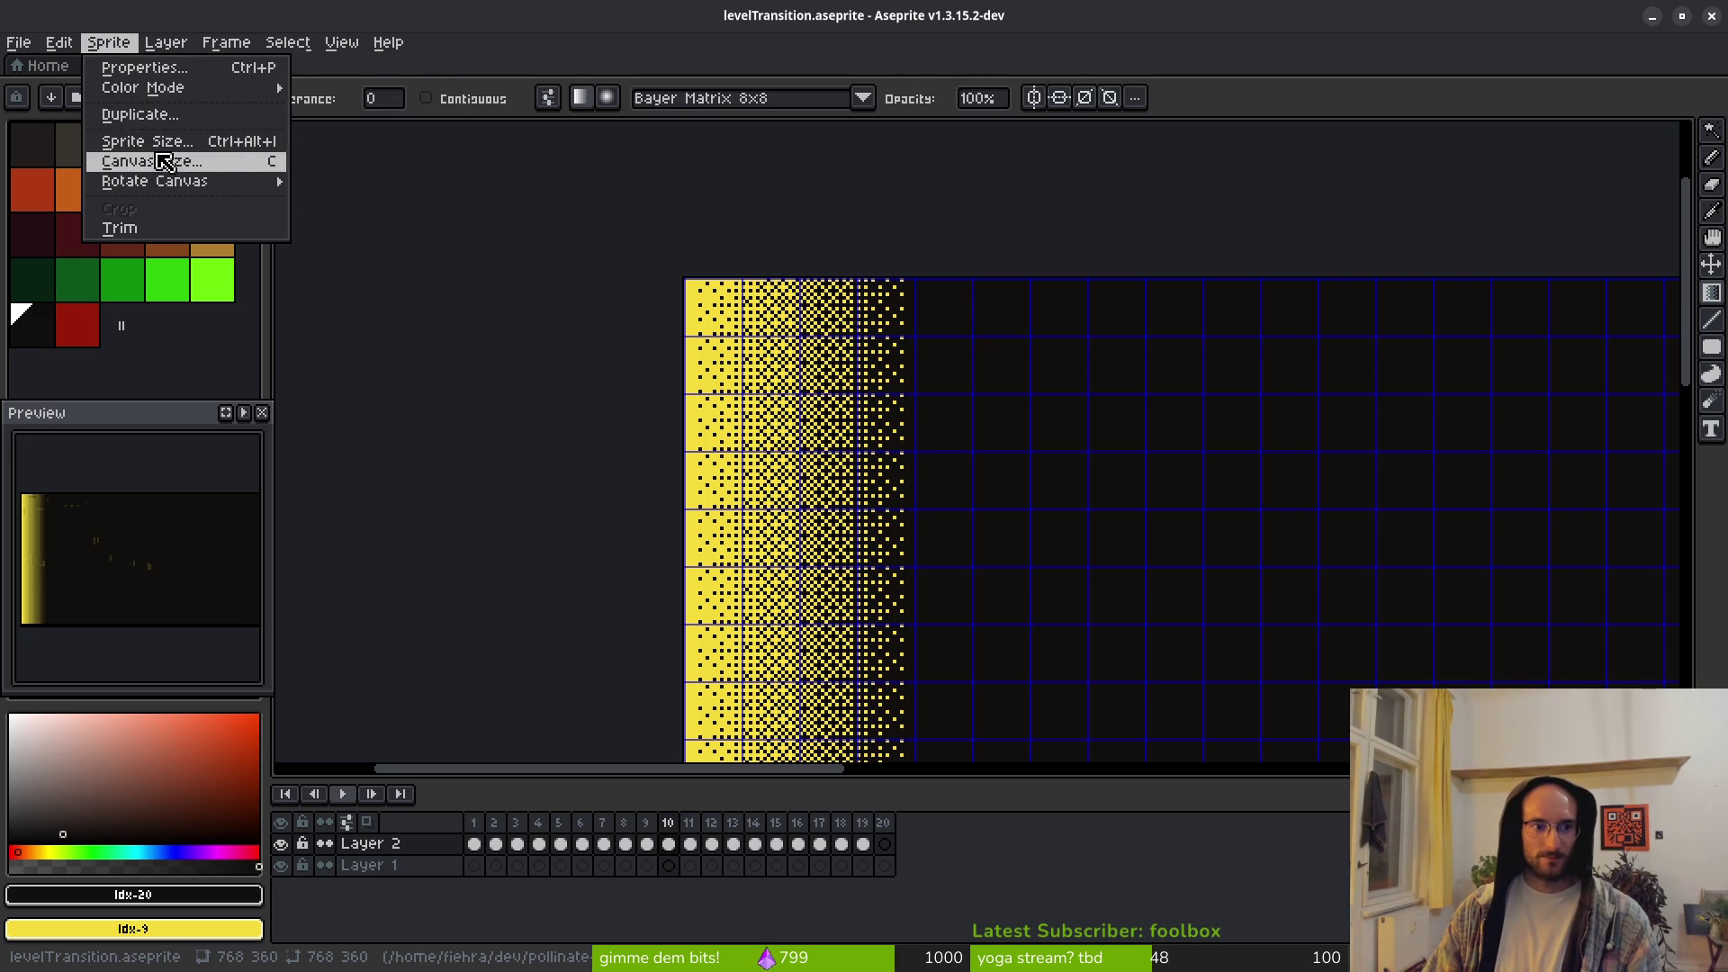
left_click(151, 163)
left_click(1059, 274)
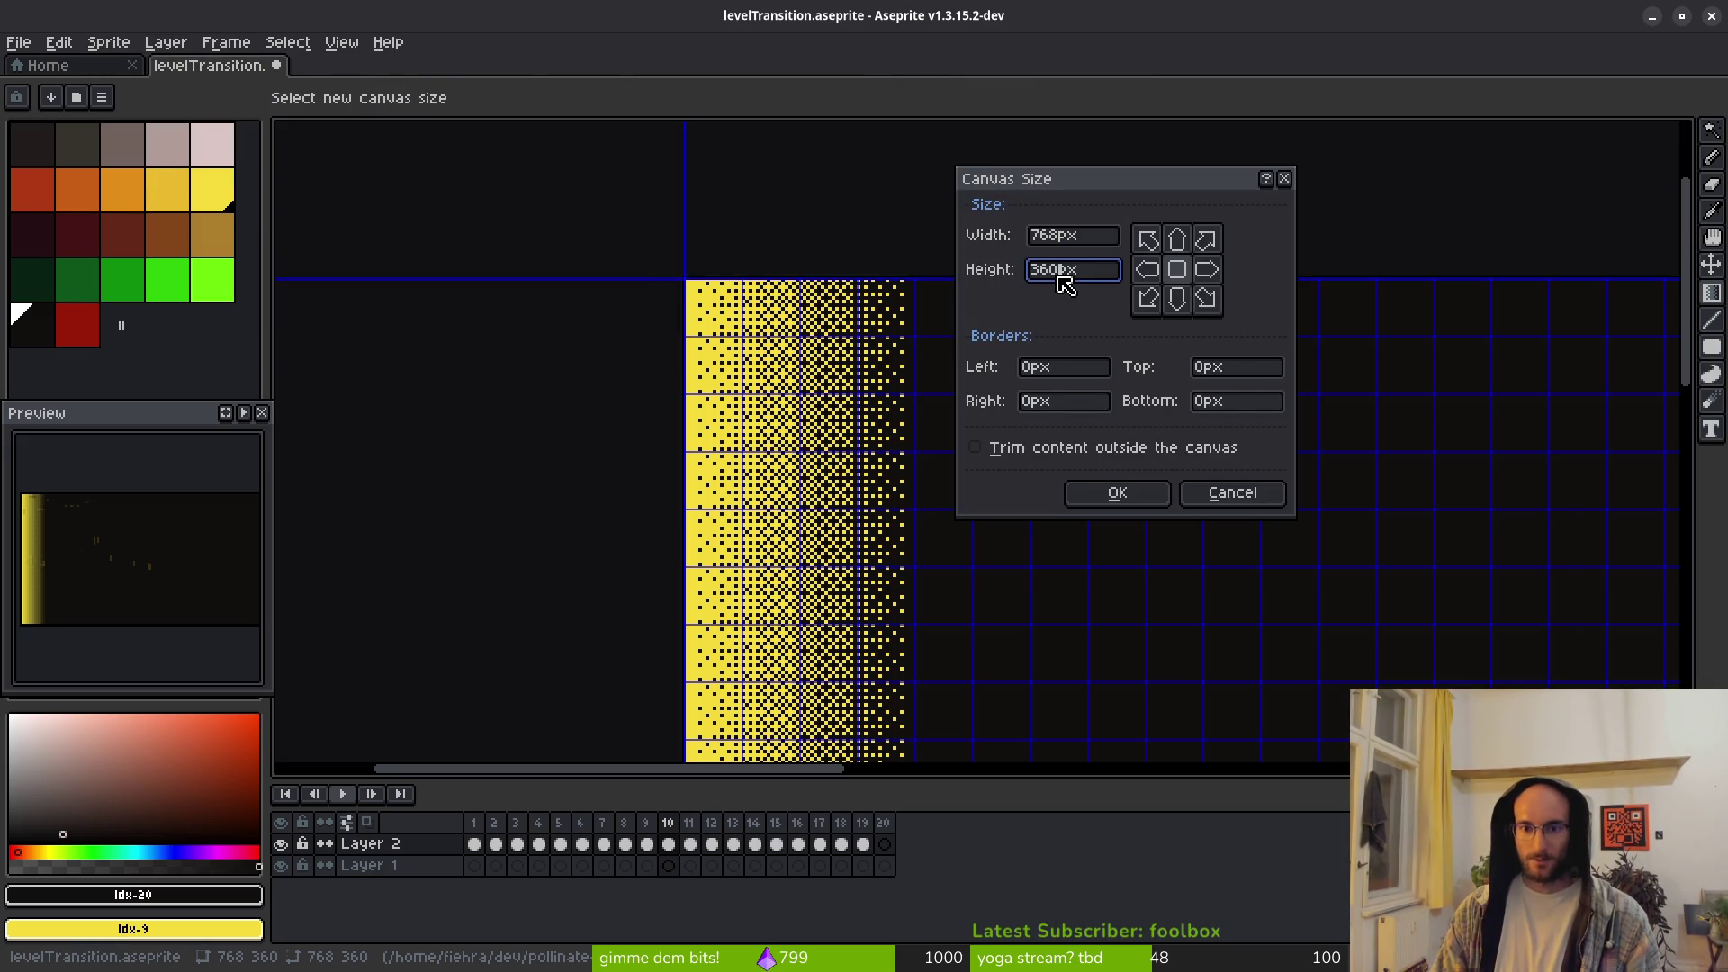
key("BackSpace")
key("BackSpace")
key("BackSpace")
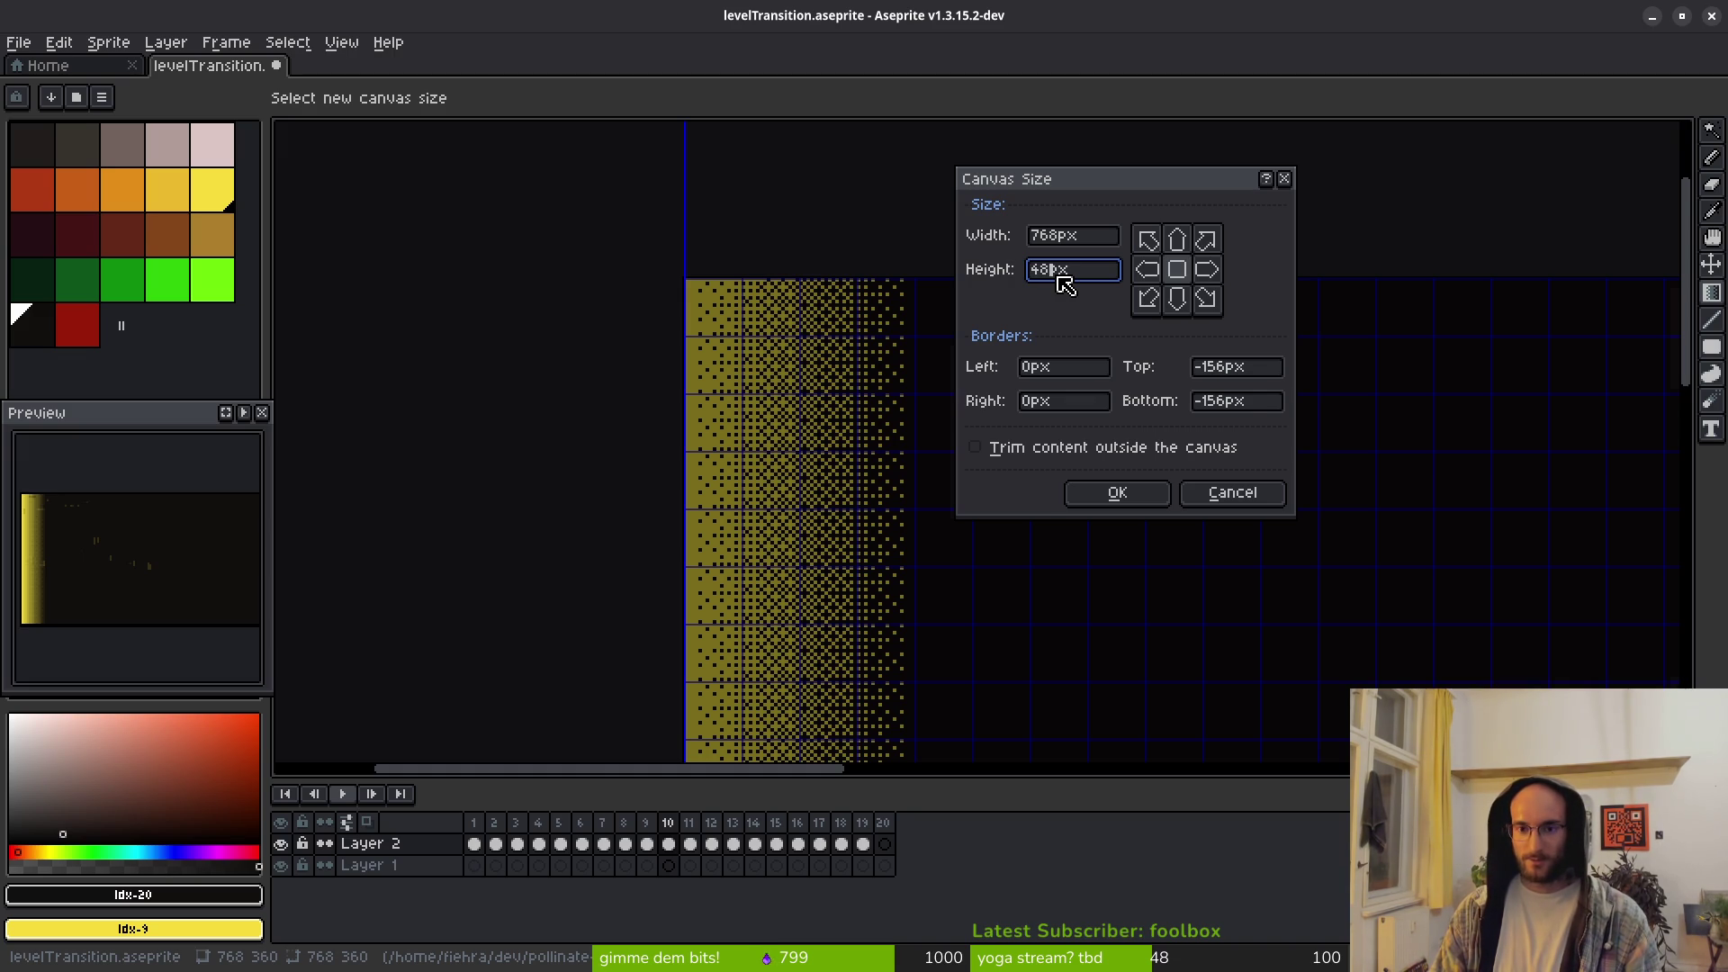
type("8")
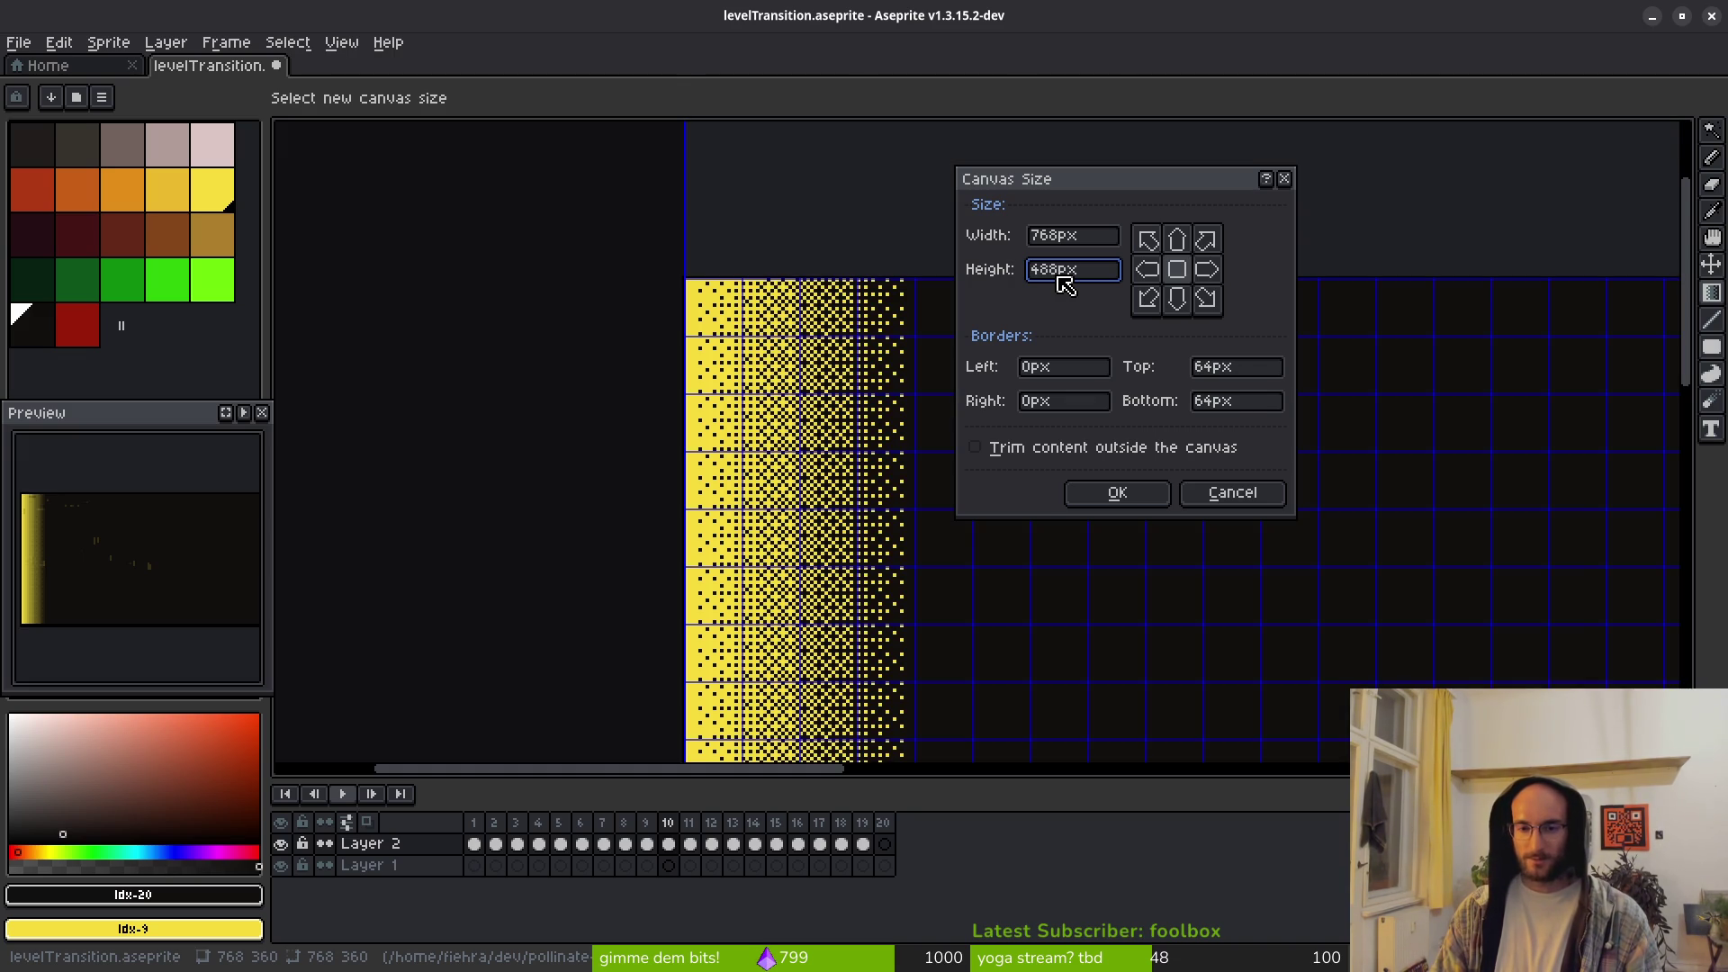
key("Return")
scroll(1064, 471, "down", 4)
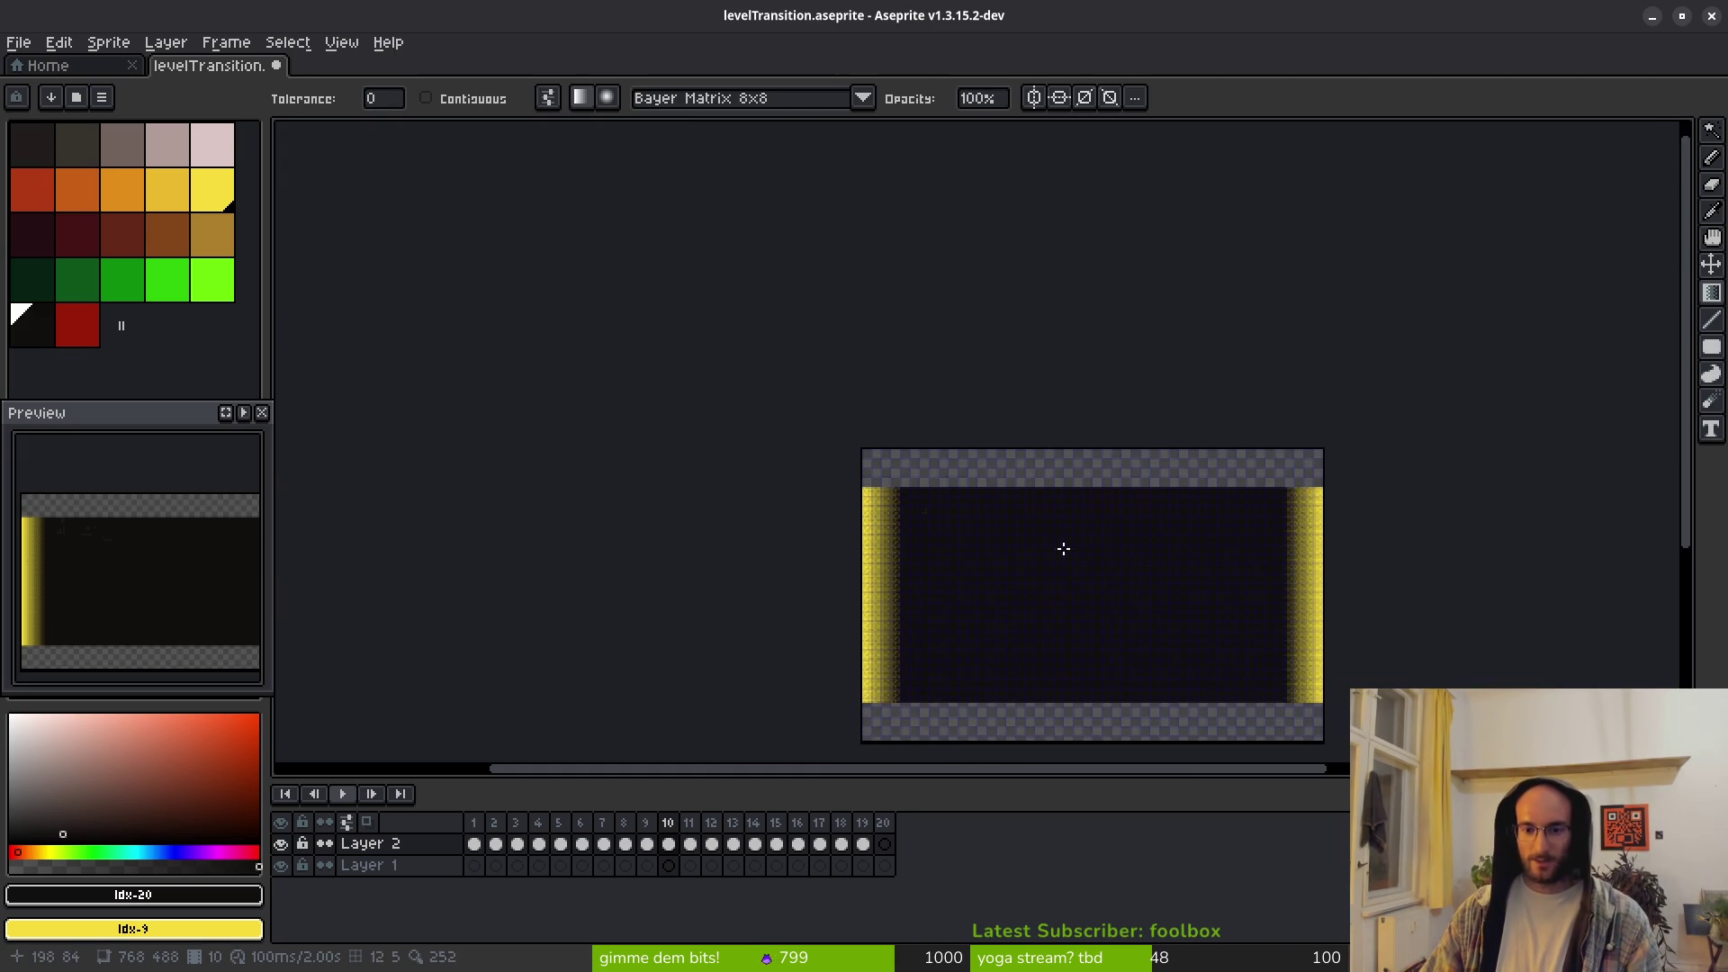
left_click(36, 324)
Step: Flood-fill the empty top and bottom strips dark
key("g")
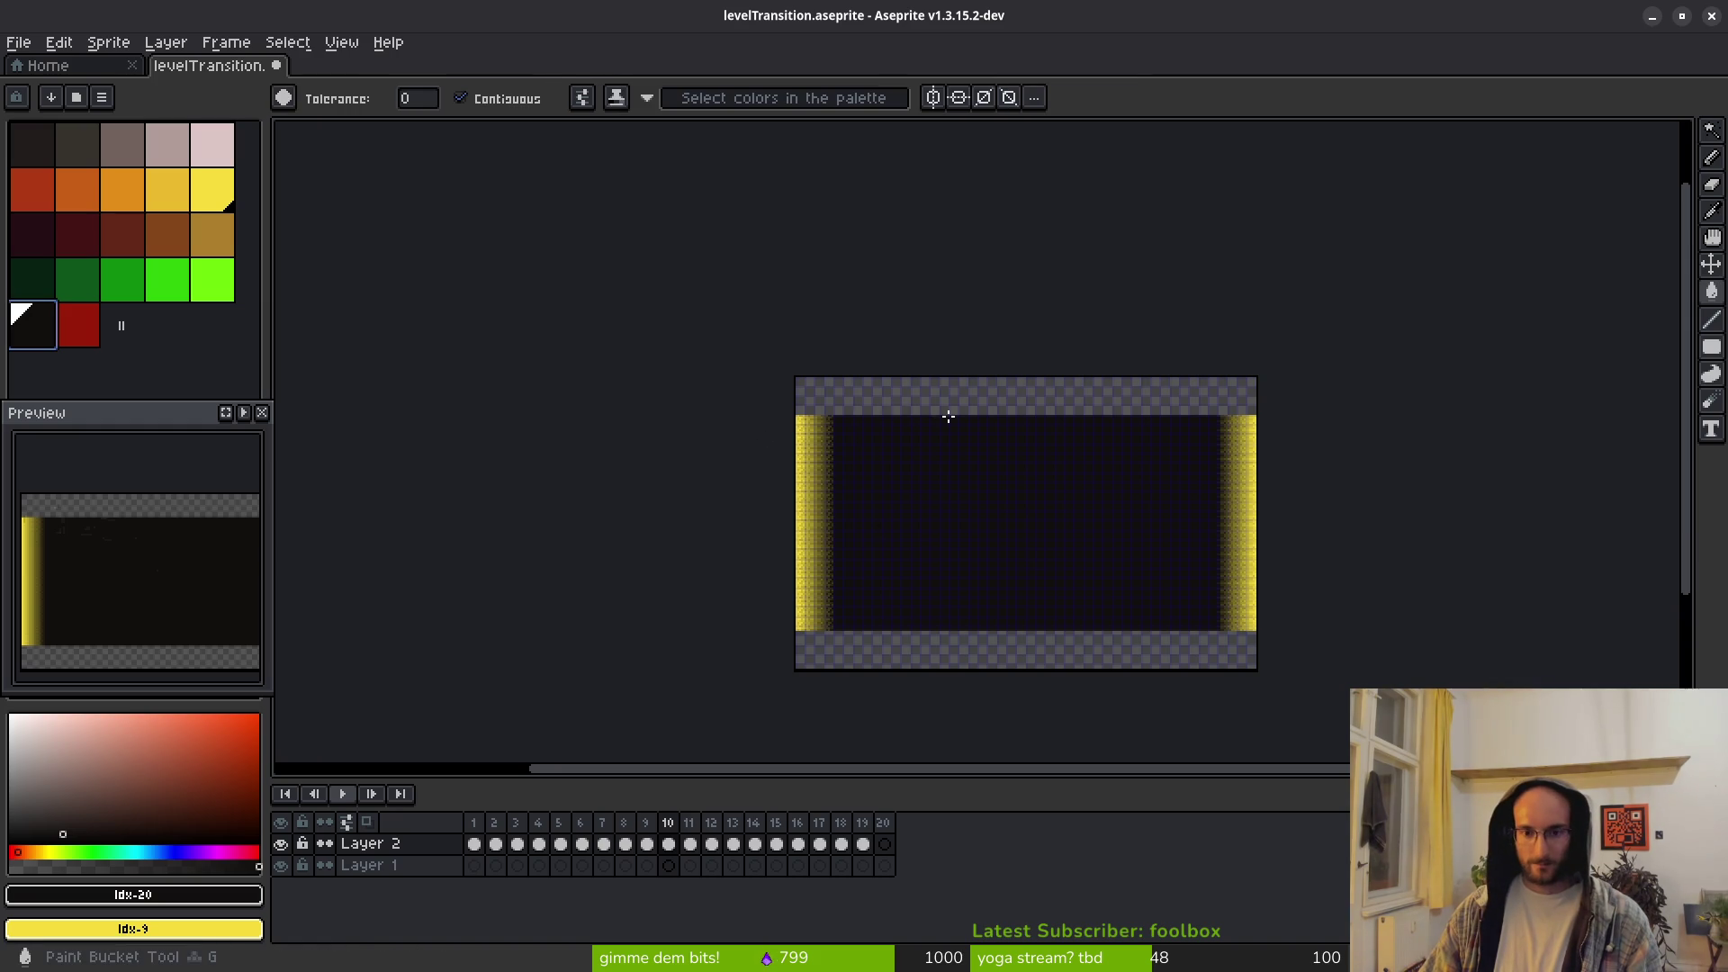
left_click(948, 414)
left_click(1034, 655)
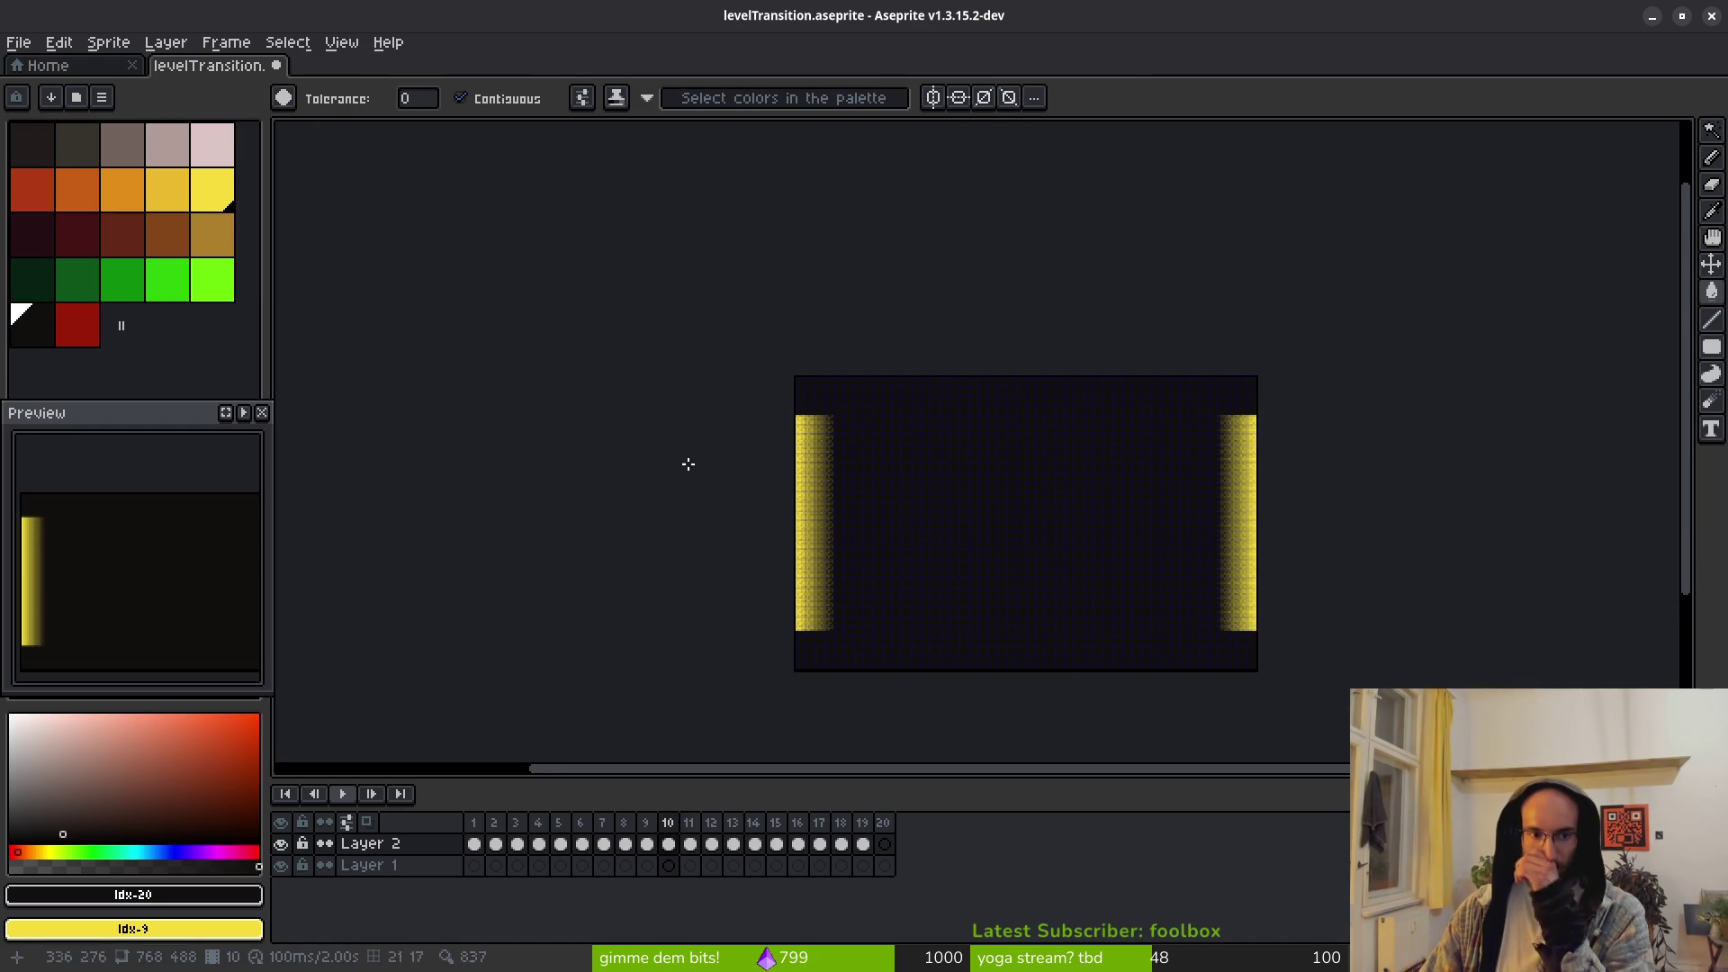
Step: Draw a yellow Bayer 8x8 dithered gradient along the top edge
key("shift+g")
scroll(1017, 450, "up", 6)
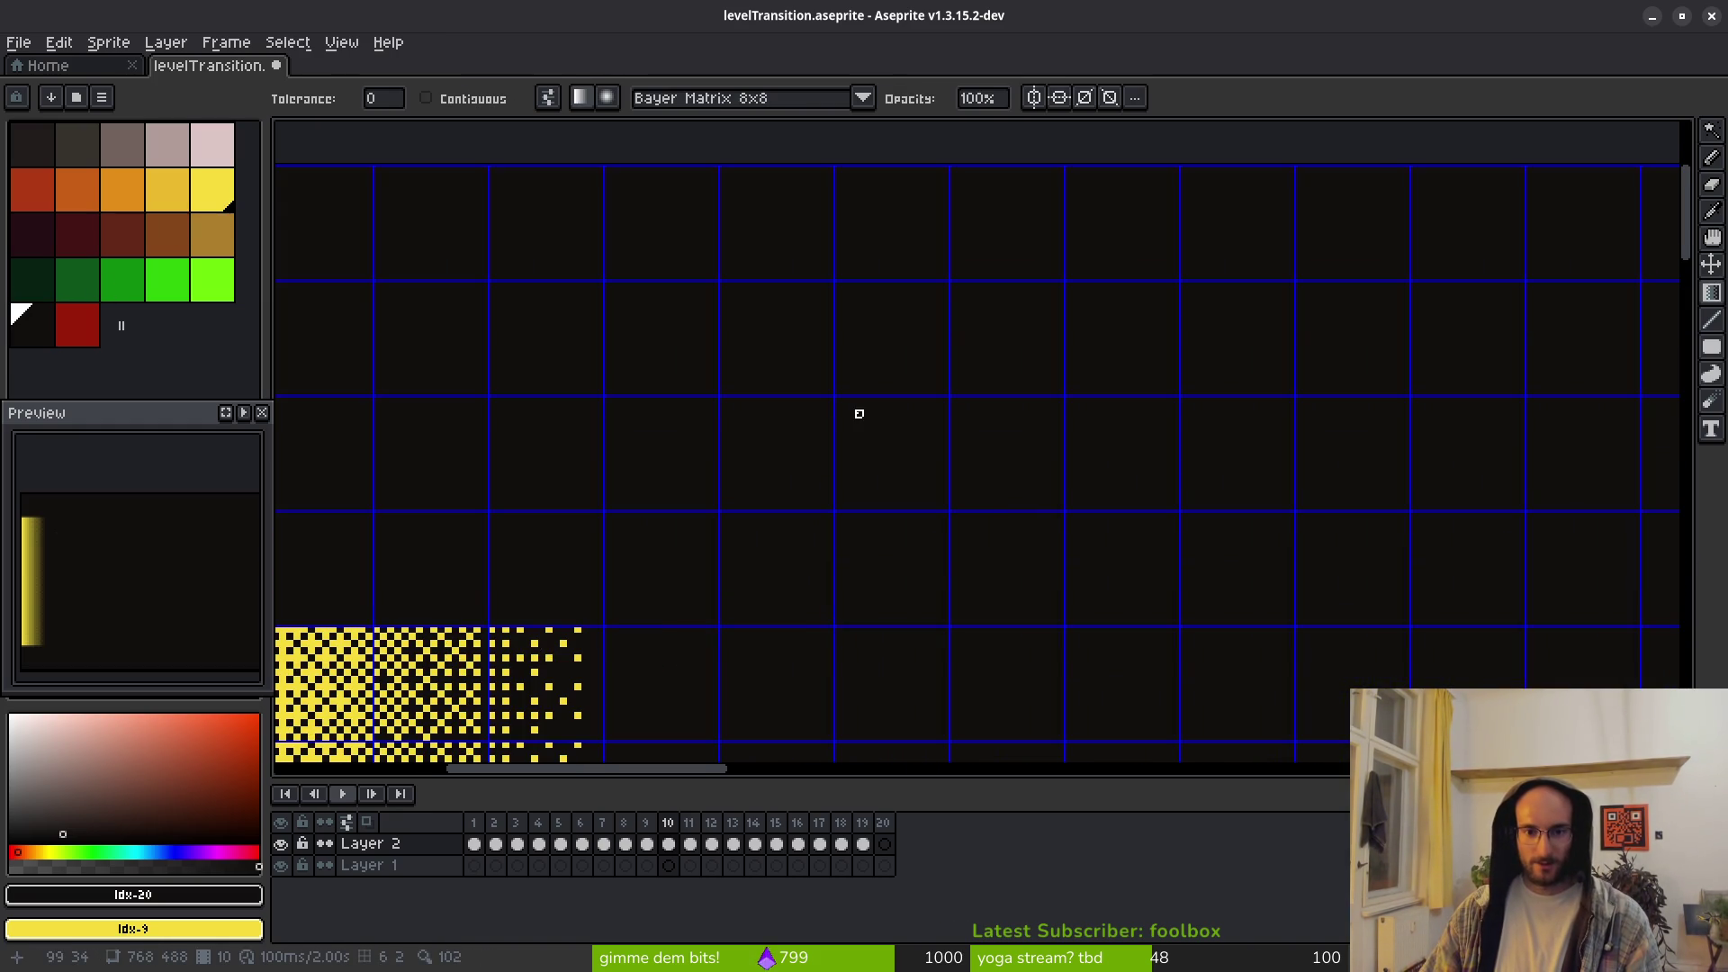
left_click_drag(859, 413, 931, 507)
left_click_drag(895, 679, 901, 219)
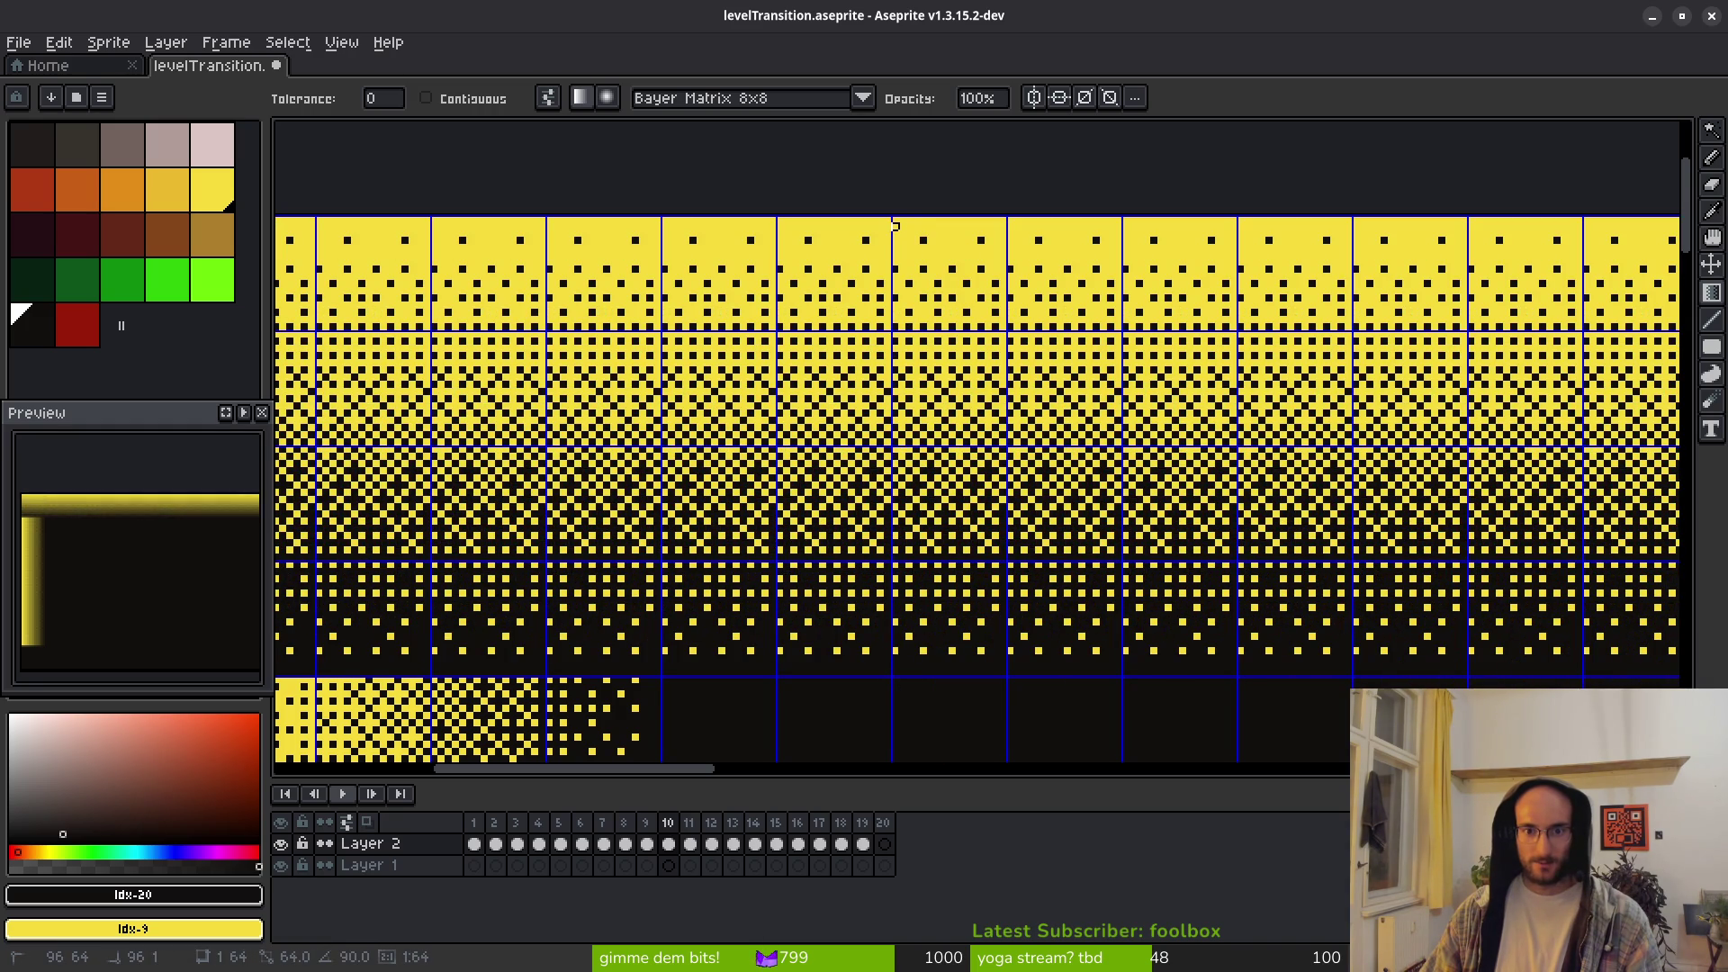
key("ctrl+z")
scroll(867, 459, "down", 5)
scroll(1014, 359, "down", 3)
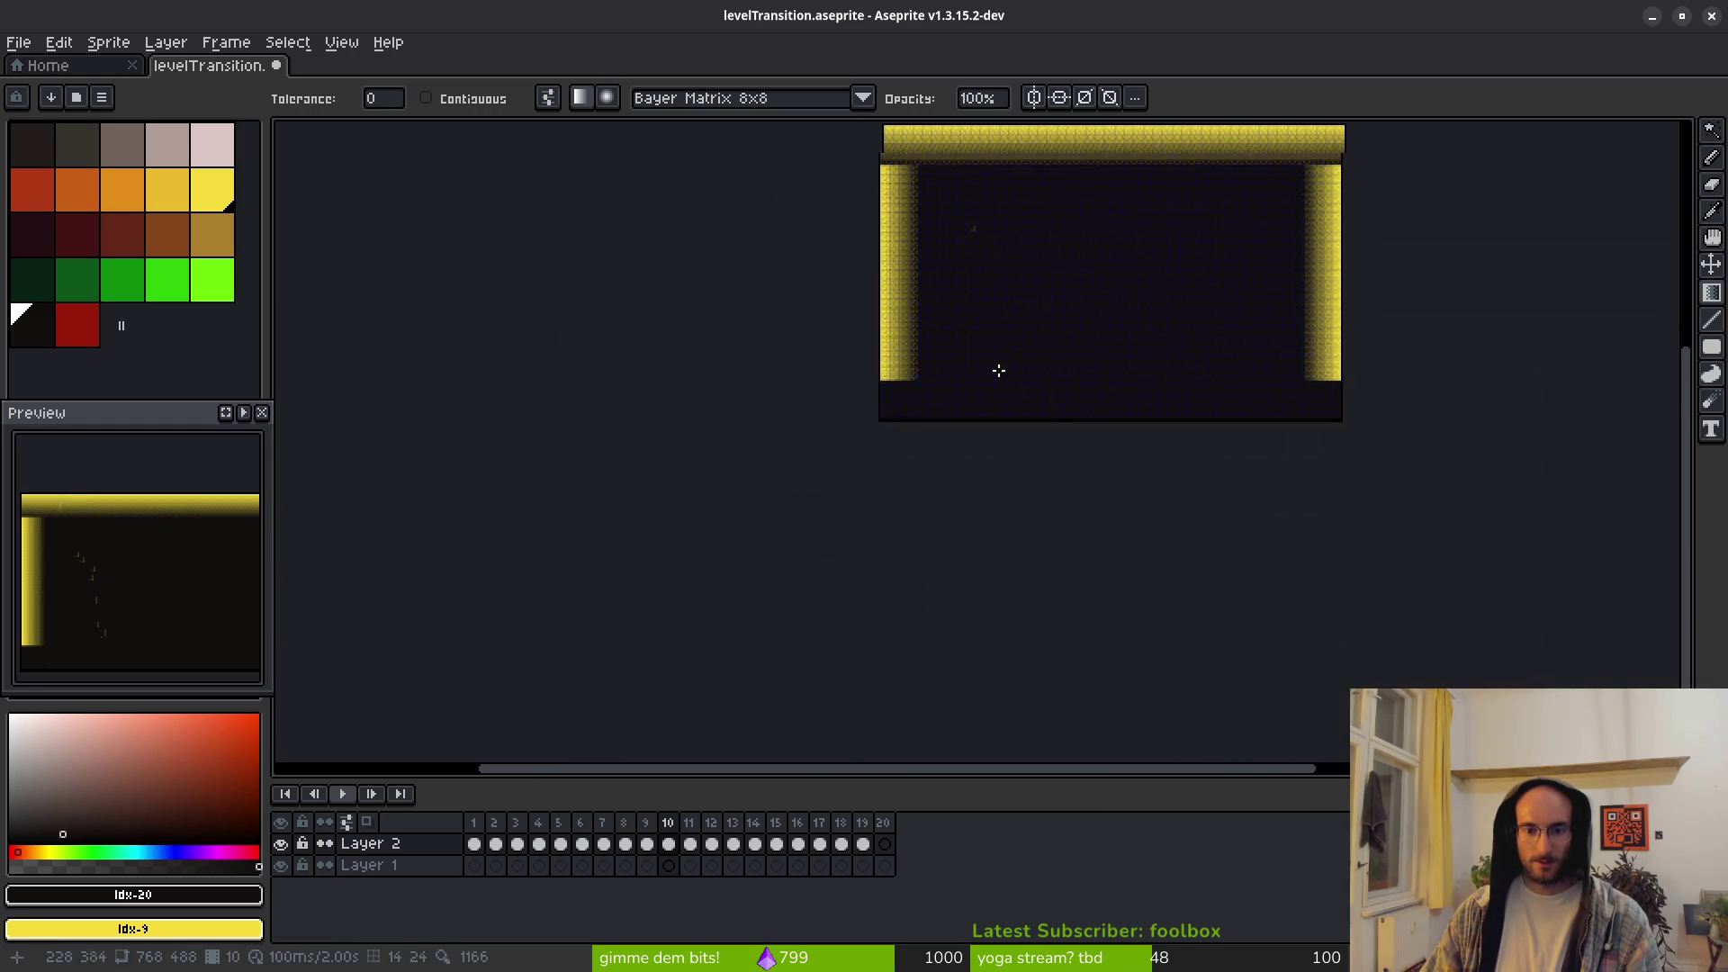
scroll(1033, 416, "up", 4)
scroll(1033, 417, "up", 1)
scroll(901, 307, "down", 1)
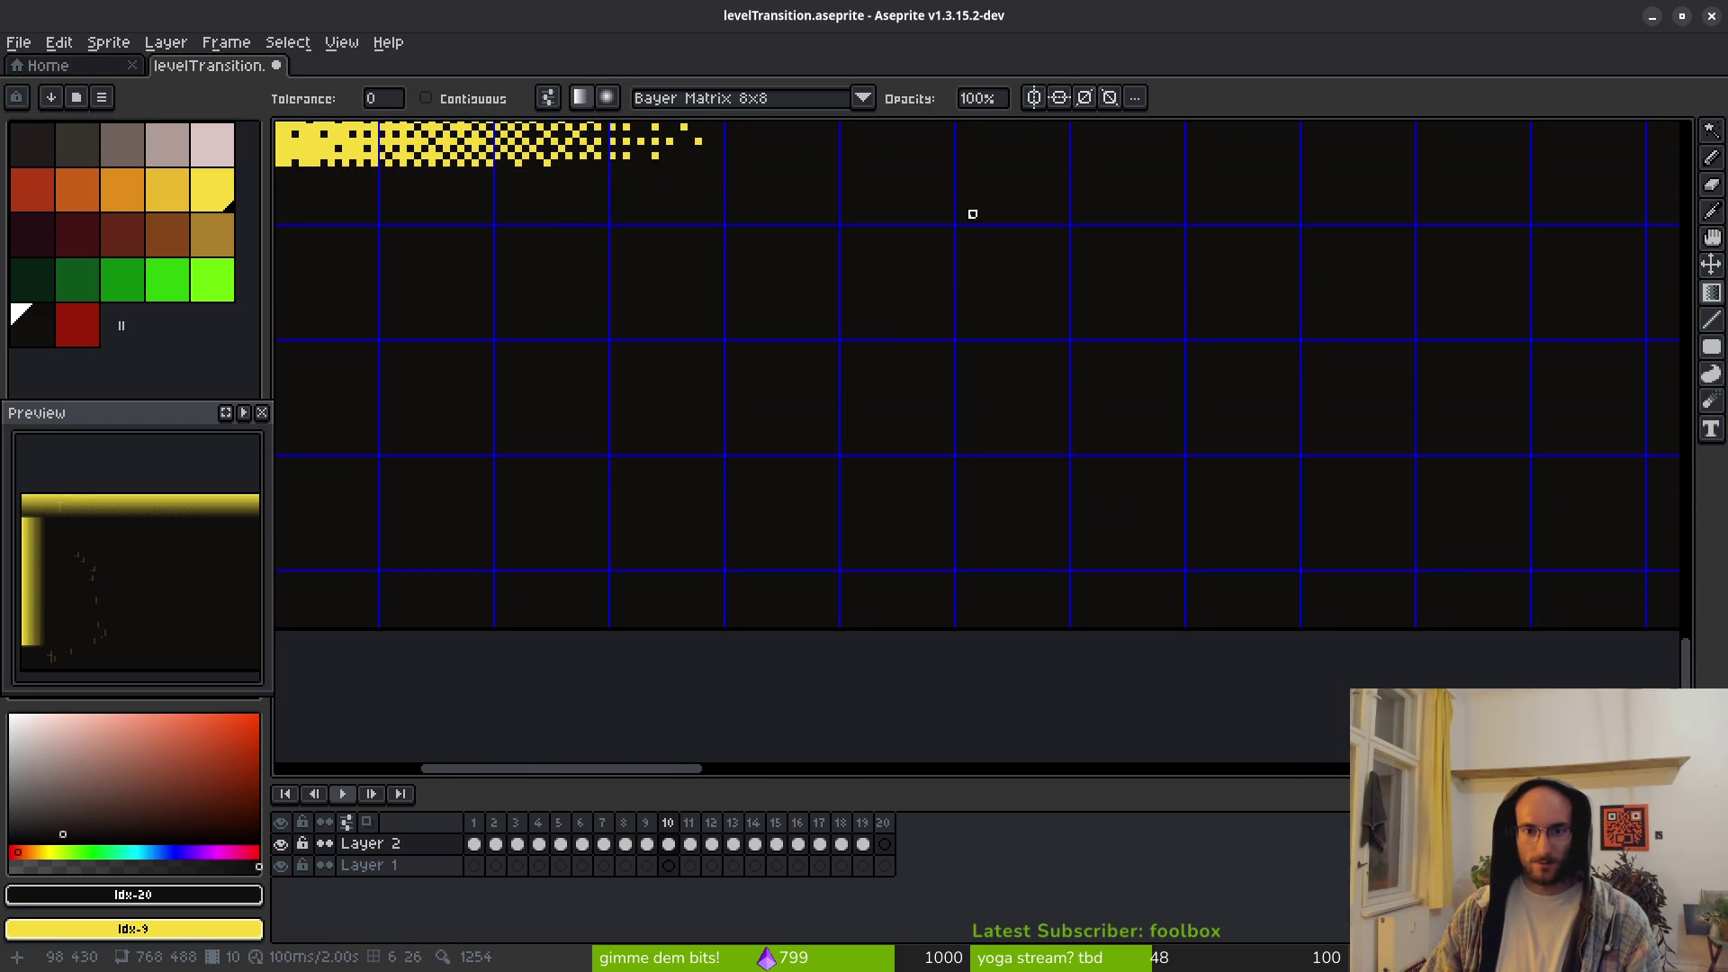
Step: Draw a matching yellow dithered gradient along the bottom edge
left_click_drag(957, 221, 957, 623)
scroll(933, 498, "down", 5)
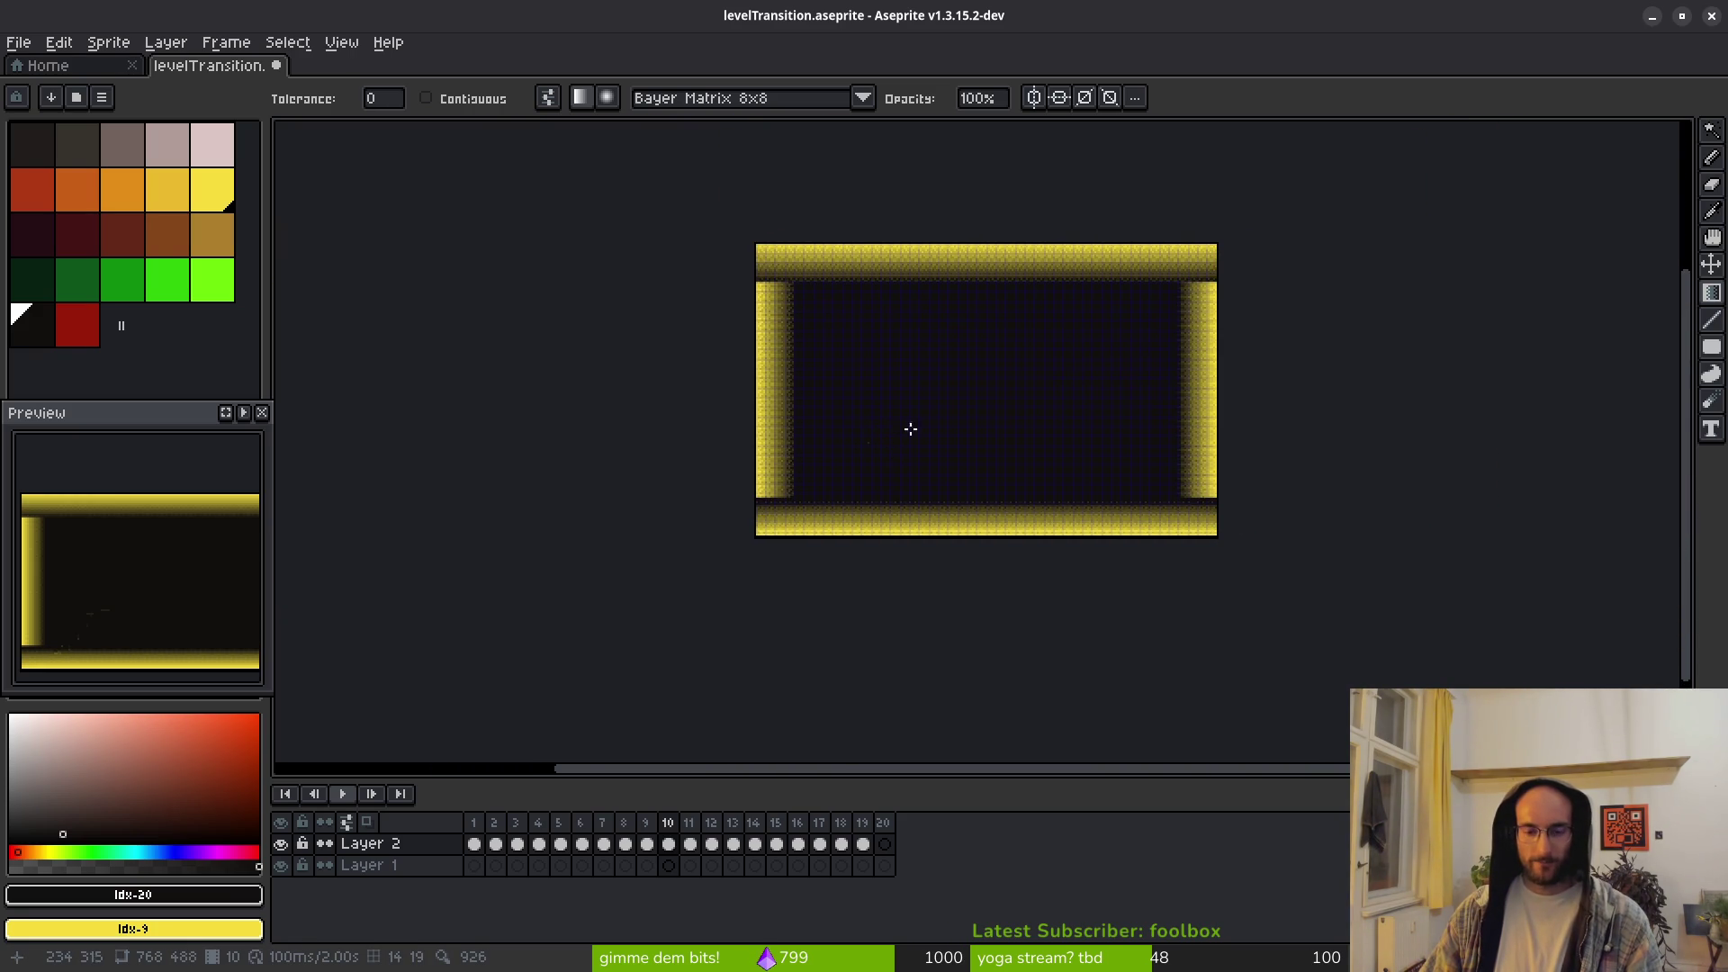
scroll(956, 502, "right", 3)
scroll(956, 501, "up", 2)
scroll(971, 493, "up", 3)
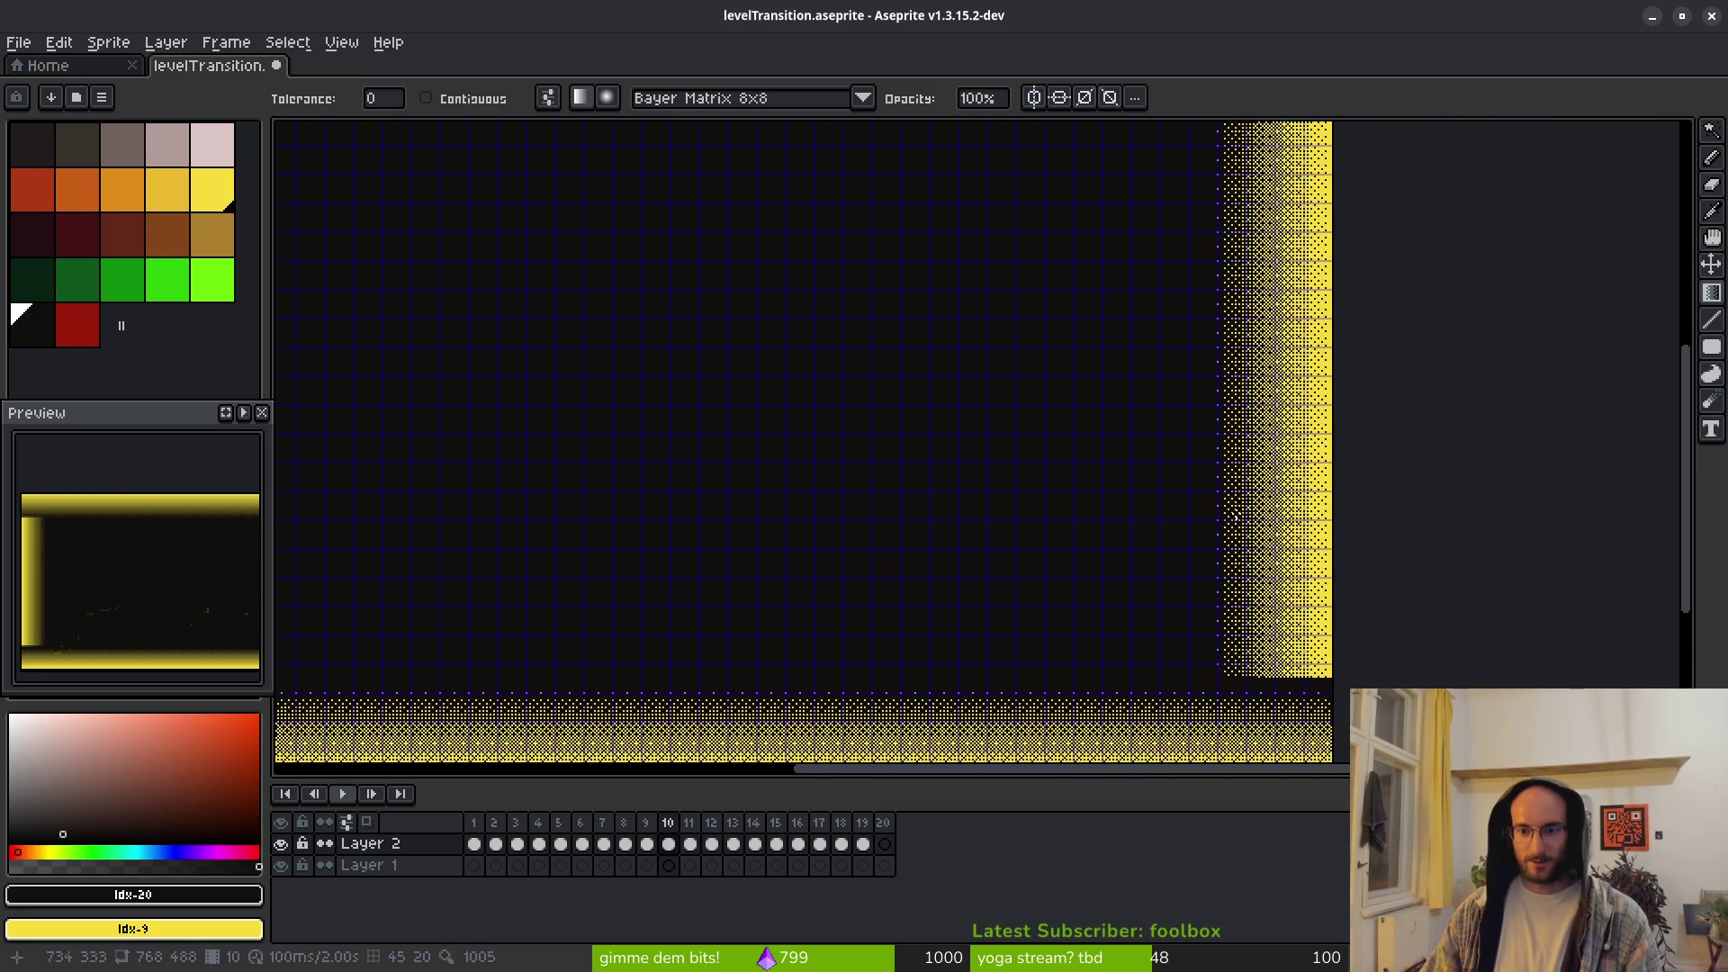
scroll(1014, 536, "down", 3)
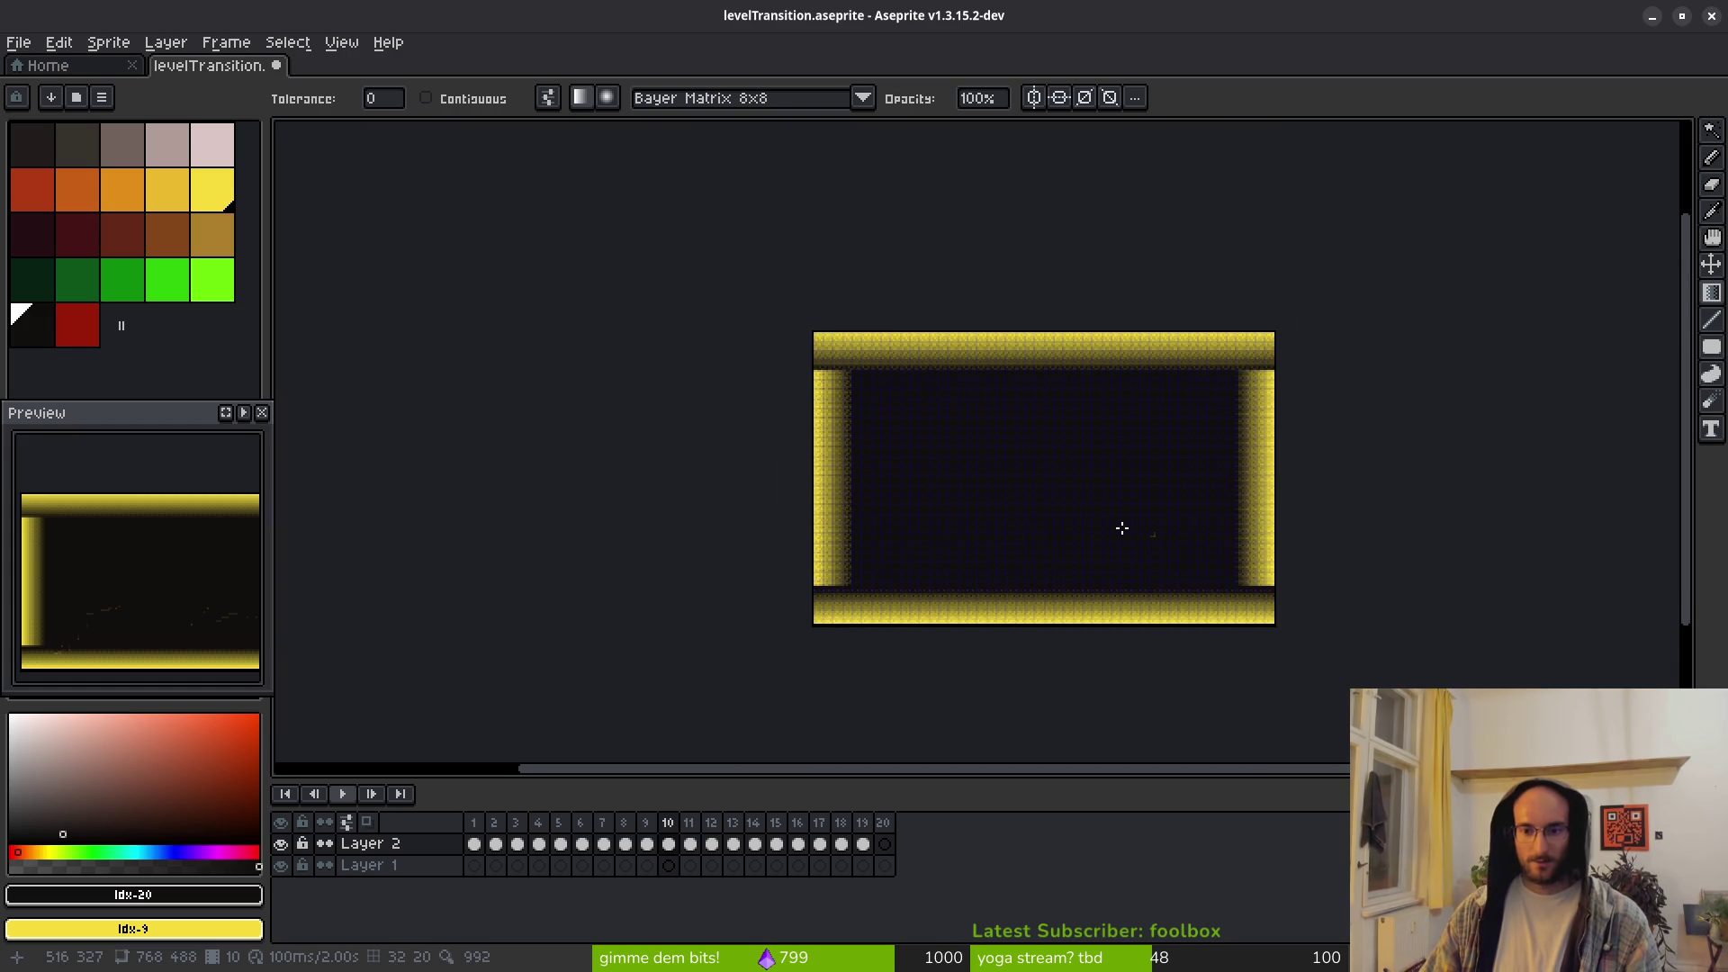
scroll(1123, 528, "right", 3)
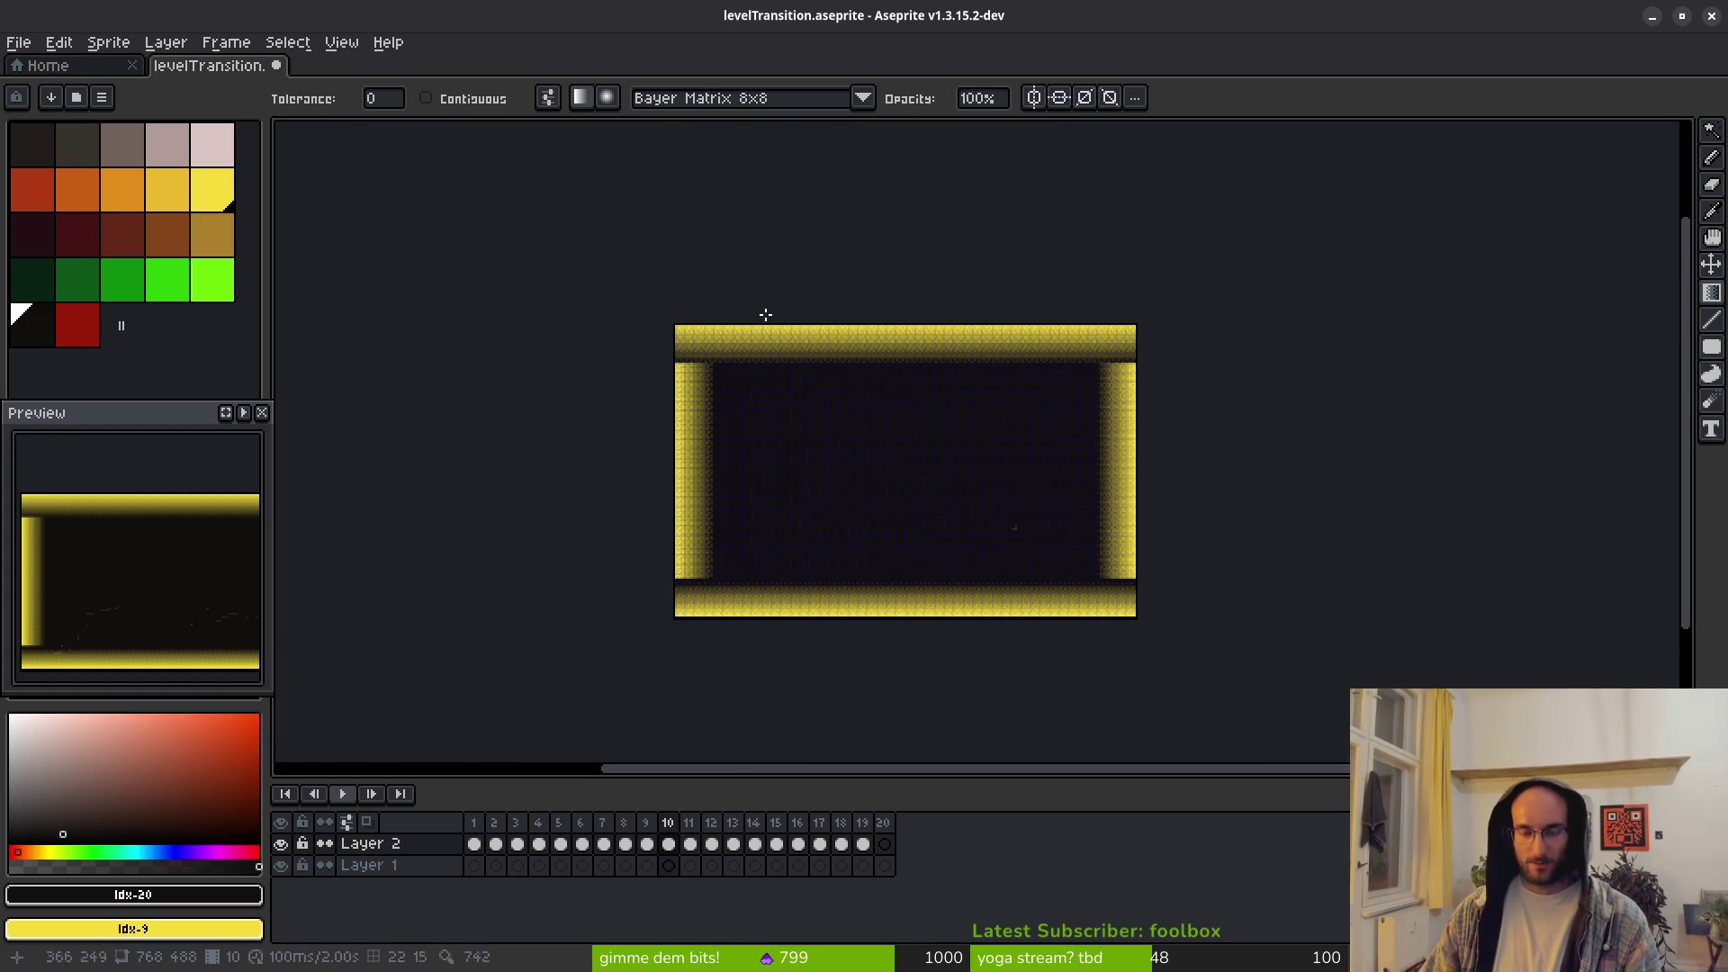
key("w")
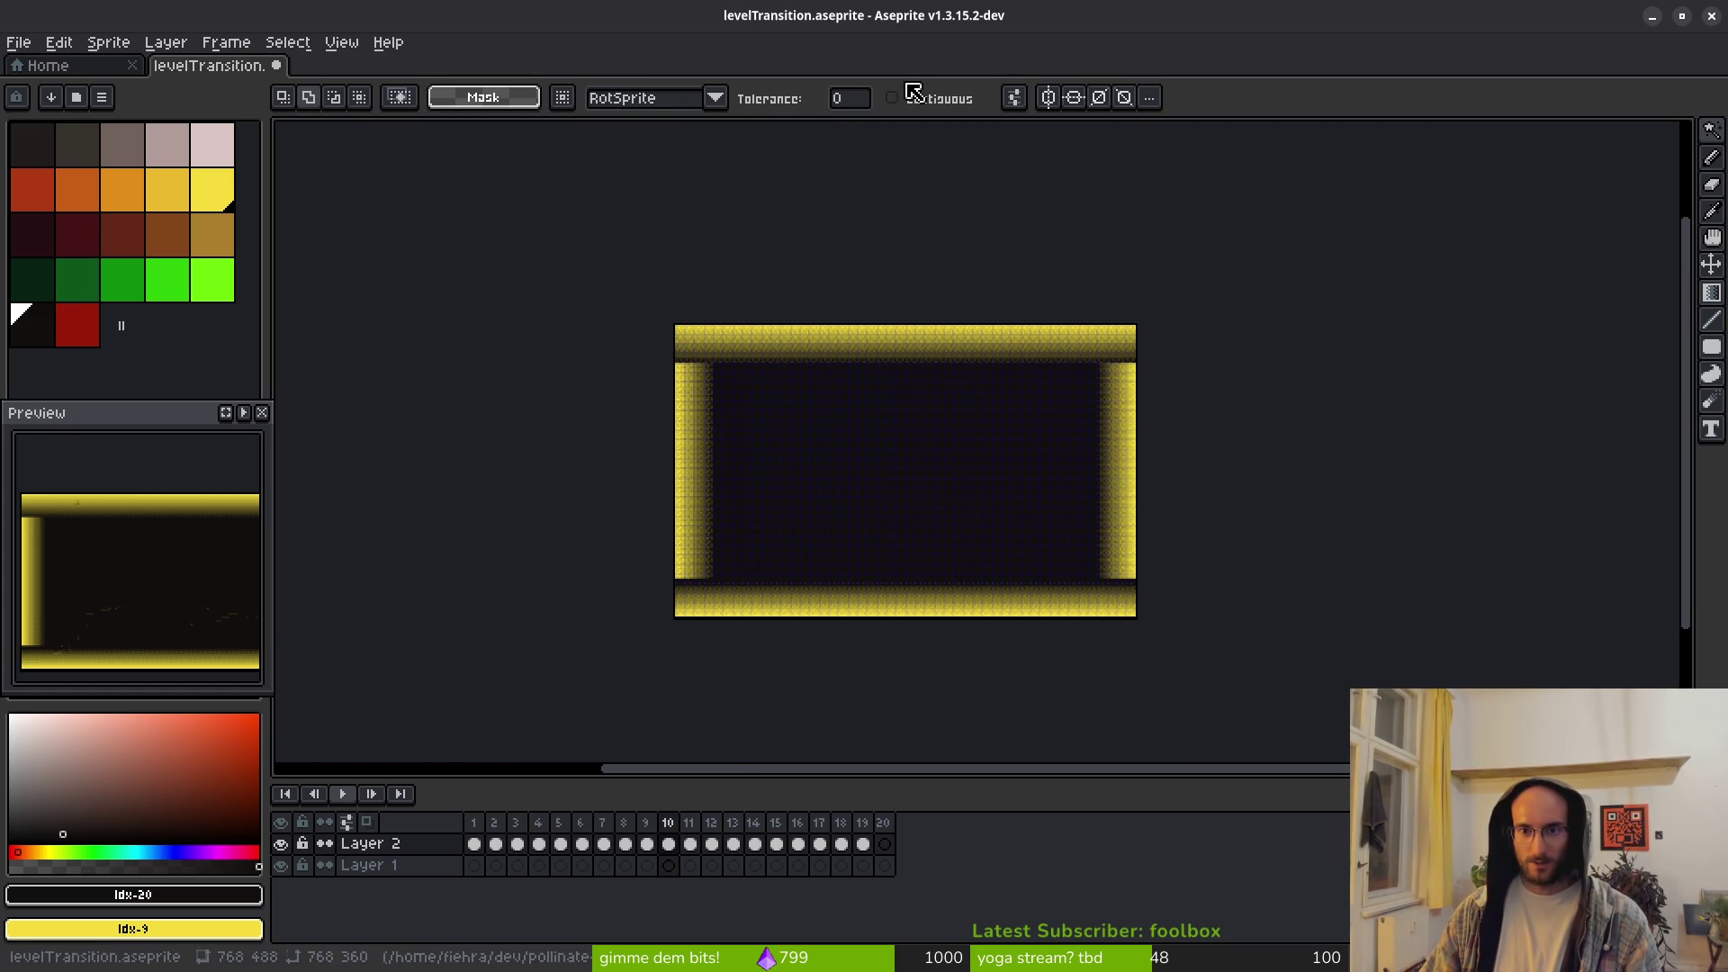
scroll(1214, 433, "up", 3)
Step: Delete the selected yellow dithered border pixels, leaving them transparent, and save levelTransition.aseprite
left_click(1133, 511)
scroll(1139, 527, "down", 5)
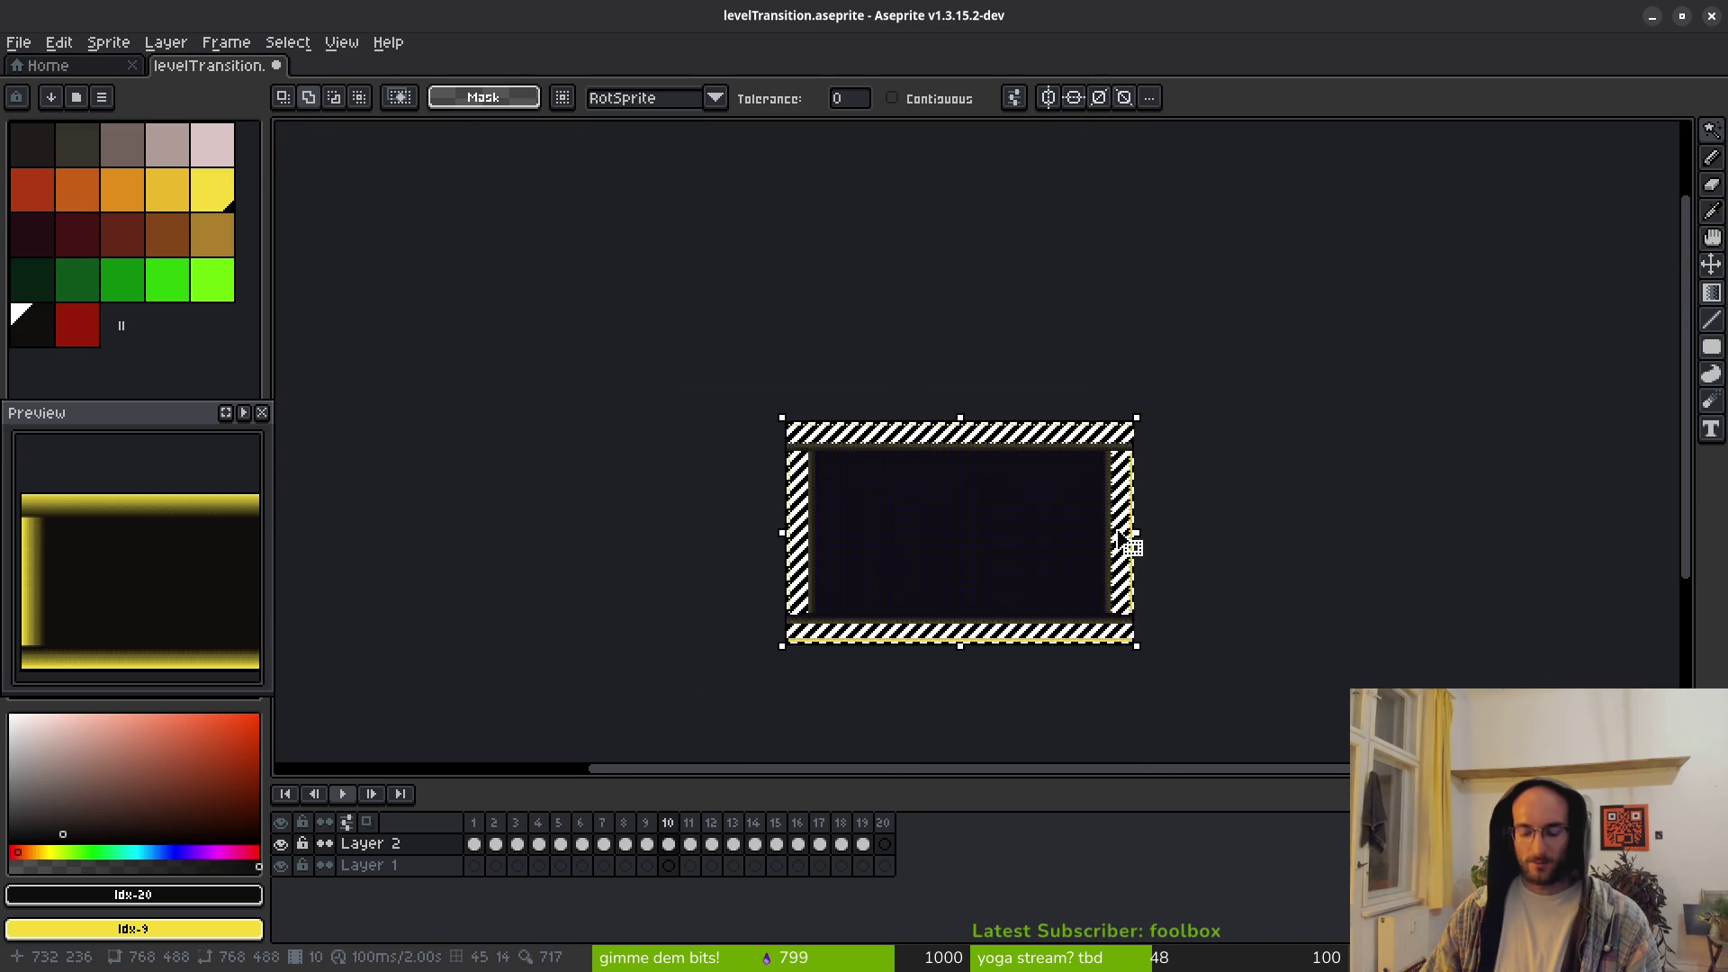
key("Delete")
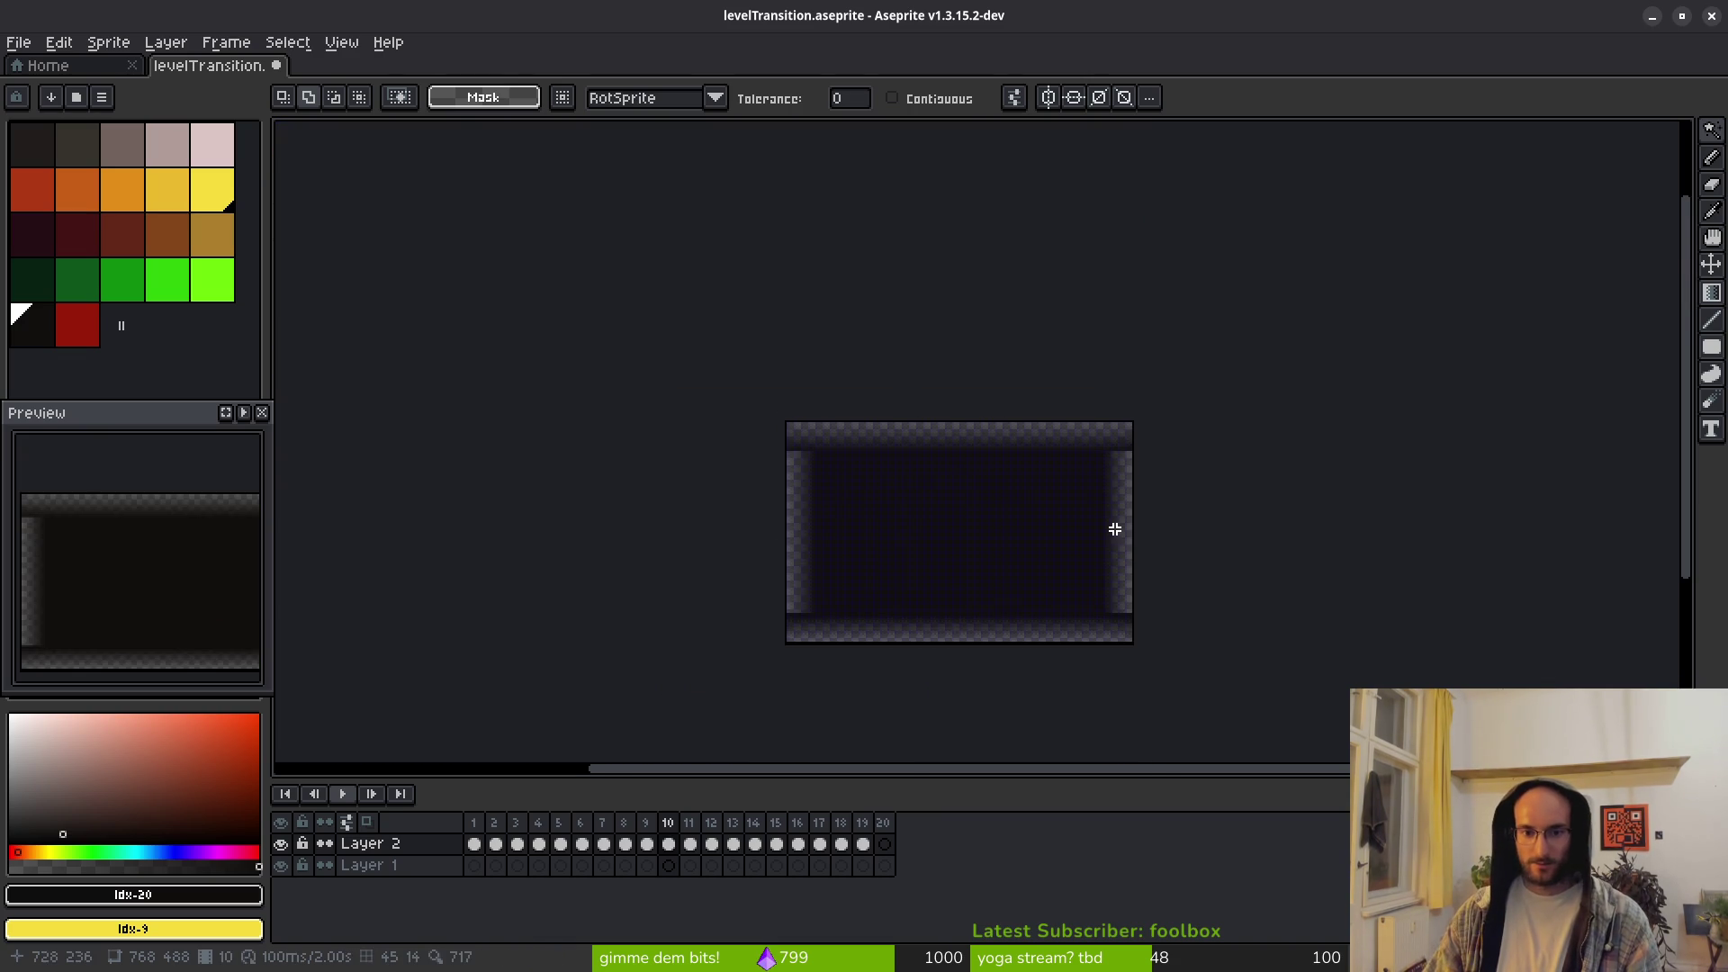
scroll(1115, 529, "up", 5)
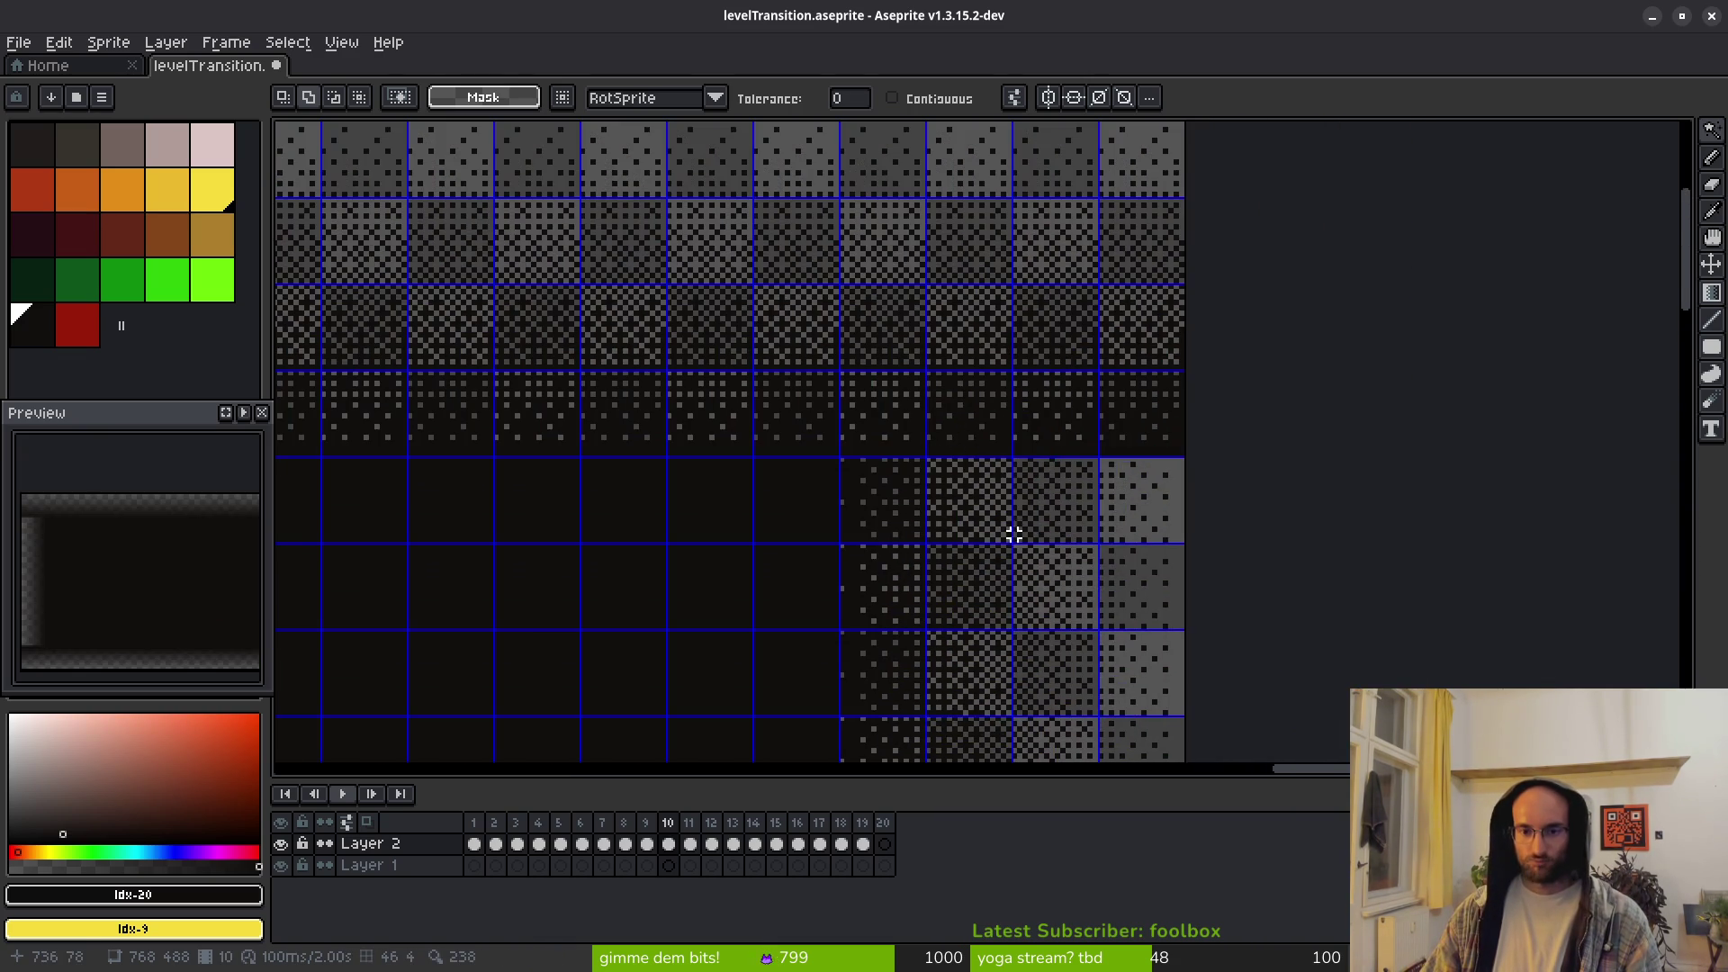
scroll(944, 494, "down", 5)
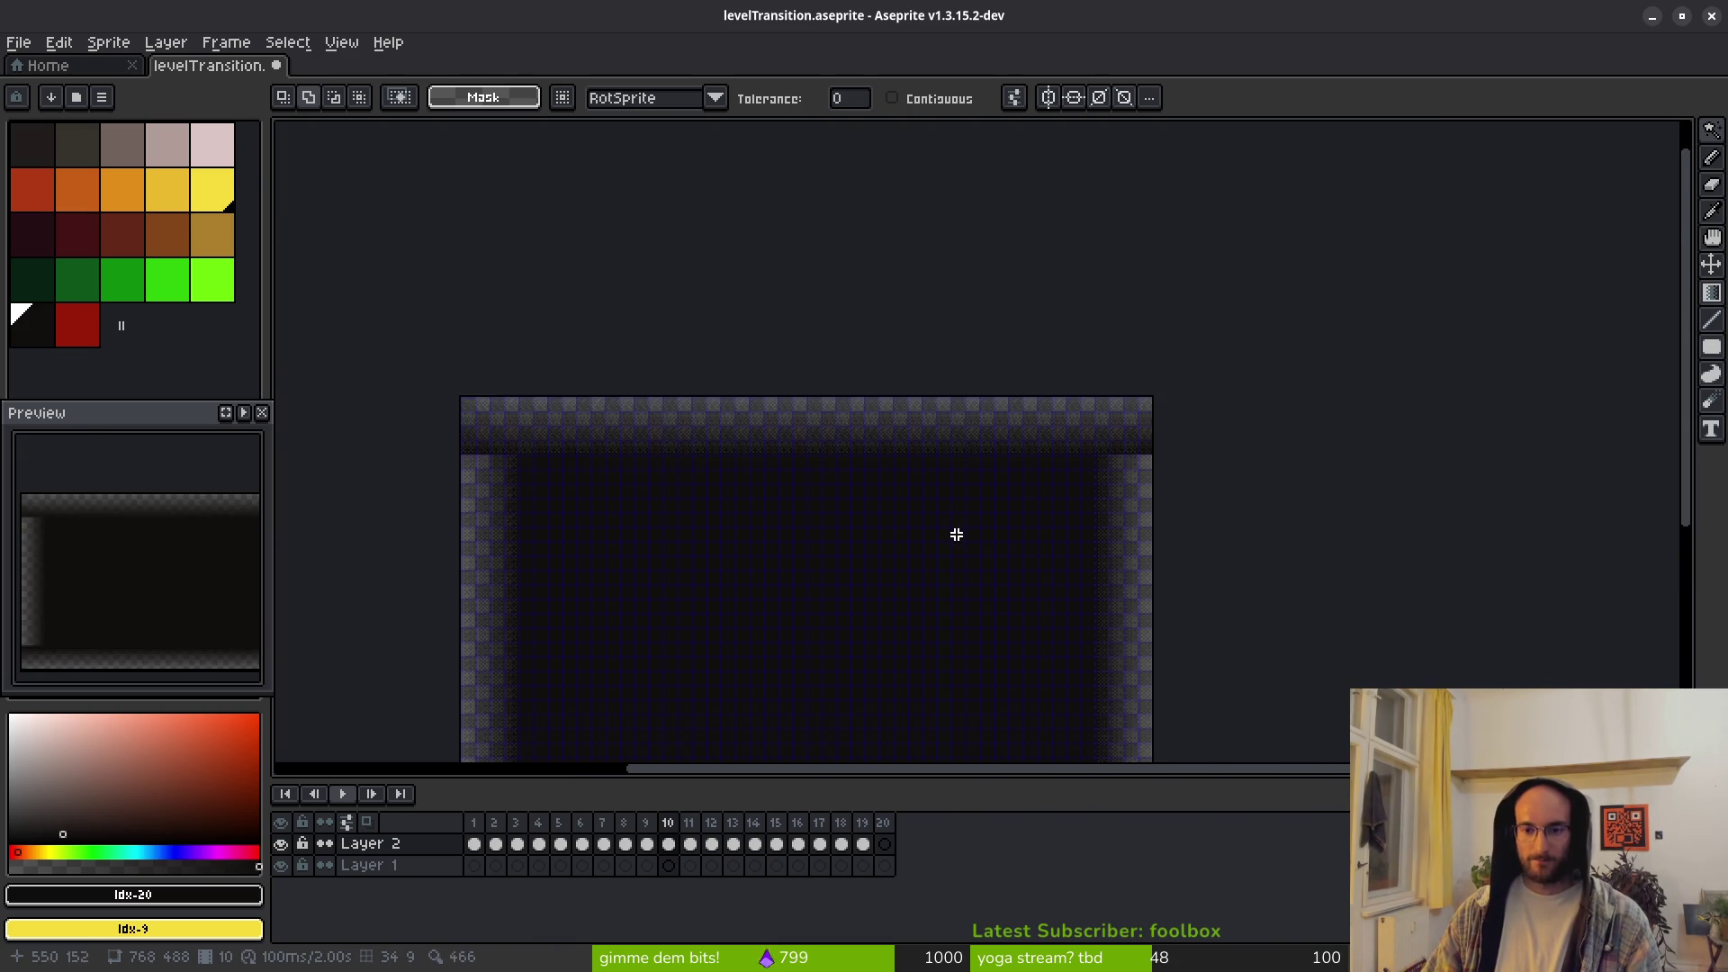
key("ctrl+s")
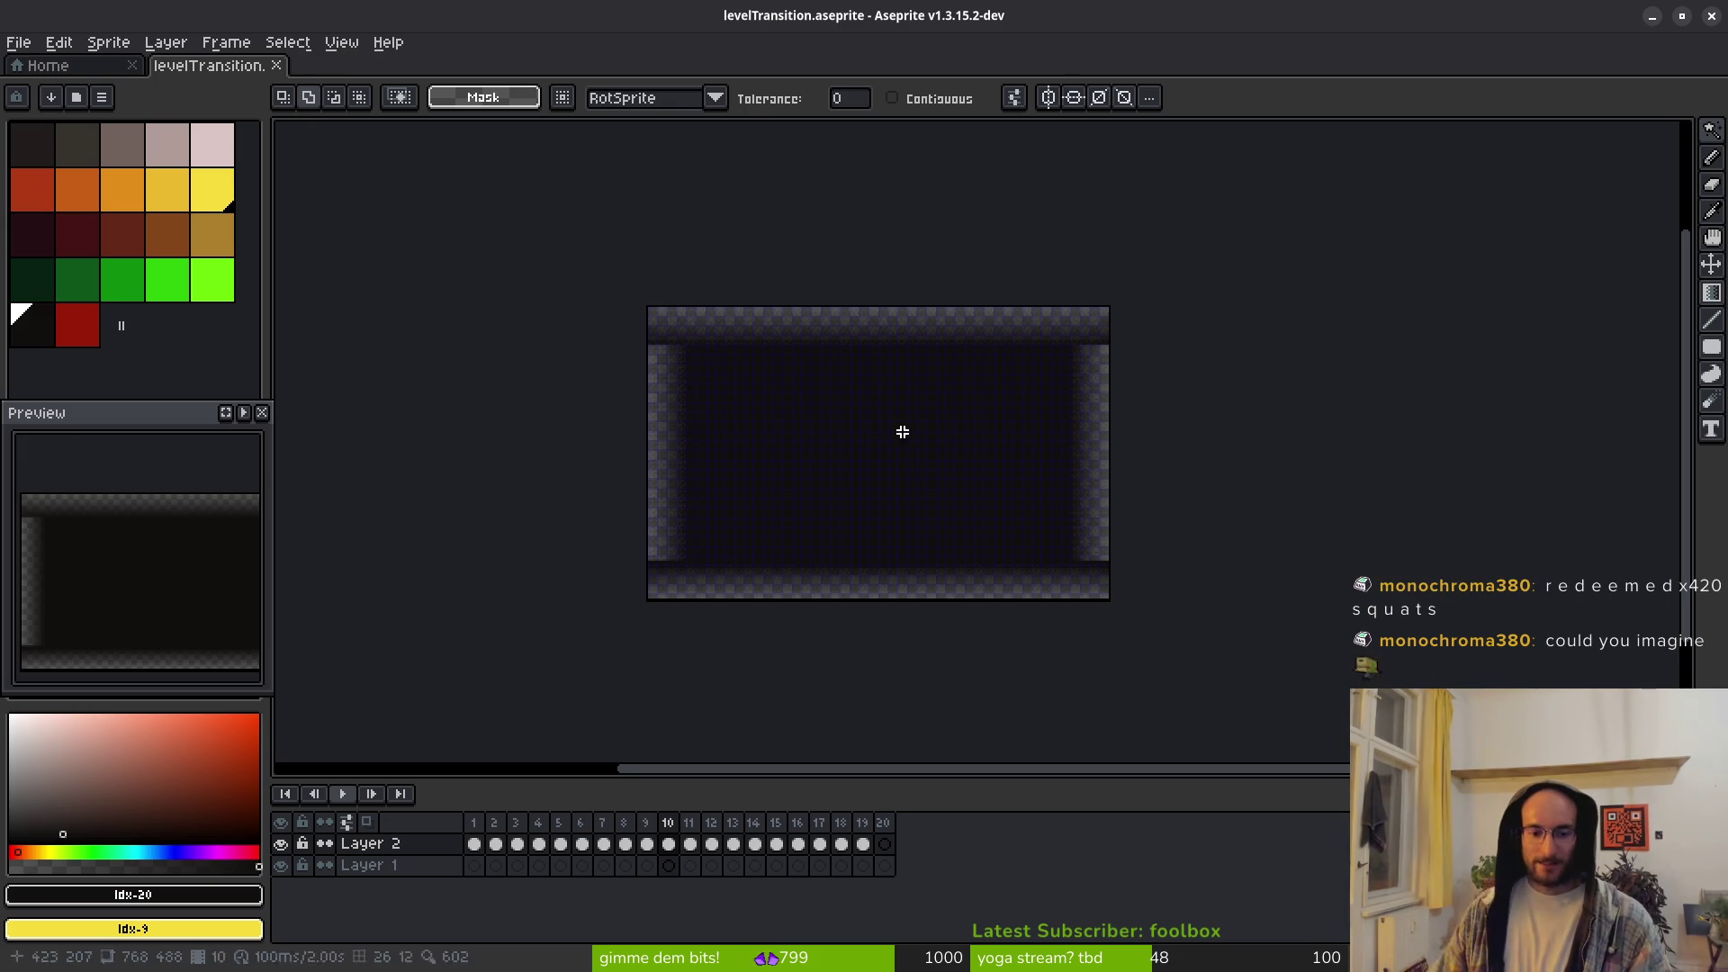
Step: Delete the early frames so only the fully framed dark rectangle remains, save, and open Export As
left_click(645, 822)
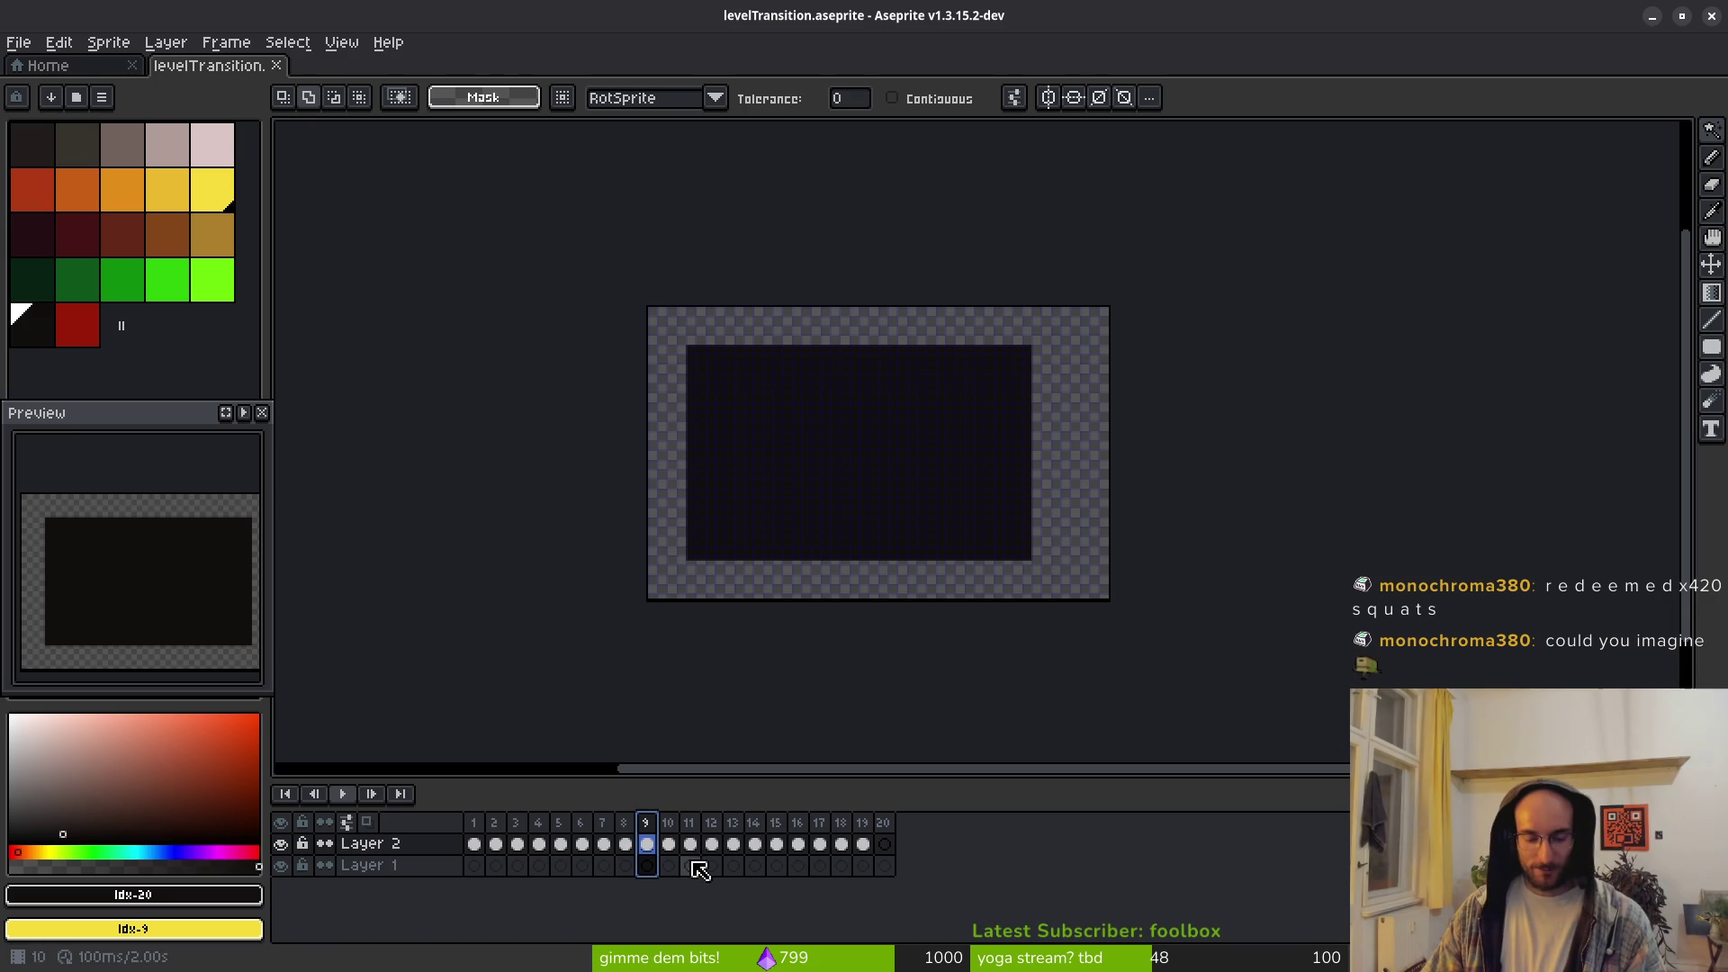
left_click(475, 823, "shift")
key("Delete")
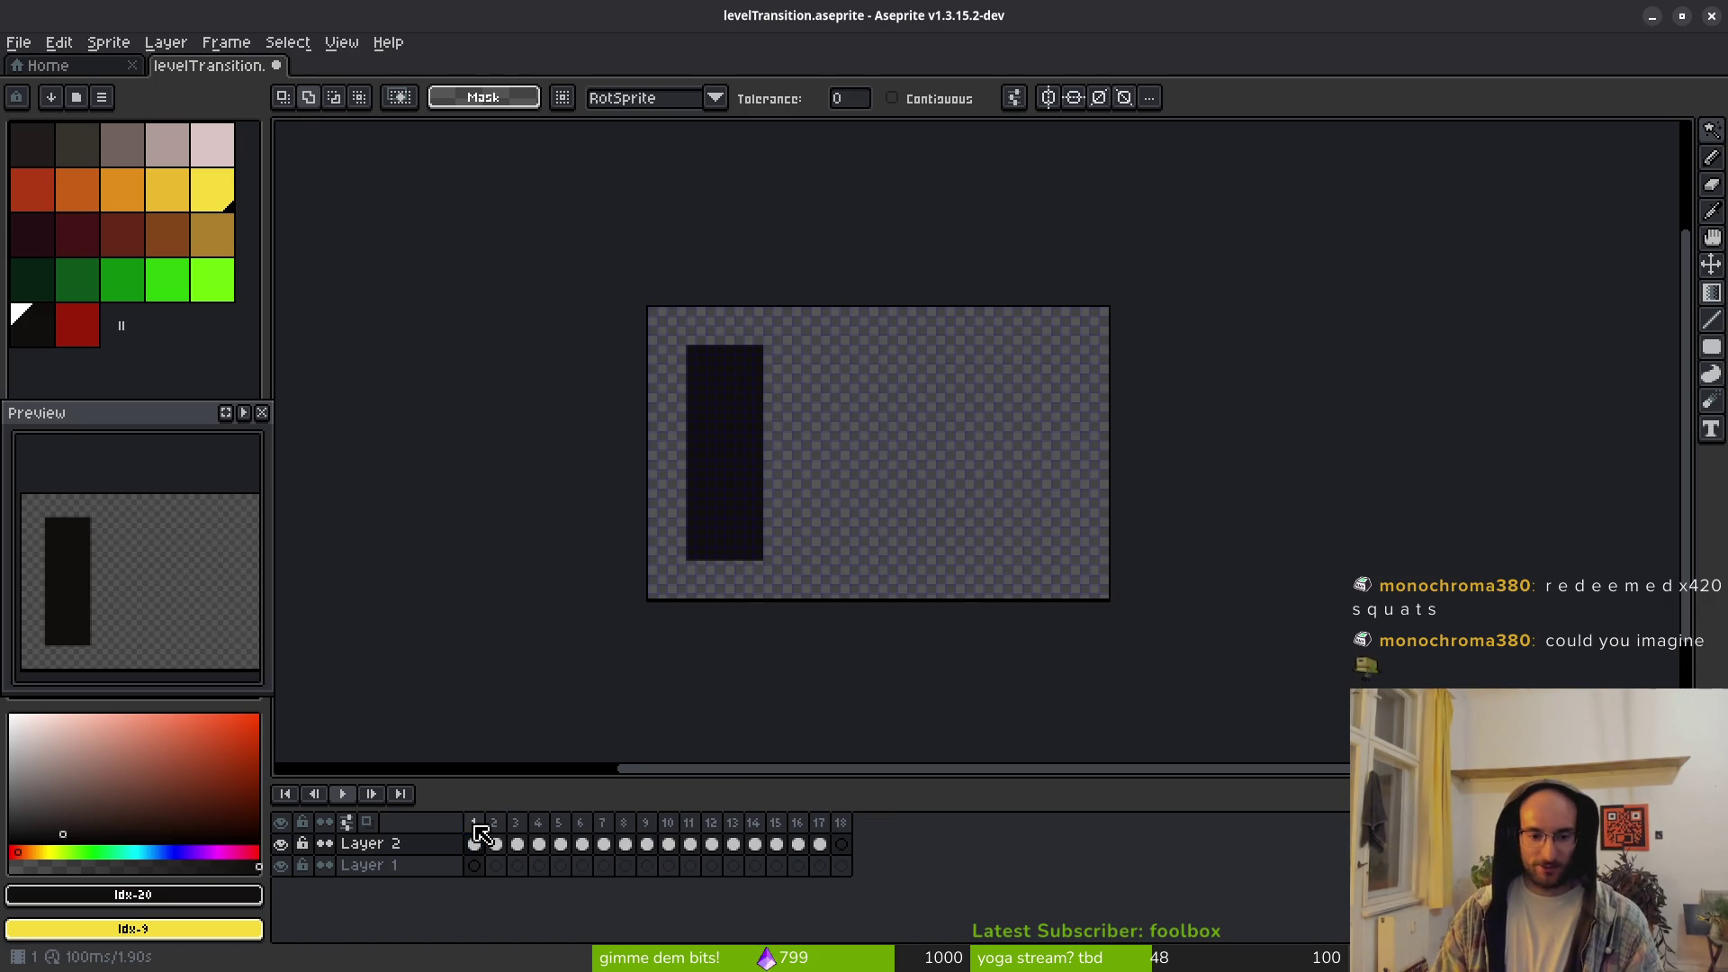
left_click(671, 825)
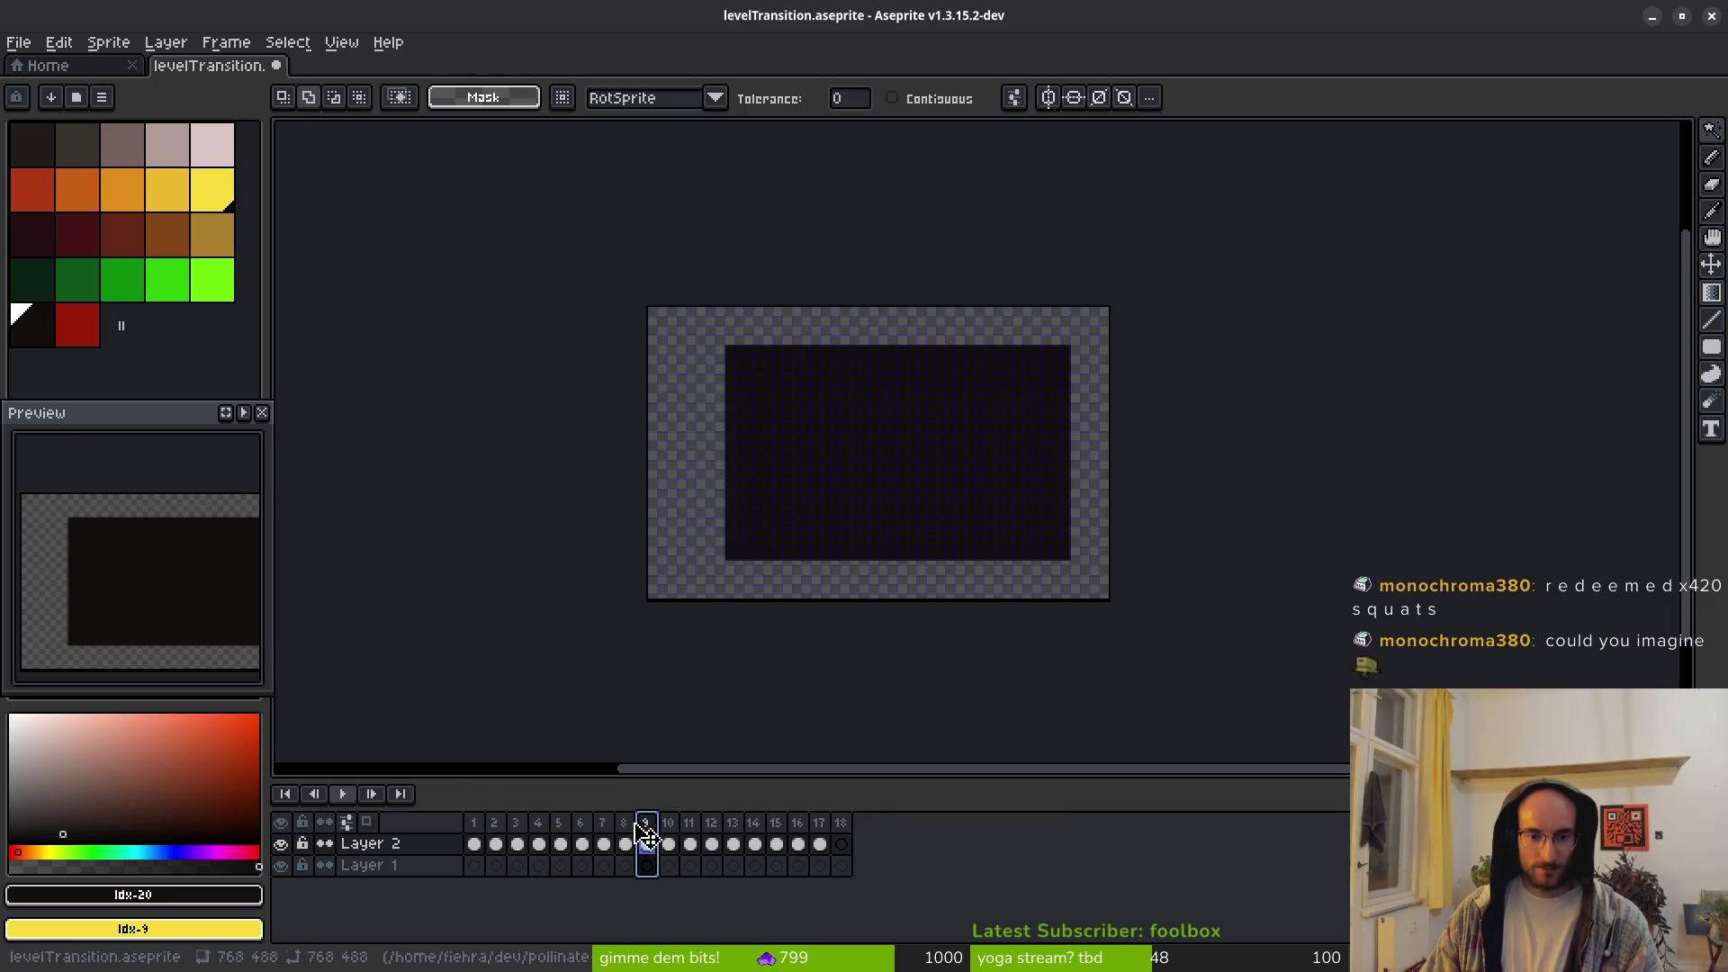
mouse_move(603, 824)
left_mouse_down()
mouse_move(502, 821)
mouse_move(742, 828)
left_mouse_up()
left_click(475, 823, "shift")
key("Delete")
key("Delete")
key("ctrl+s")
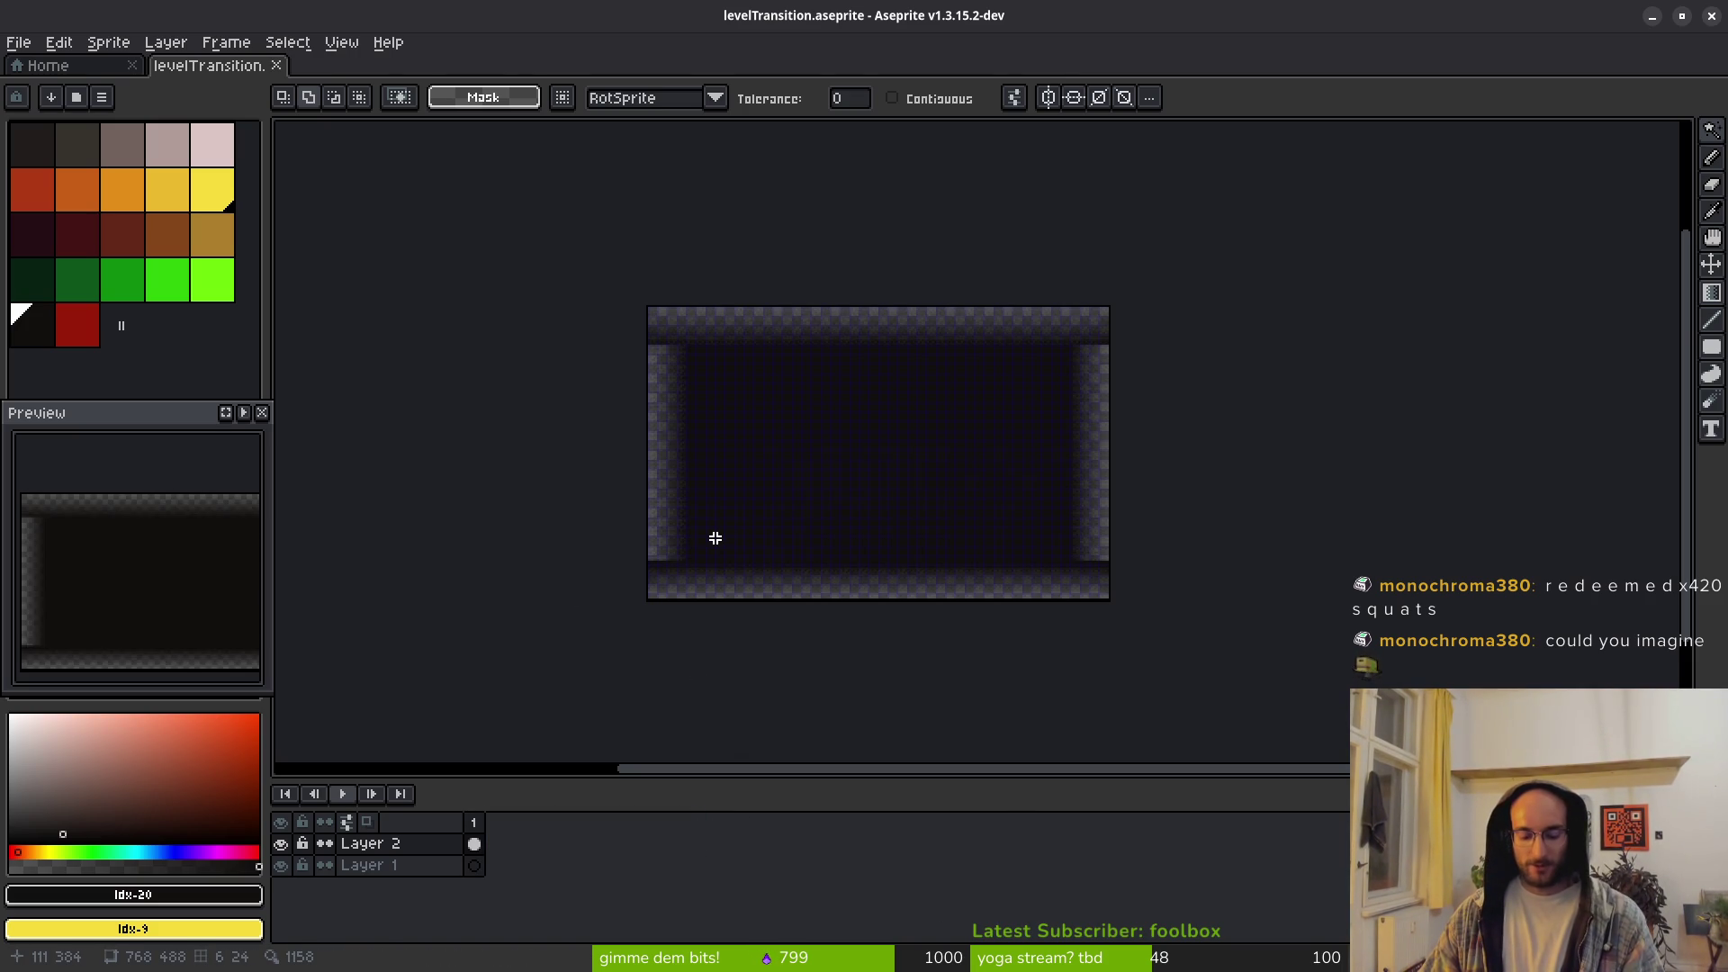
key("ctrl+alt+shift+s")
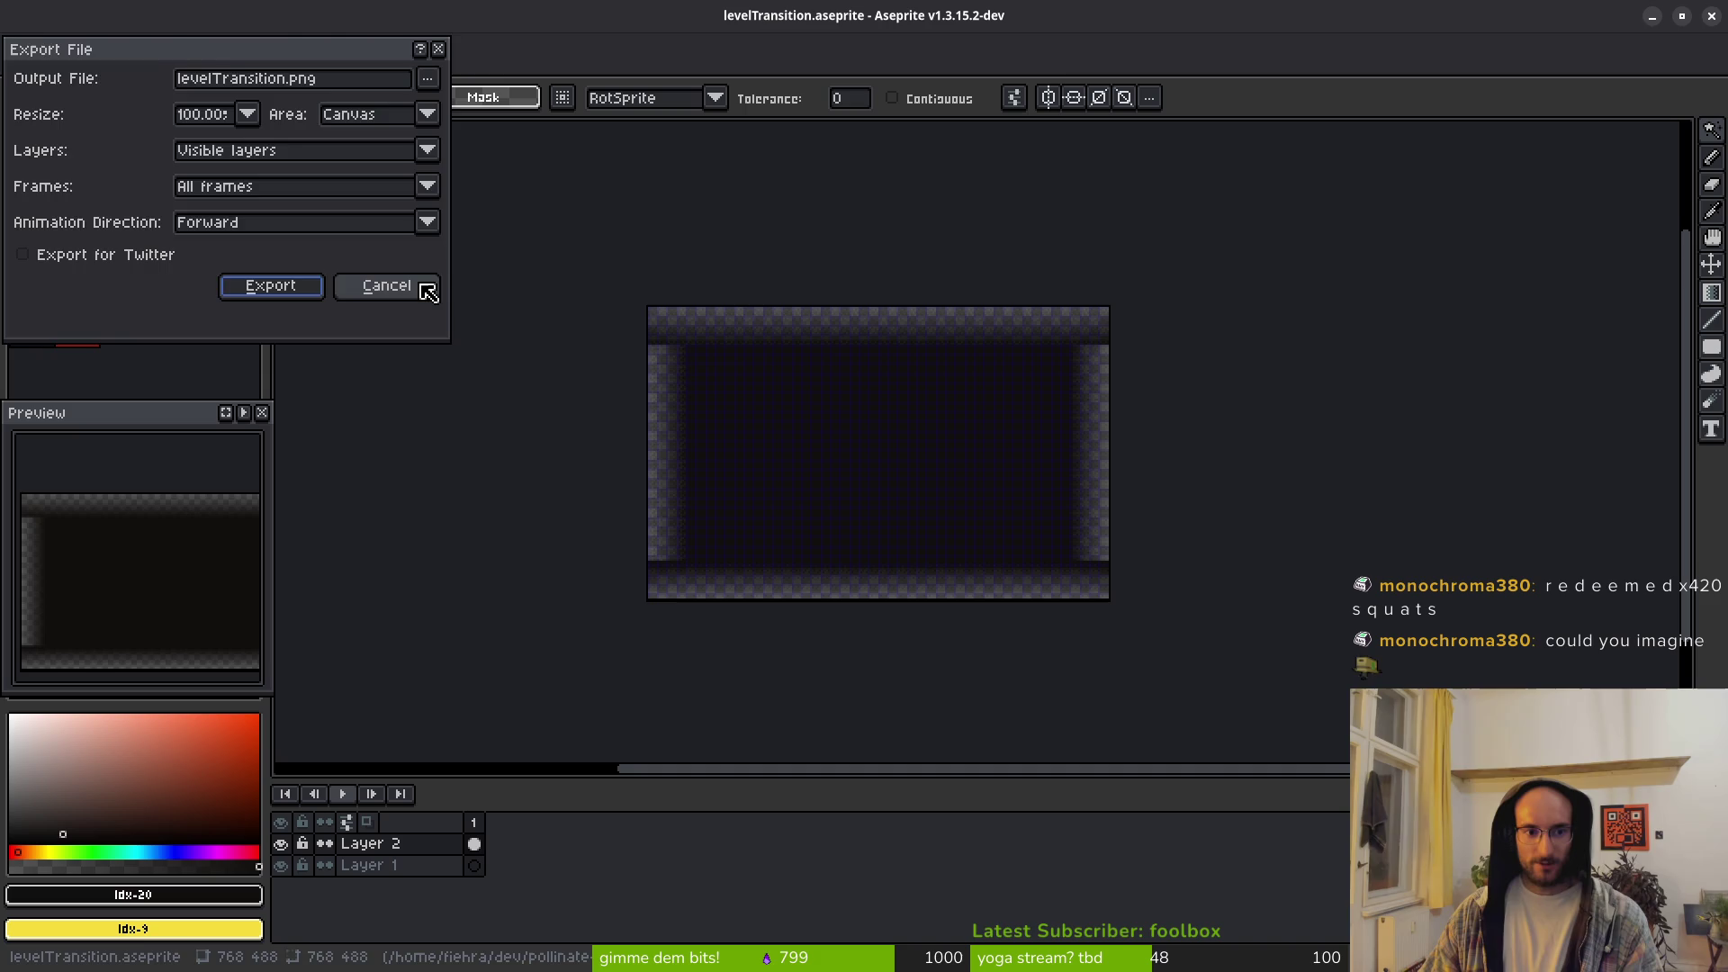
Step: Cancel the plain export and export the frames as a sprite sheet instead
left_click(414, 288)
key("ctrl+e")
left_click(552, 320)
Step: Write the sheet to art/ui/levelTransition-Sheet.png, confirming the overwrite of the existing file
key("ctrl+alt+shift+s")
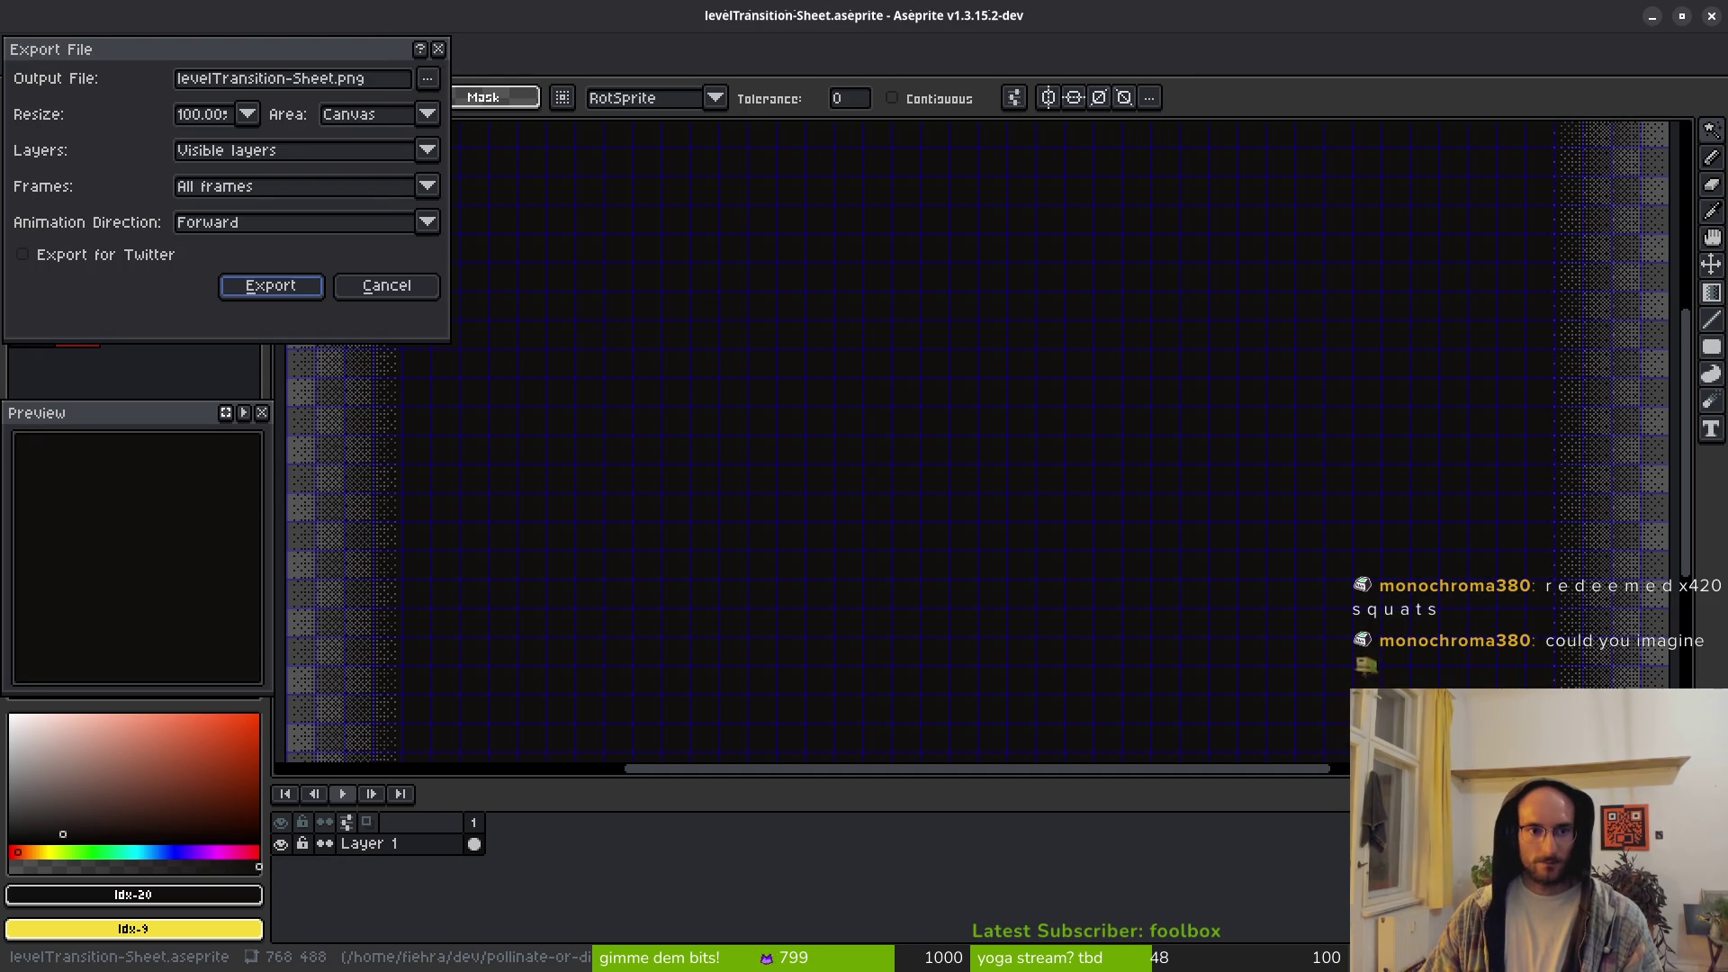
left_click(427, 78)
left_click(500, 104)
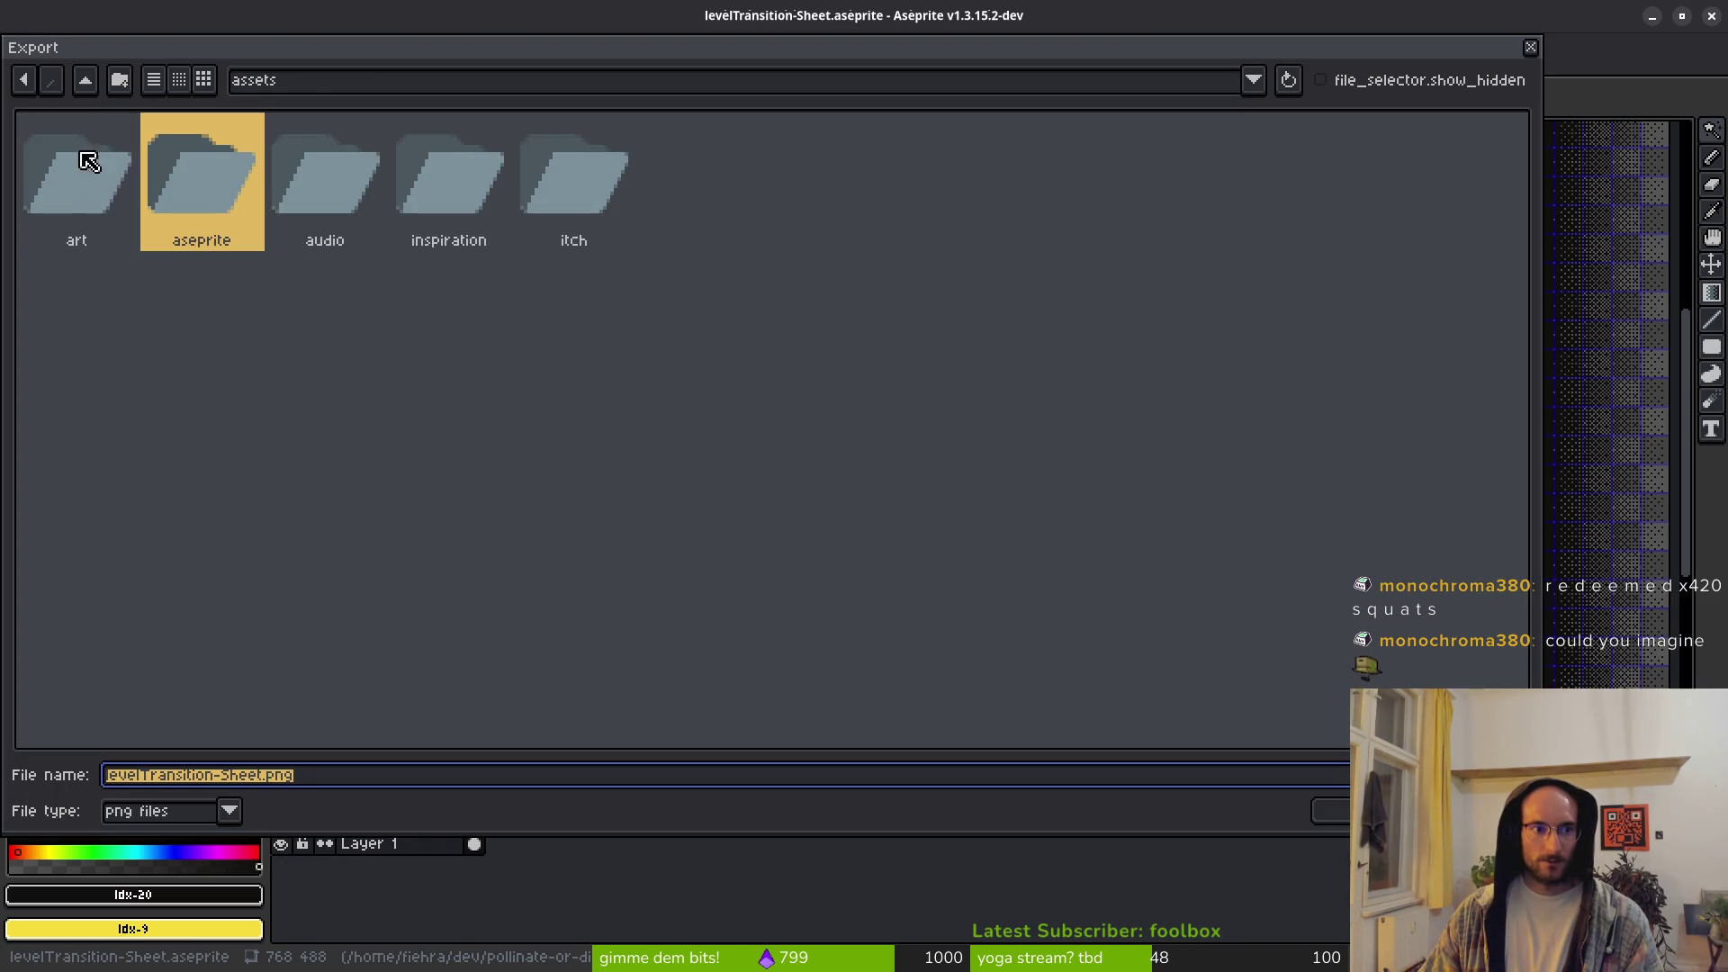
left_click(69, 185)
double_click(78, 185)
double_click(1091, 195)
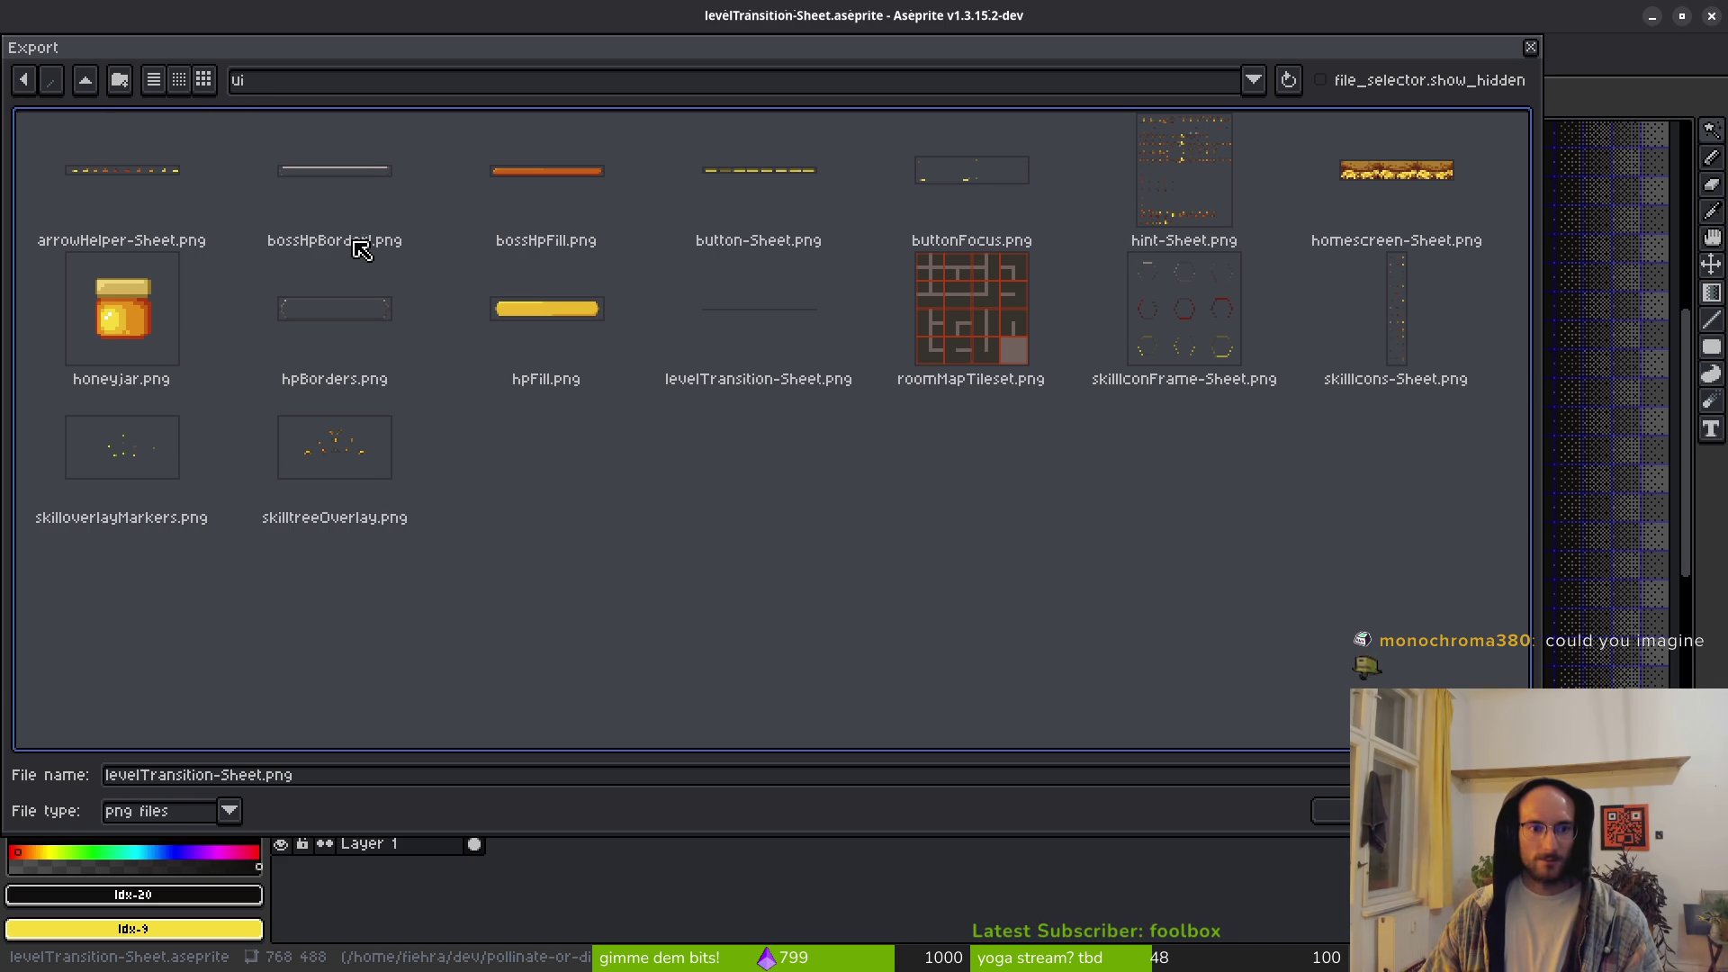
left_click(860, 353)
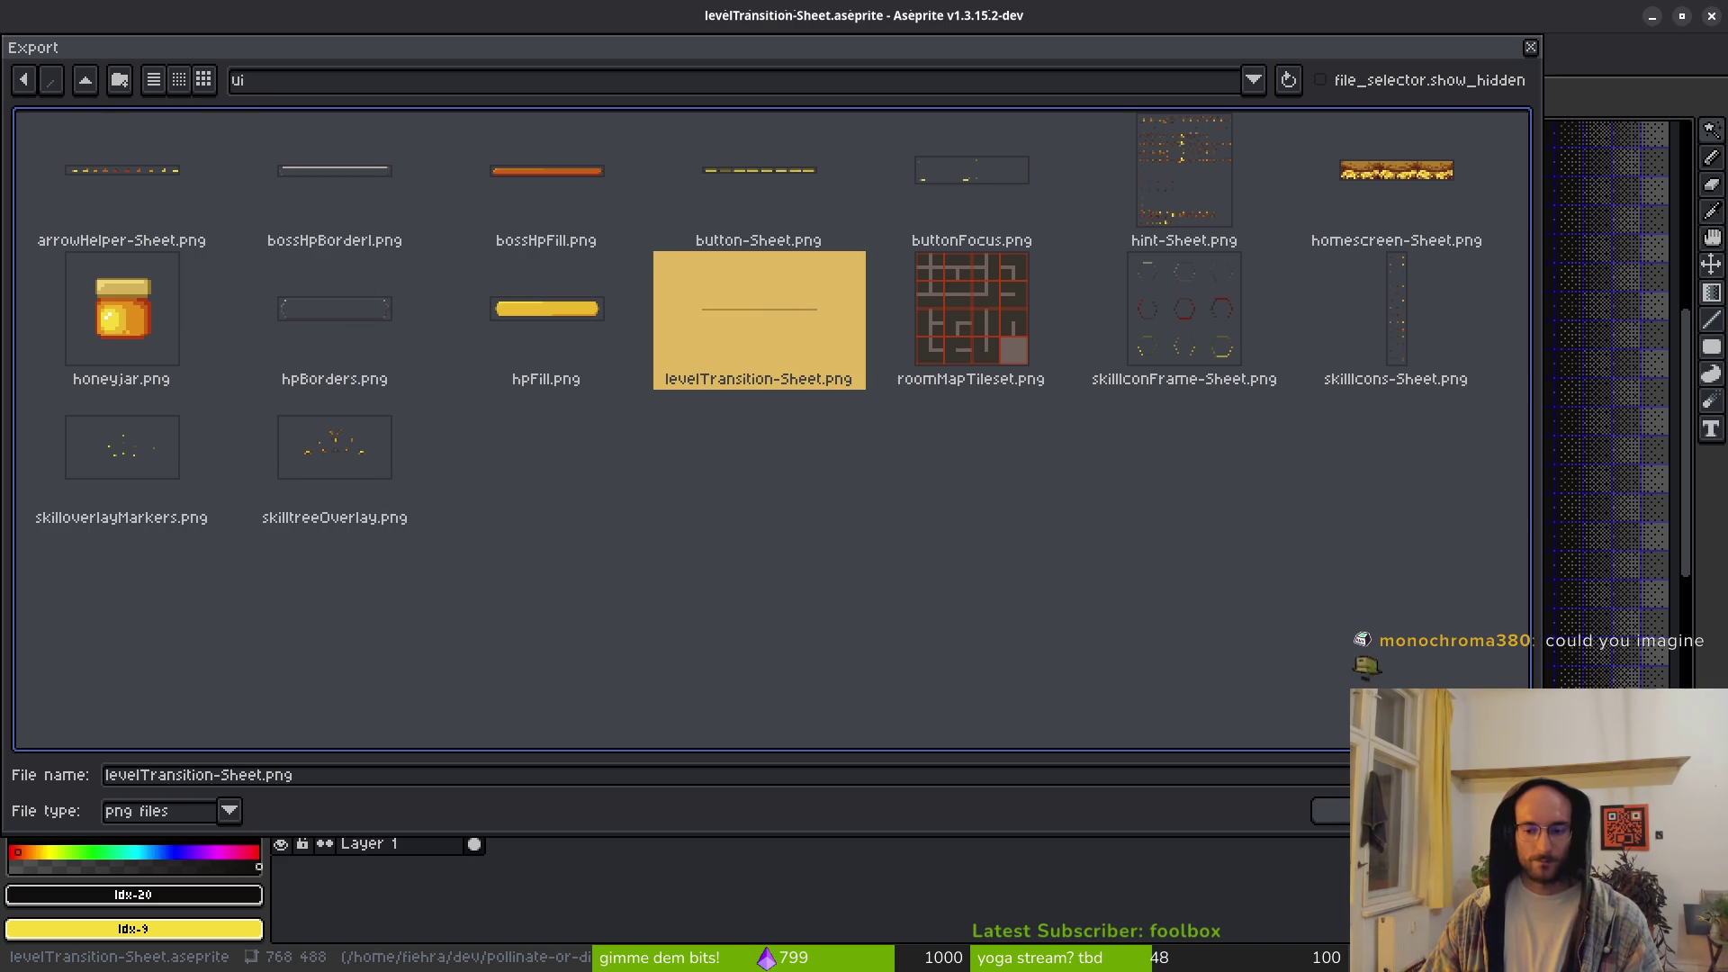
key("Return")
left_click(790, 551)
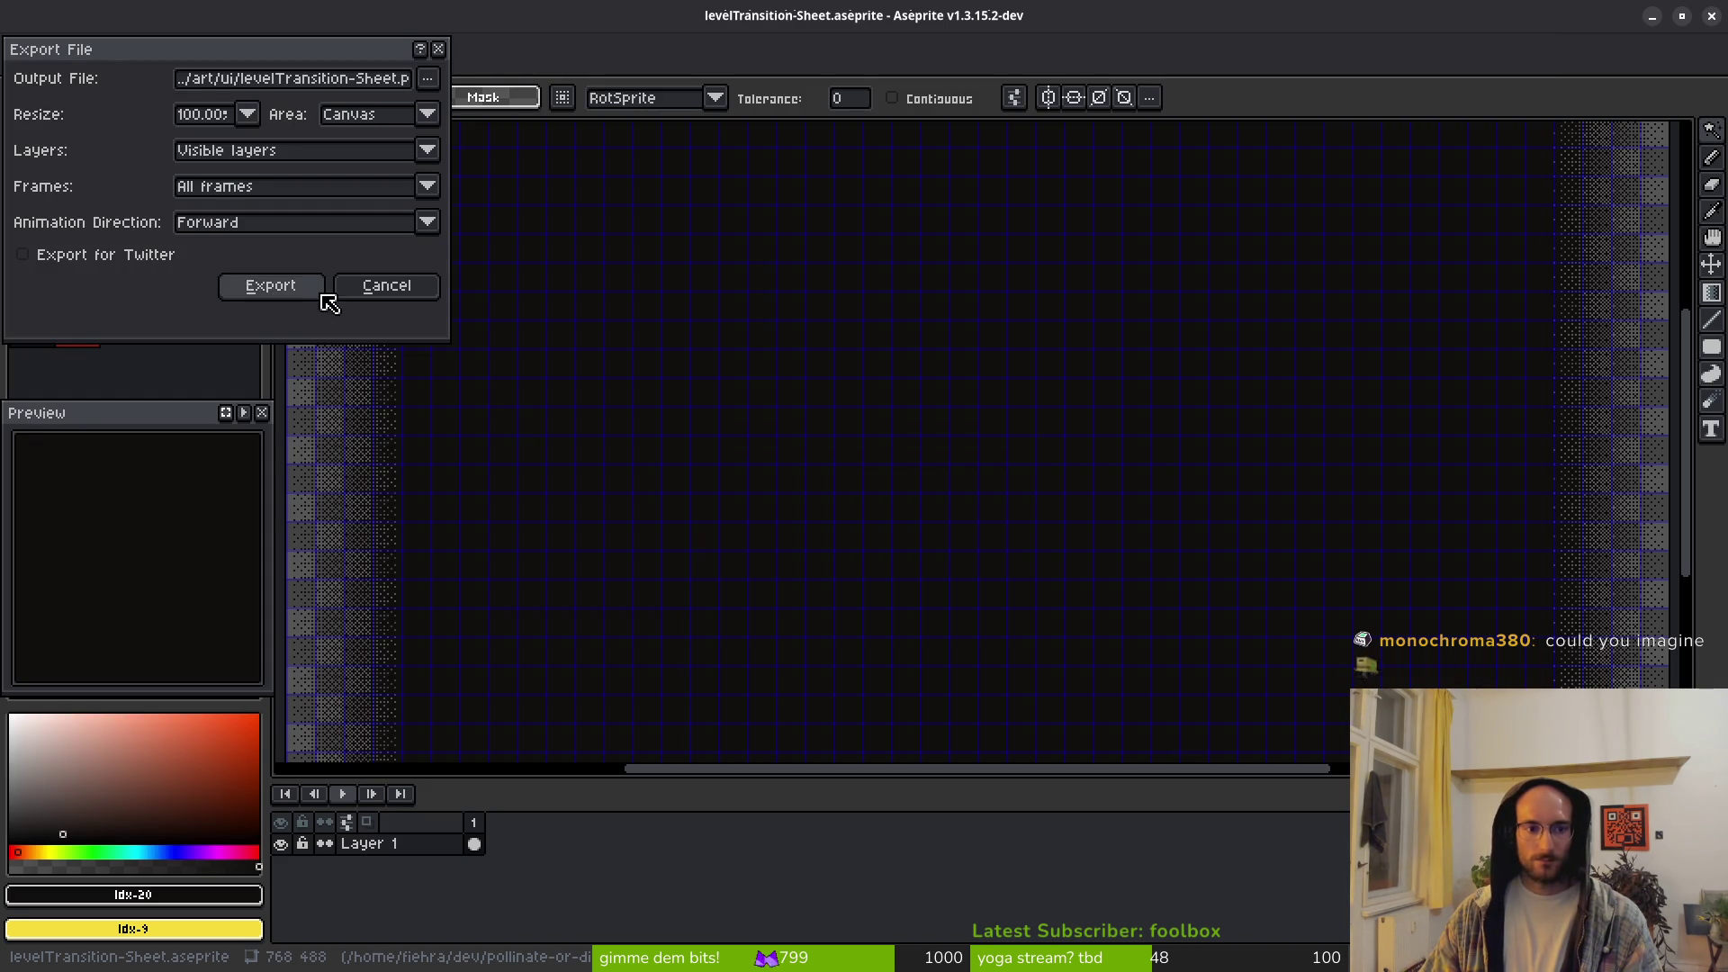
key("ctrl+s")
key("Return")
scroll(984, 459, "right", 2)
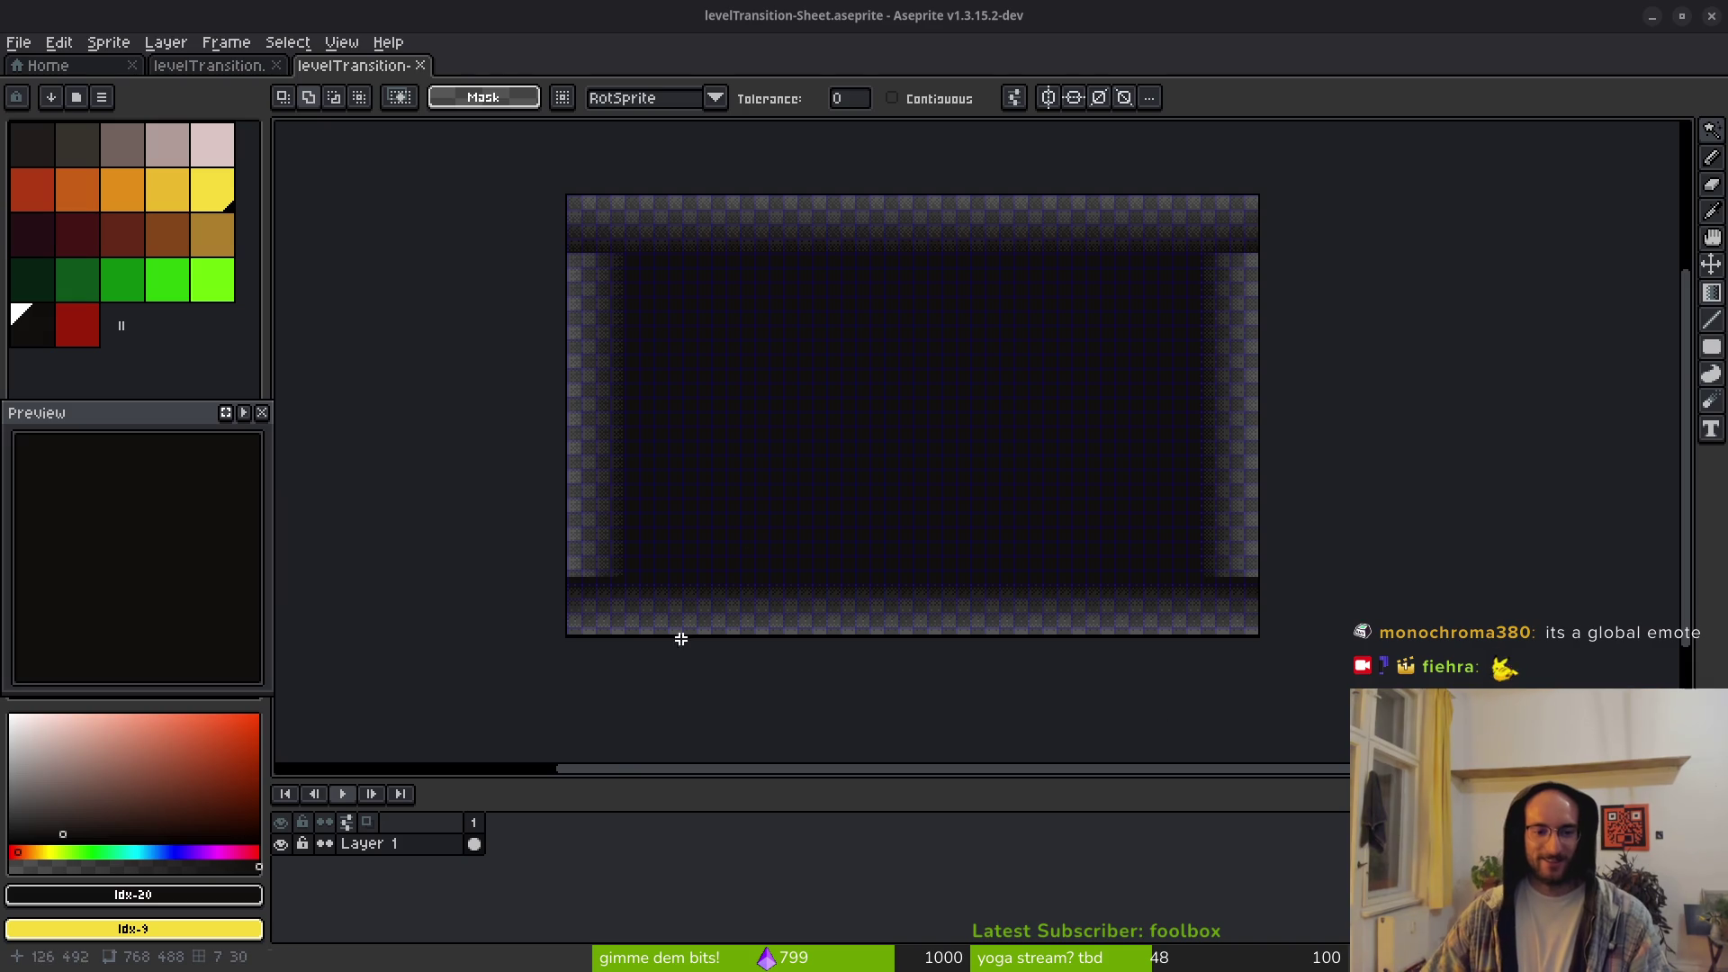
key("ctrl+shift+s")
Step: Save levelTransition-Sheet.aseprite, then return to Godot's loading scene and select the ColorRect node
key("Return")
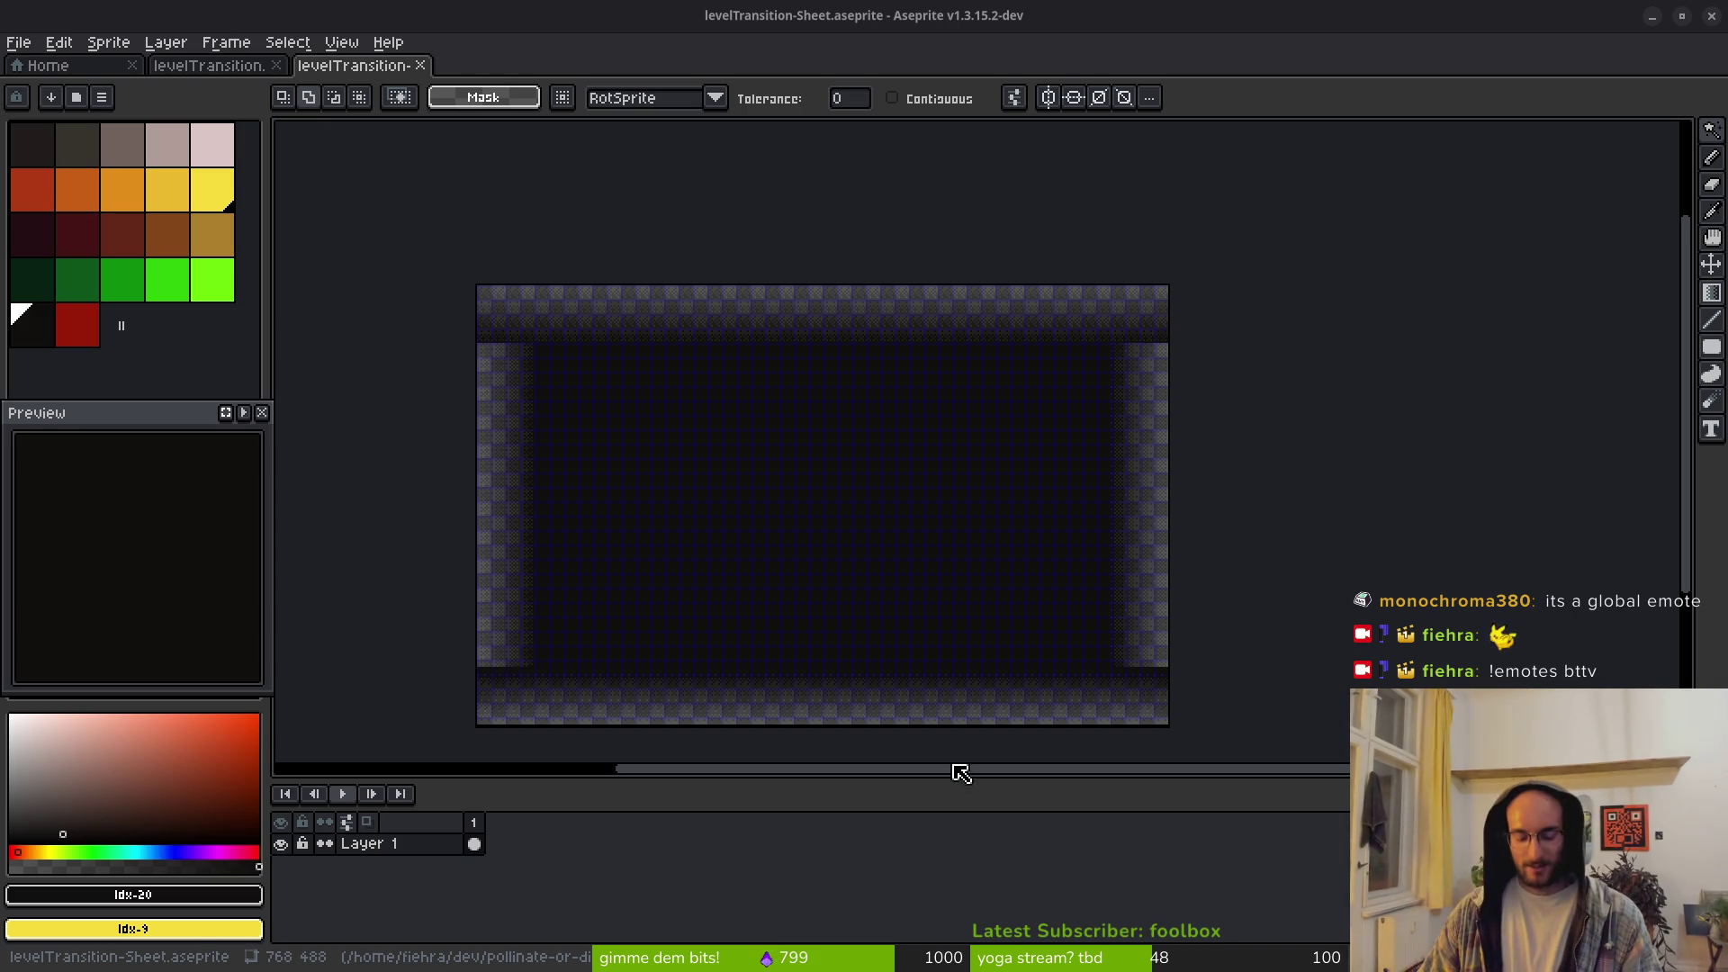
left_click_drag(843, 561, 879, 540)
left_click_drag(747, 584, 941, 544)
key("ctrl+s")
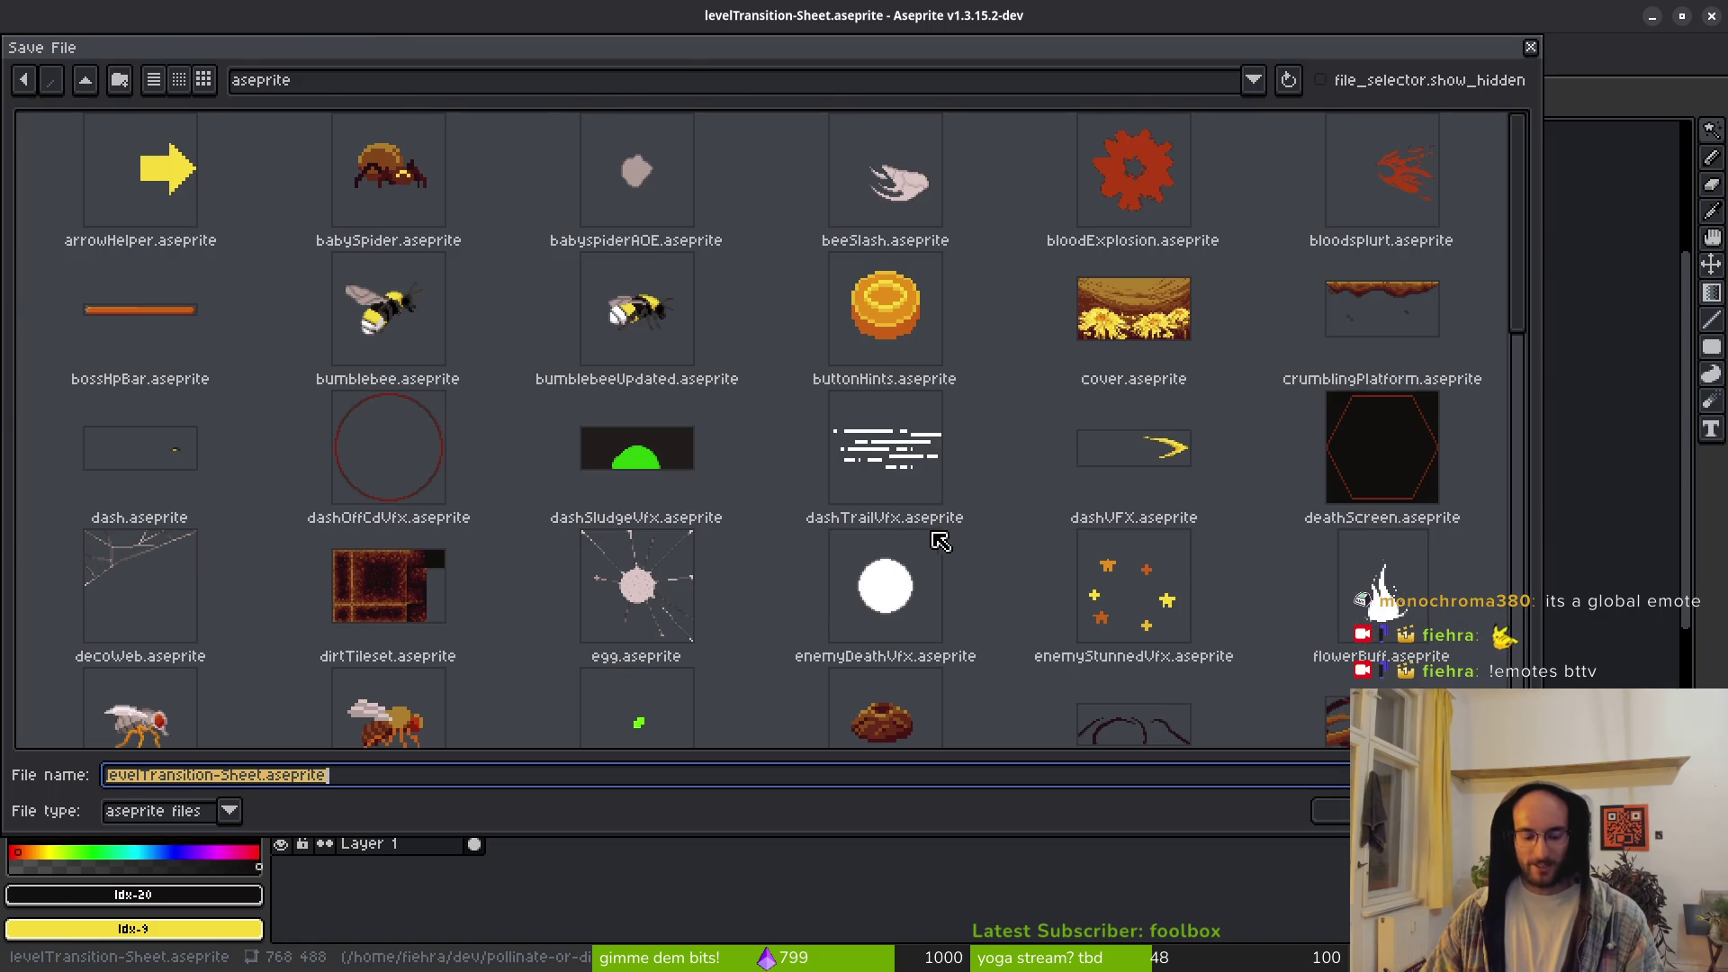
key("Return")
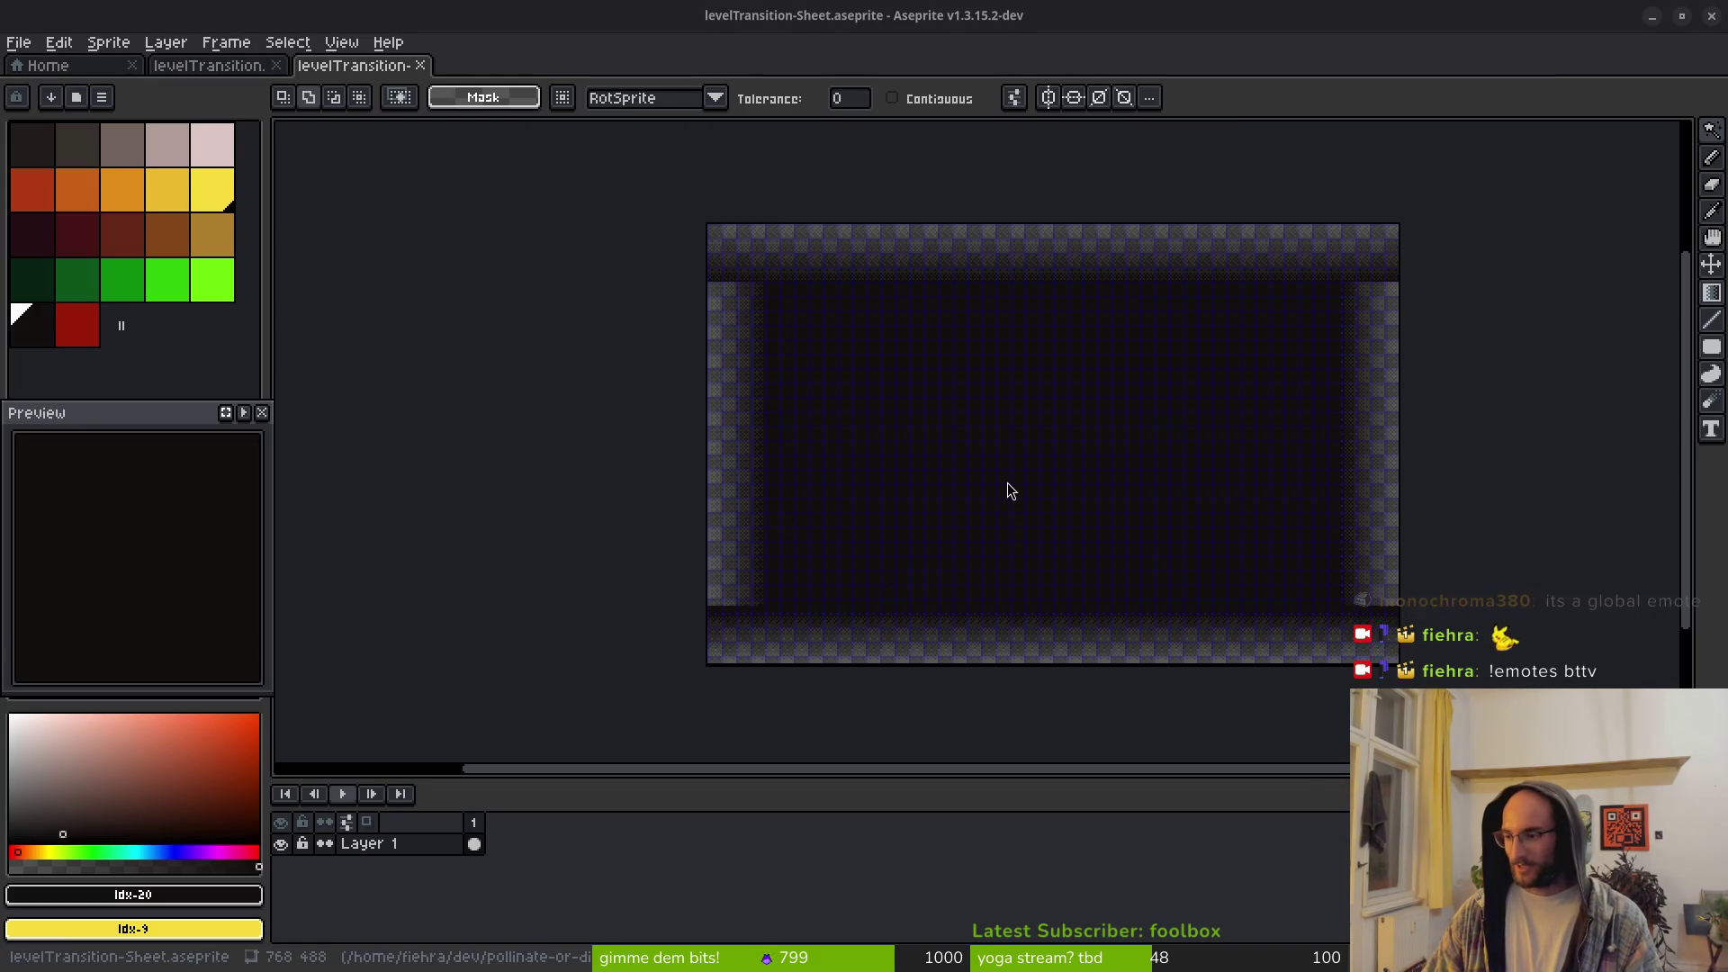
key("alt+Tab")
left_click(99, 235)
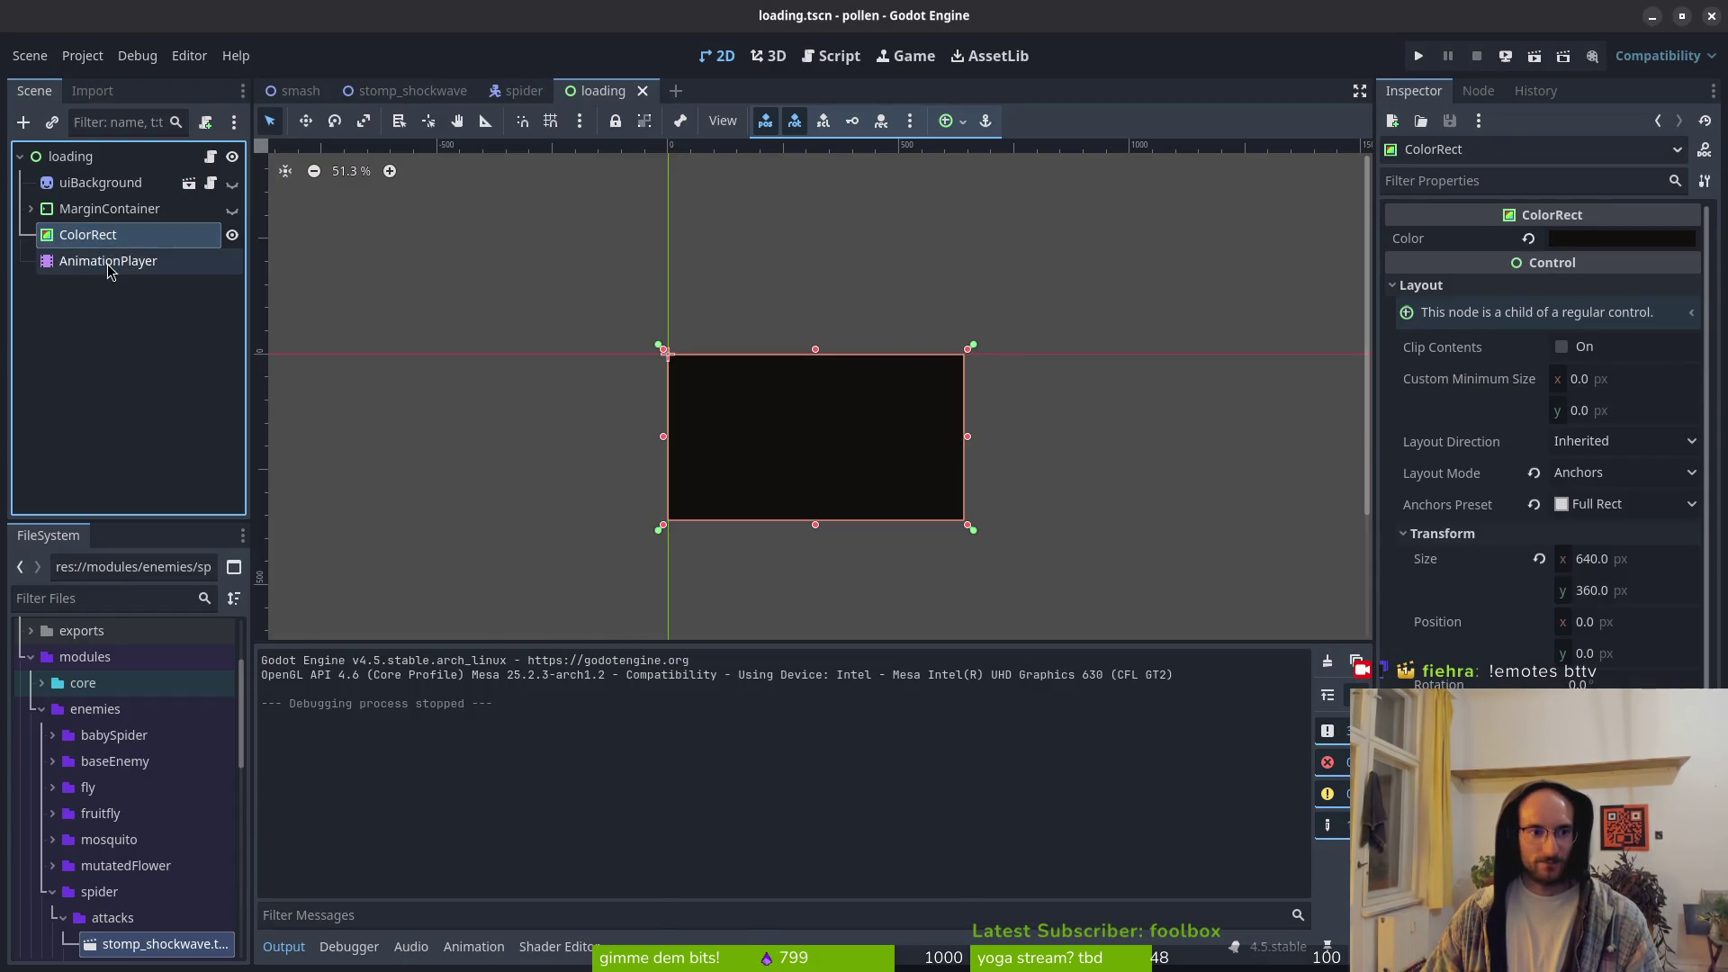
Step: Remove the ColorRect position track from the loading animation and delete the ColorRect node
left_click(108, 261)
left_click(1336, 753)
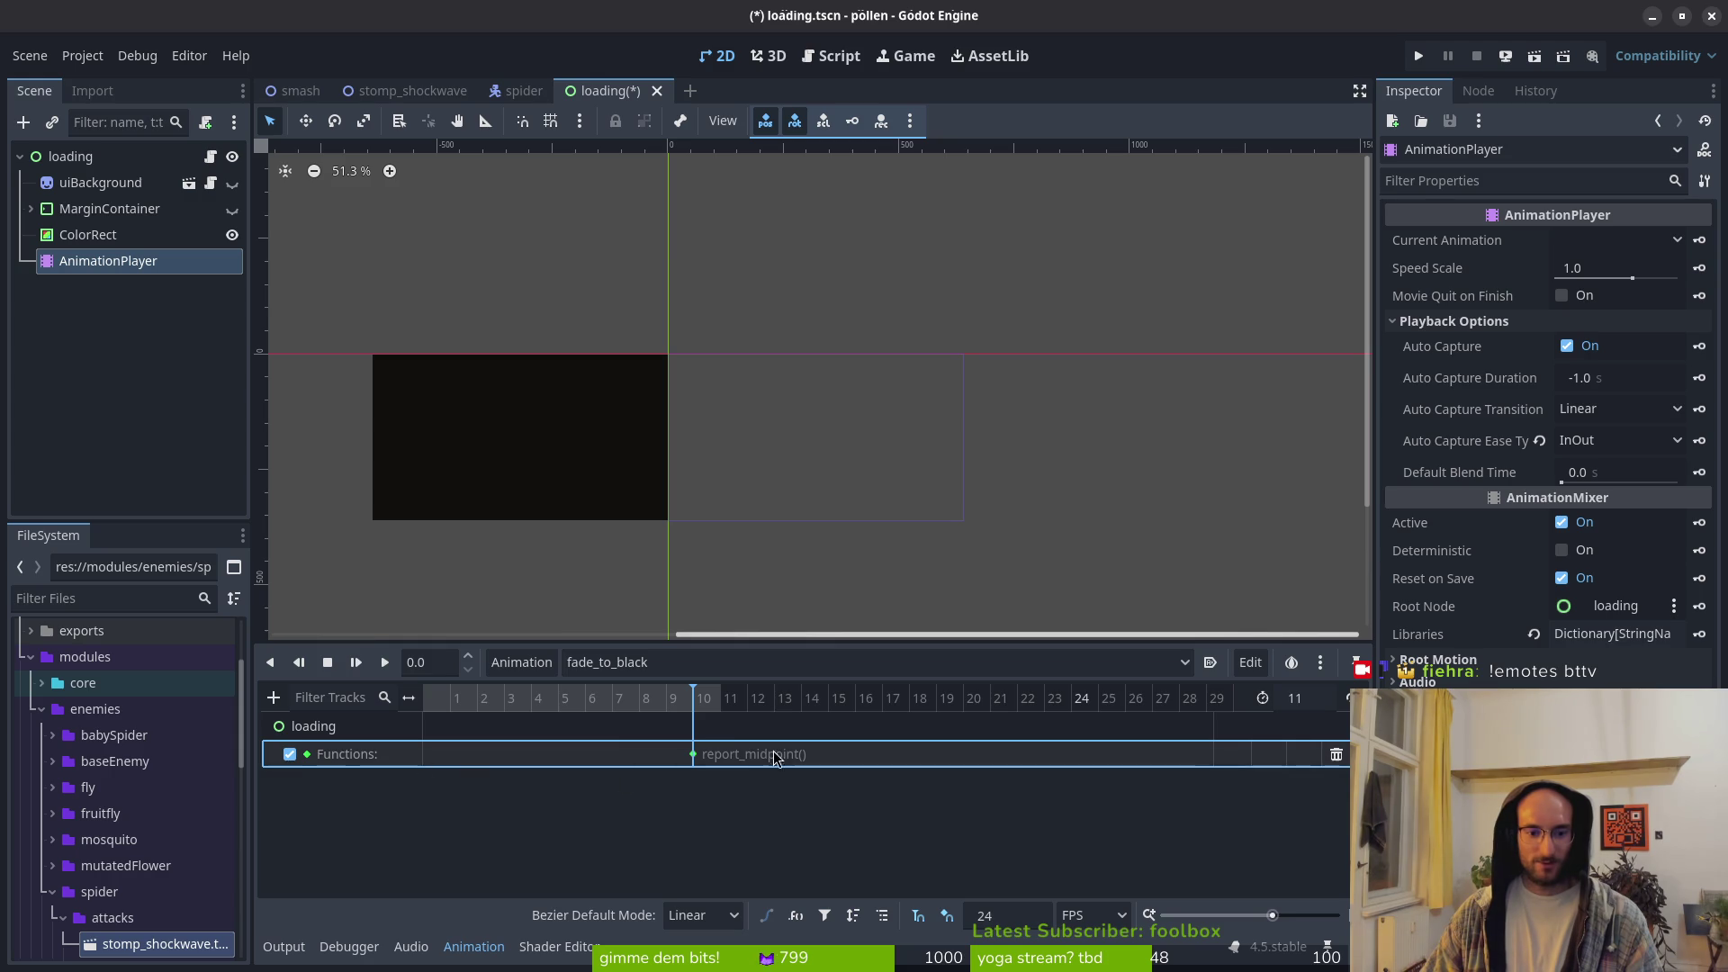
left_click(95, 235)
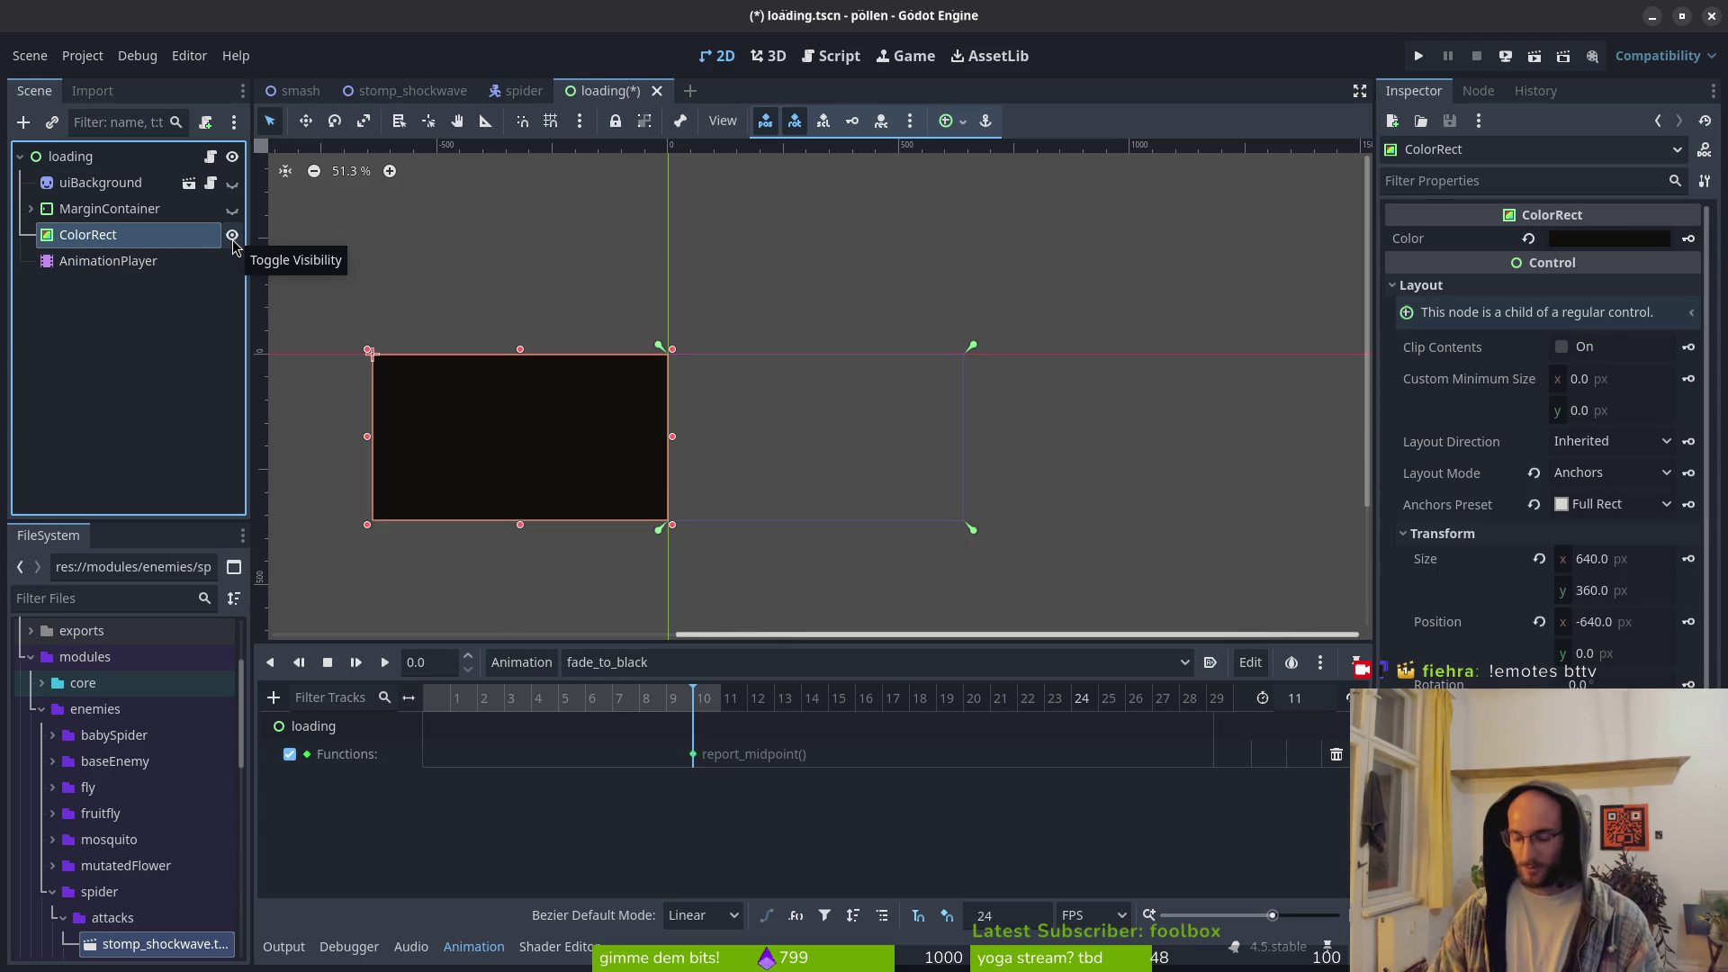
key("Delete")
left_click(931, 524)
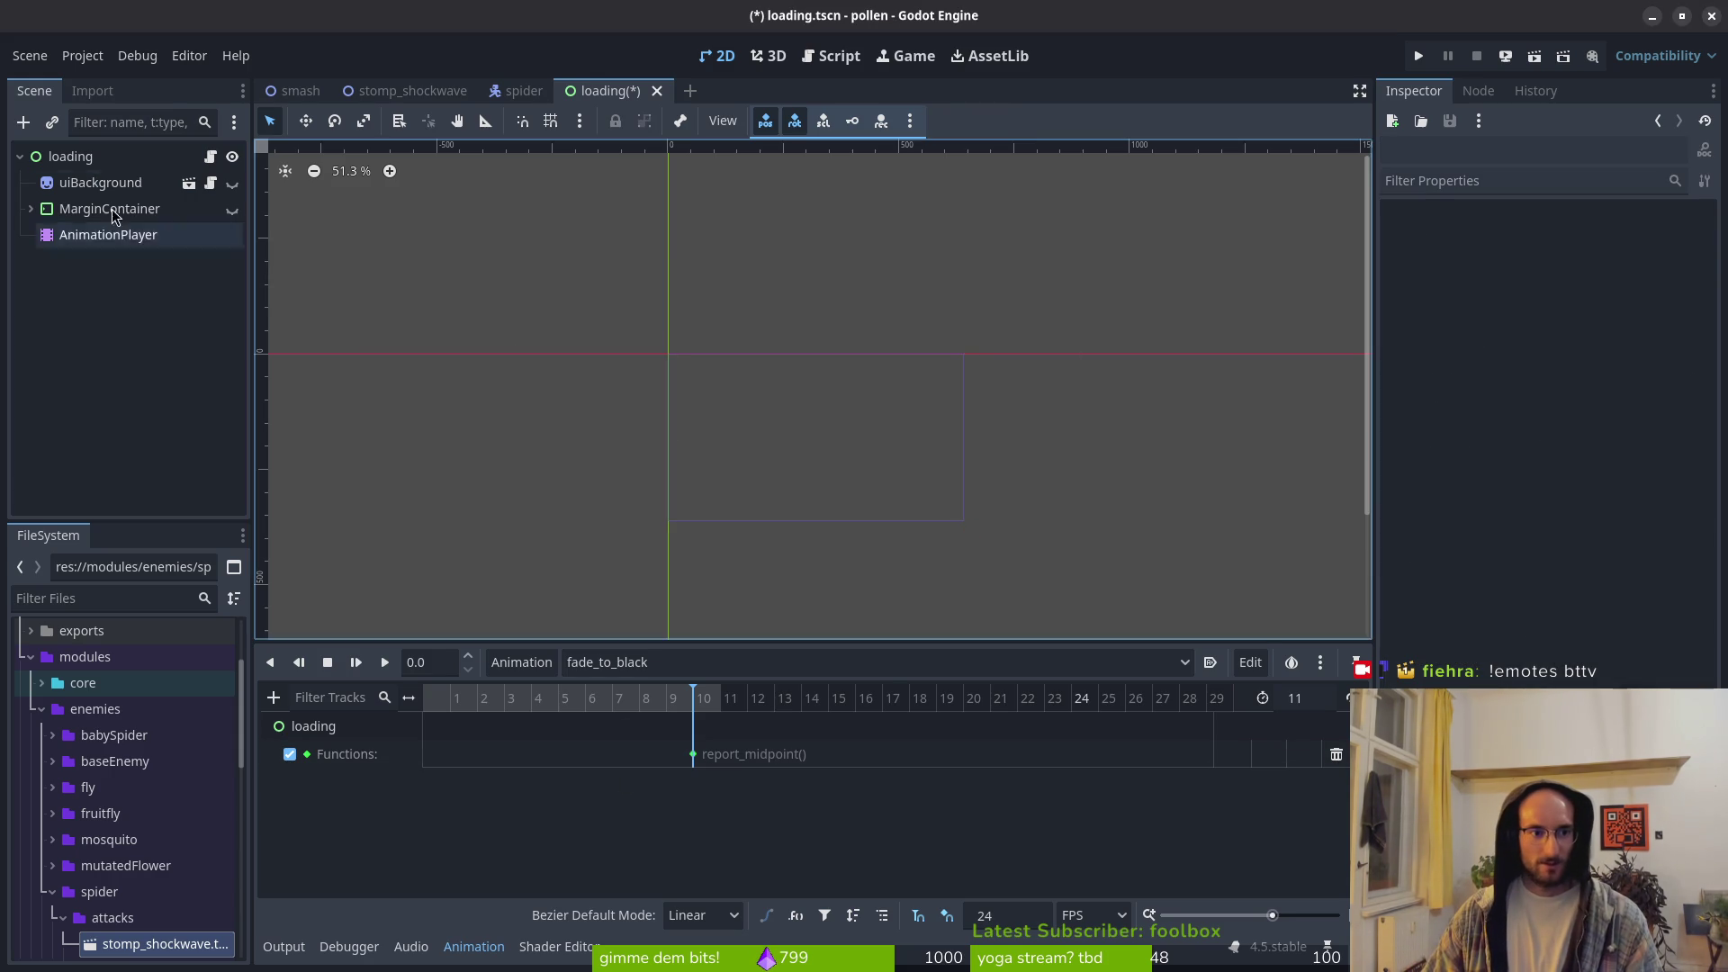
Step: Add a Sprite2D child under the loading root, placed above AnimationPlayer
left_click(76, 152)
key("ctrl+a")
type("sprite2d")
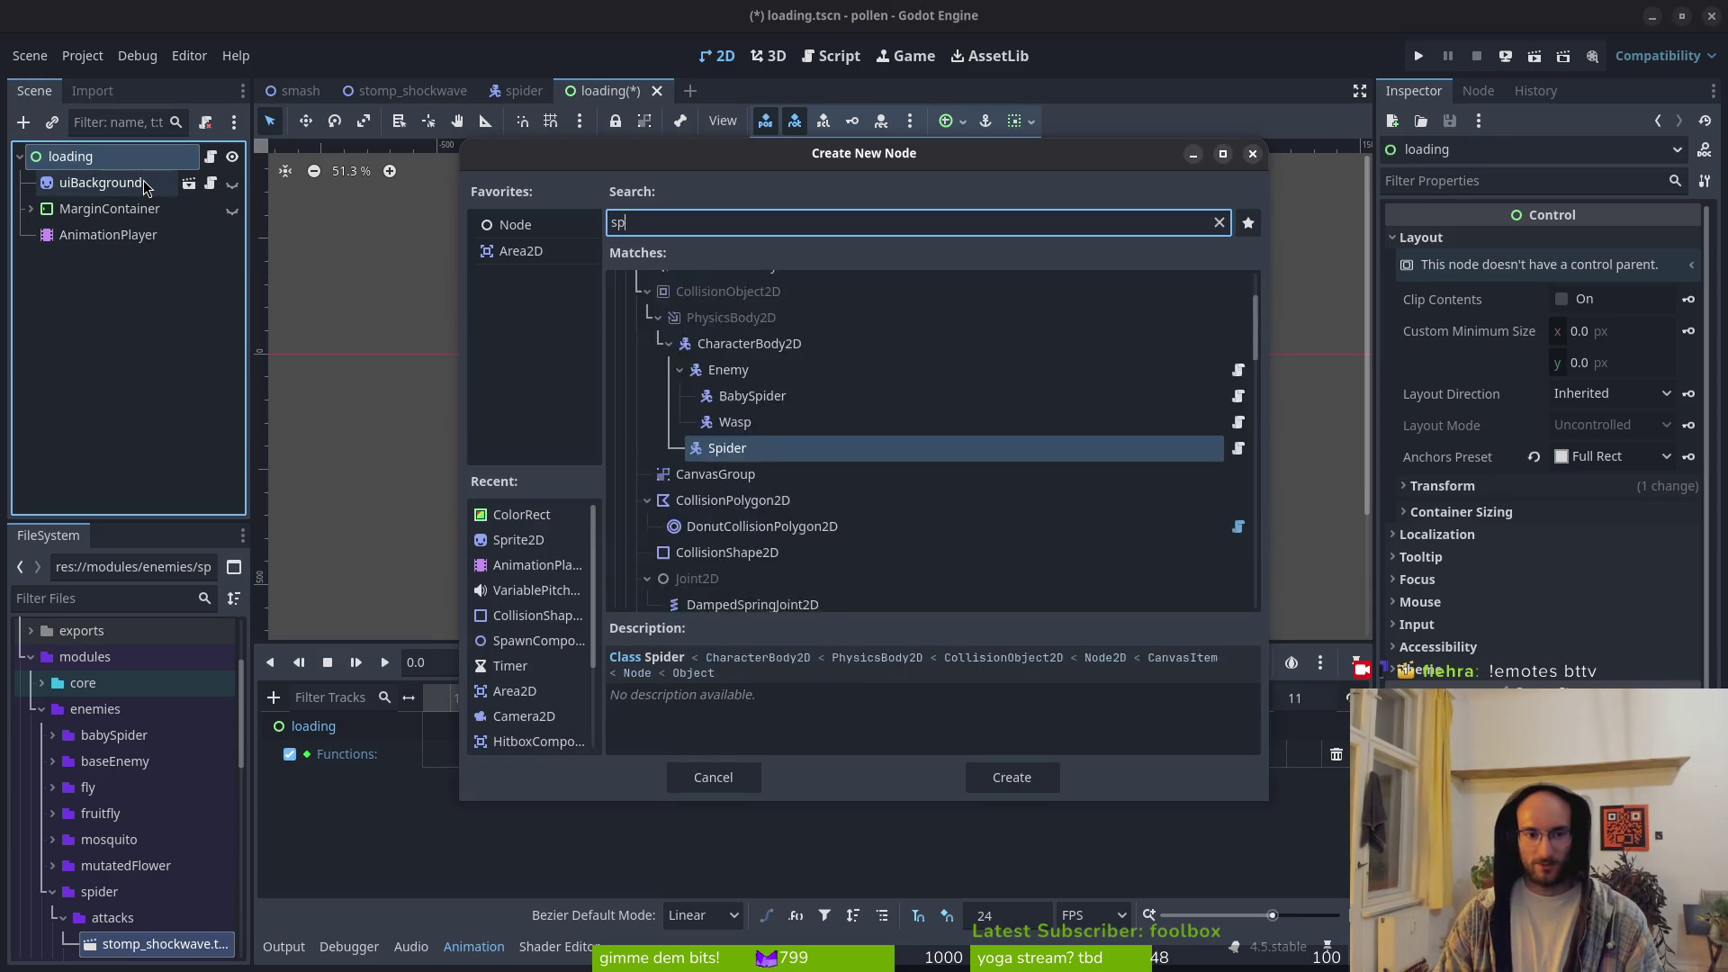
key("Return")
left_click_drag(135, 263, 126, 225)
Step: Quick-load levelTransition-Sheet.png as the Sprite2D's Texture
left_click(1592, 240)
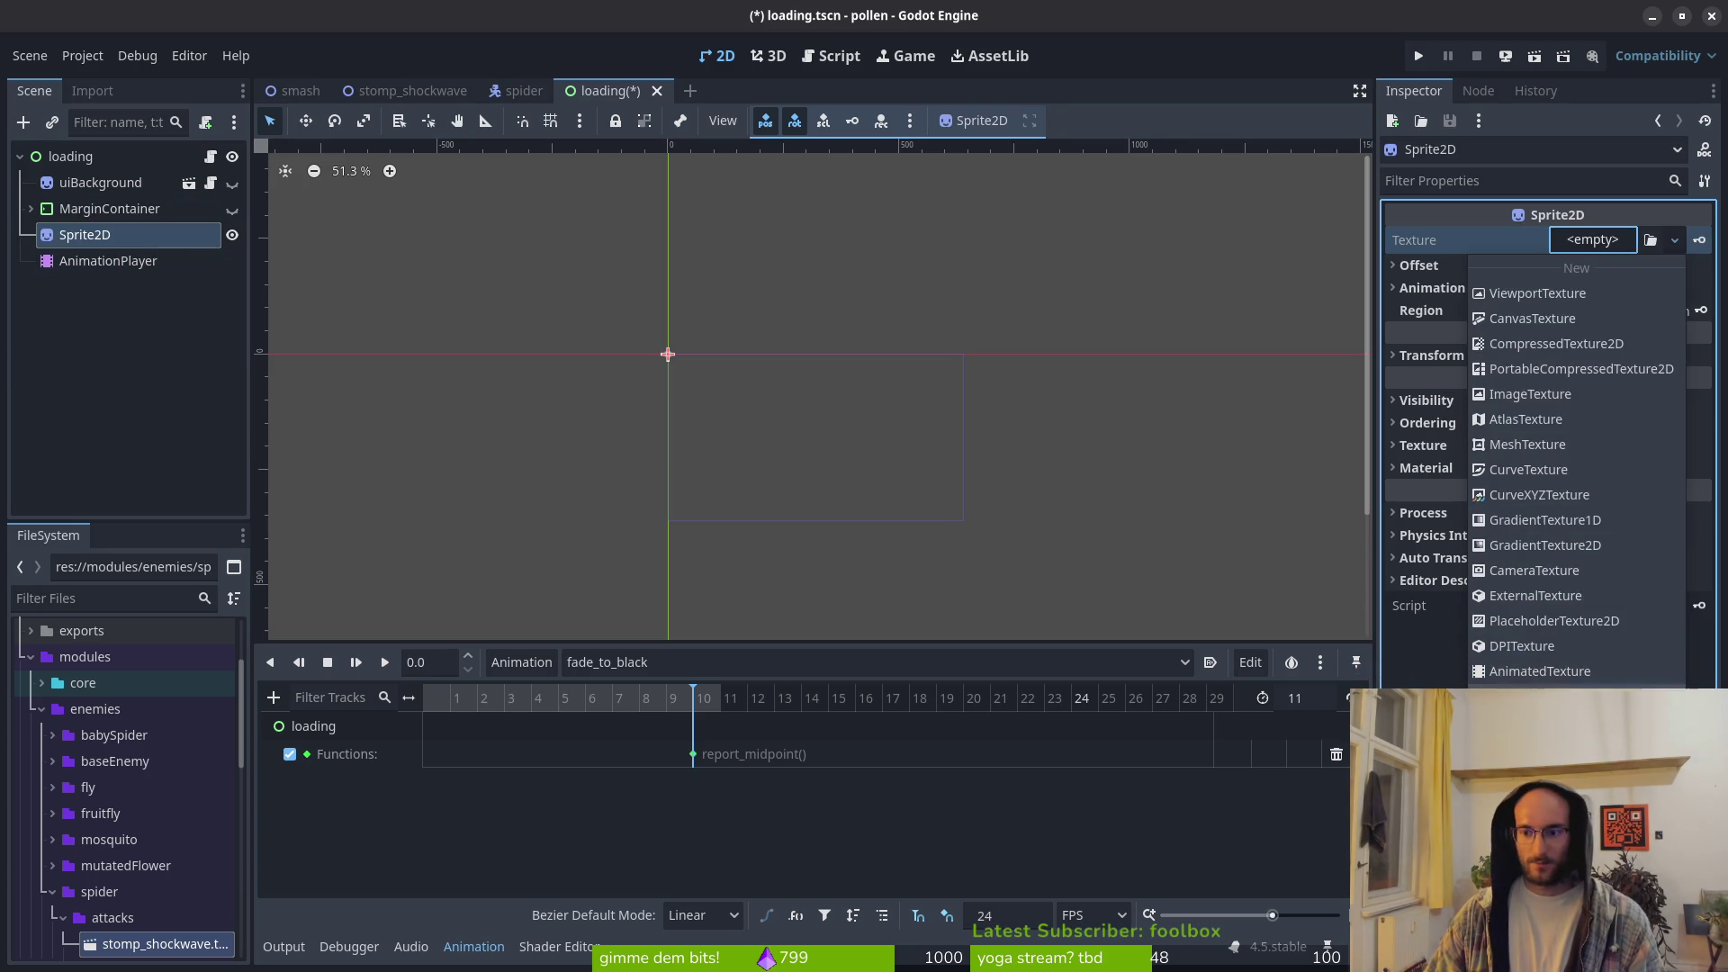
key("Escape")
type("tra")
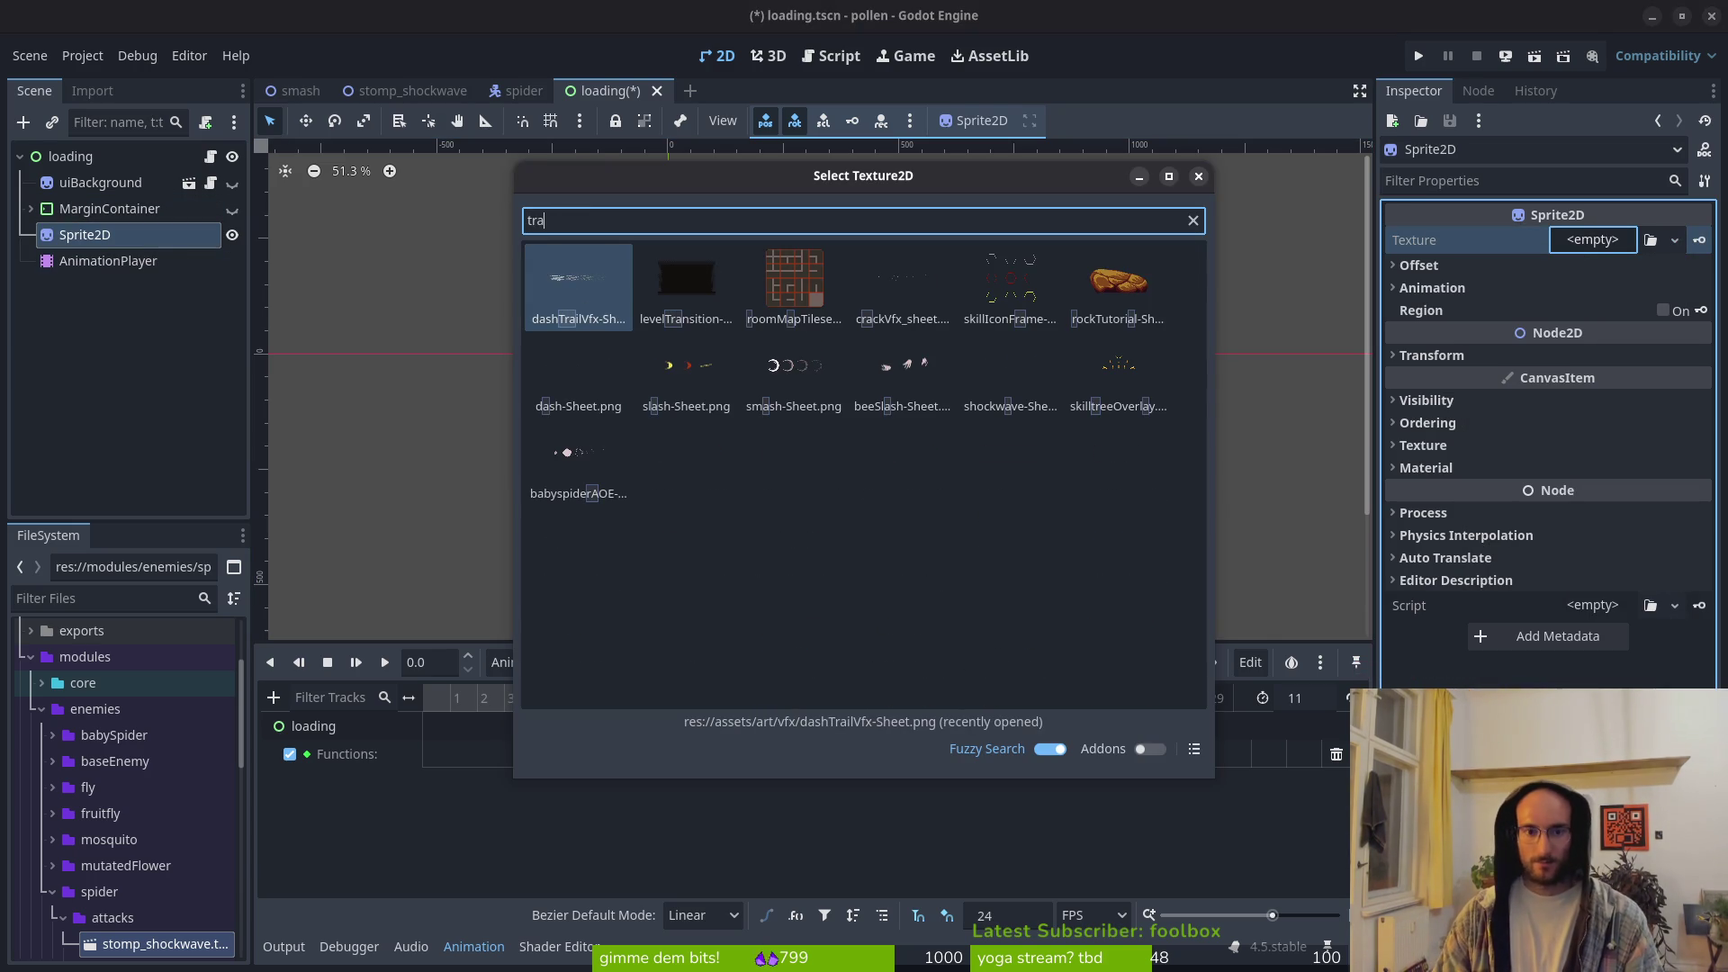
key("Right")
key("Return")
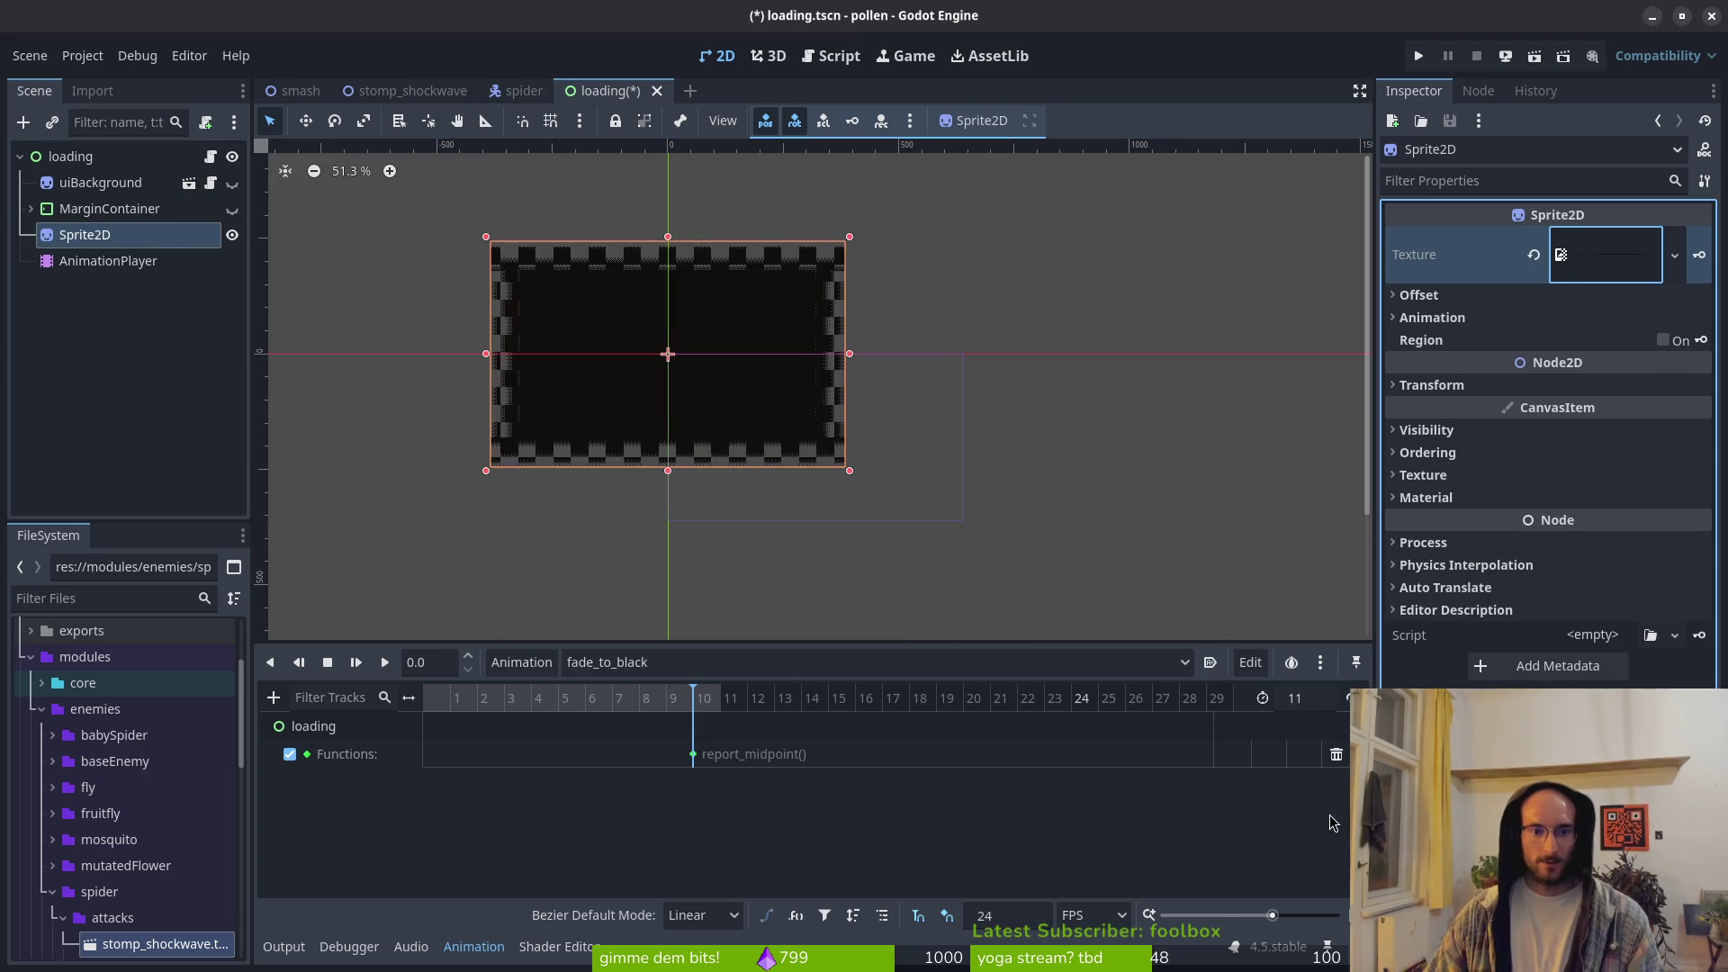
Step: Frame the new Sprite2D in the viewport and save the loading scene
scroll(617, 334, "up", 3)
scroll(468, 400, "down", 4)
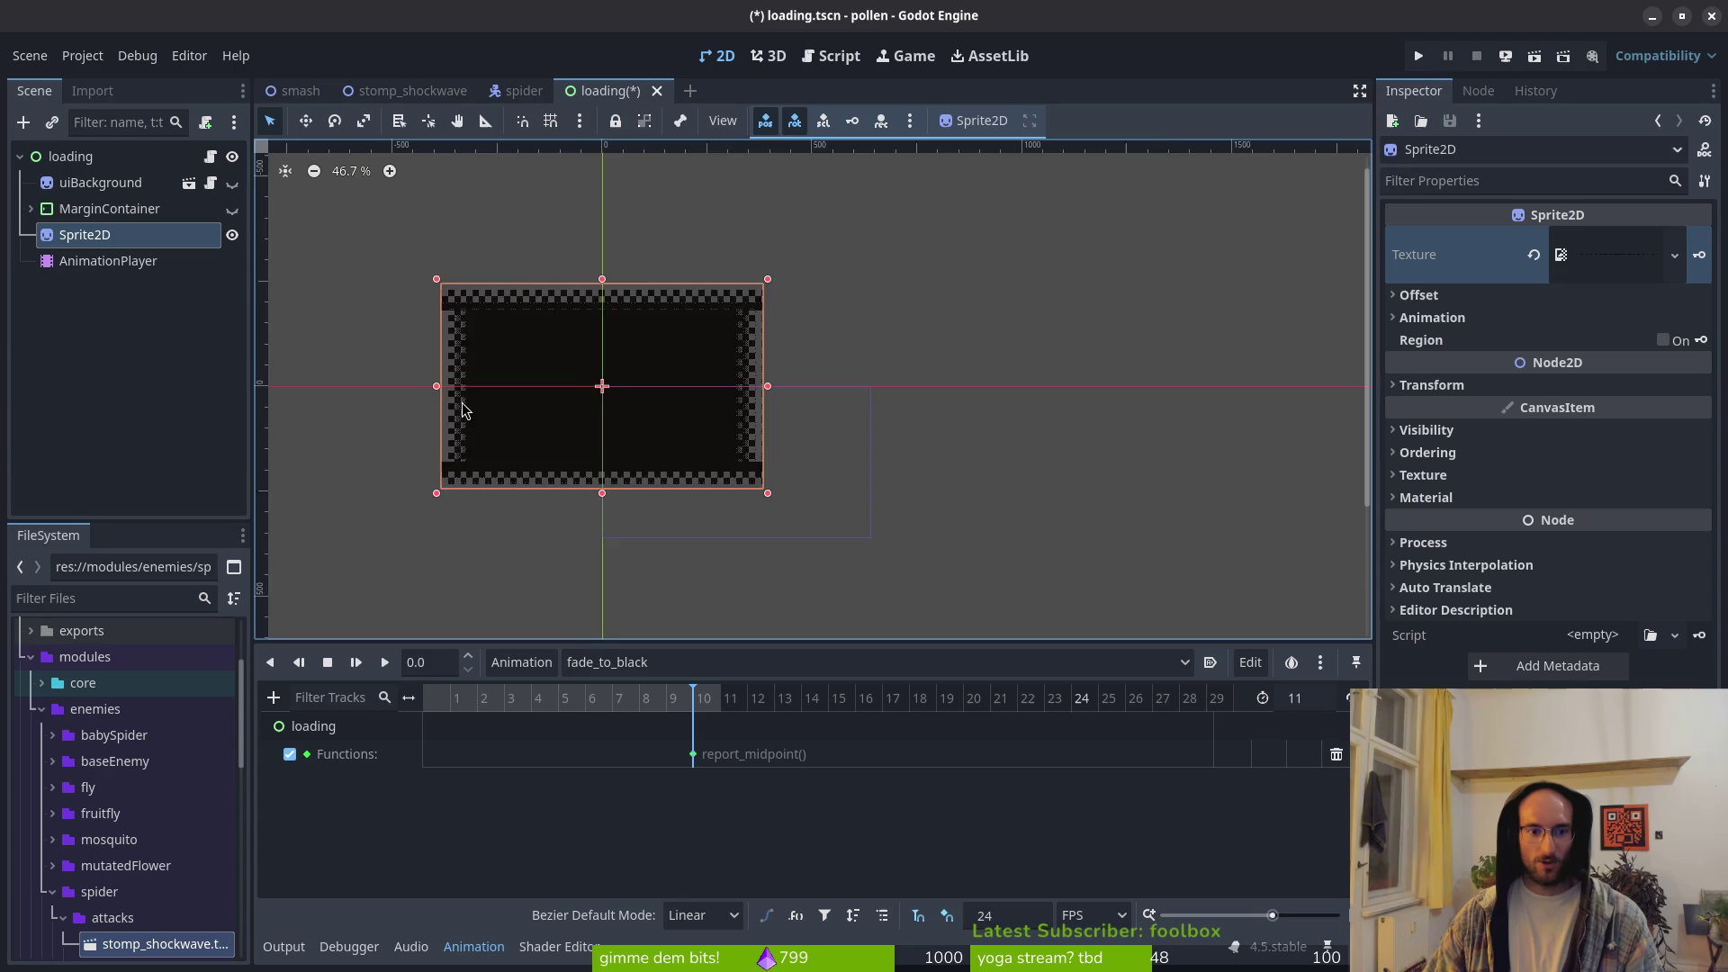
key("shift+f")
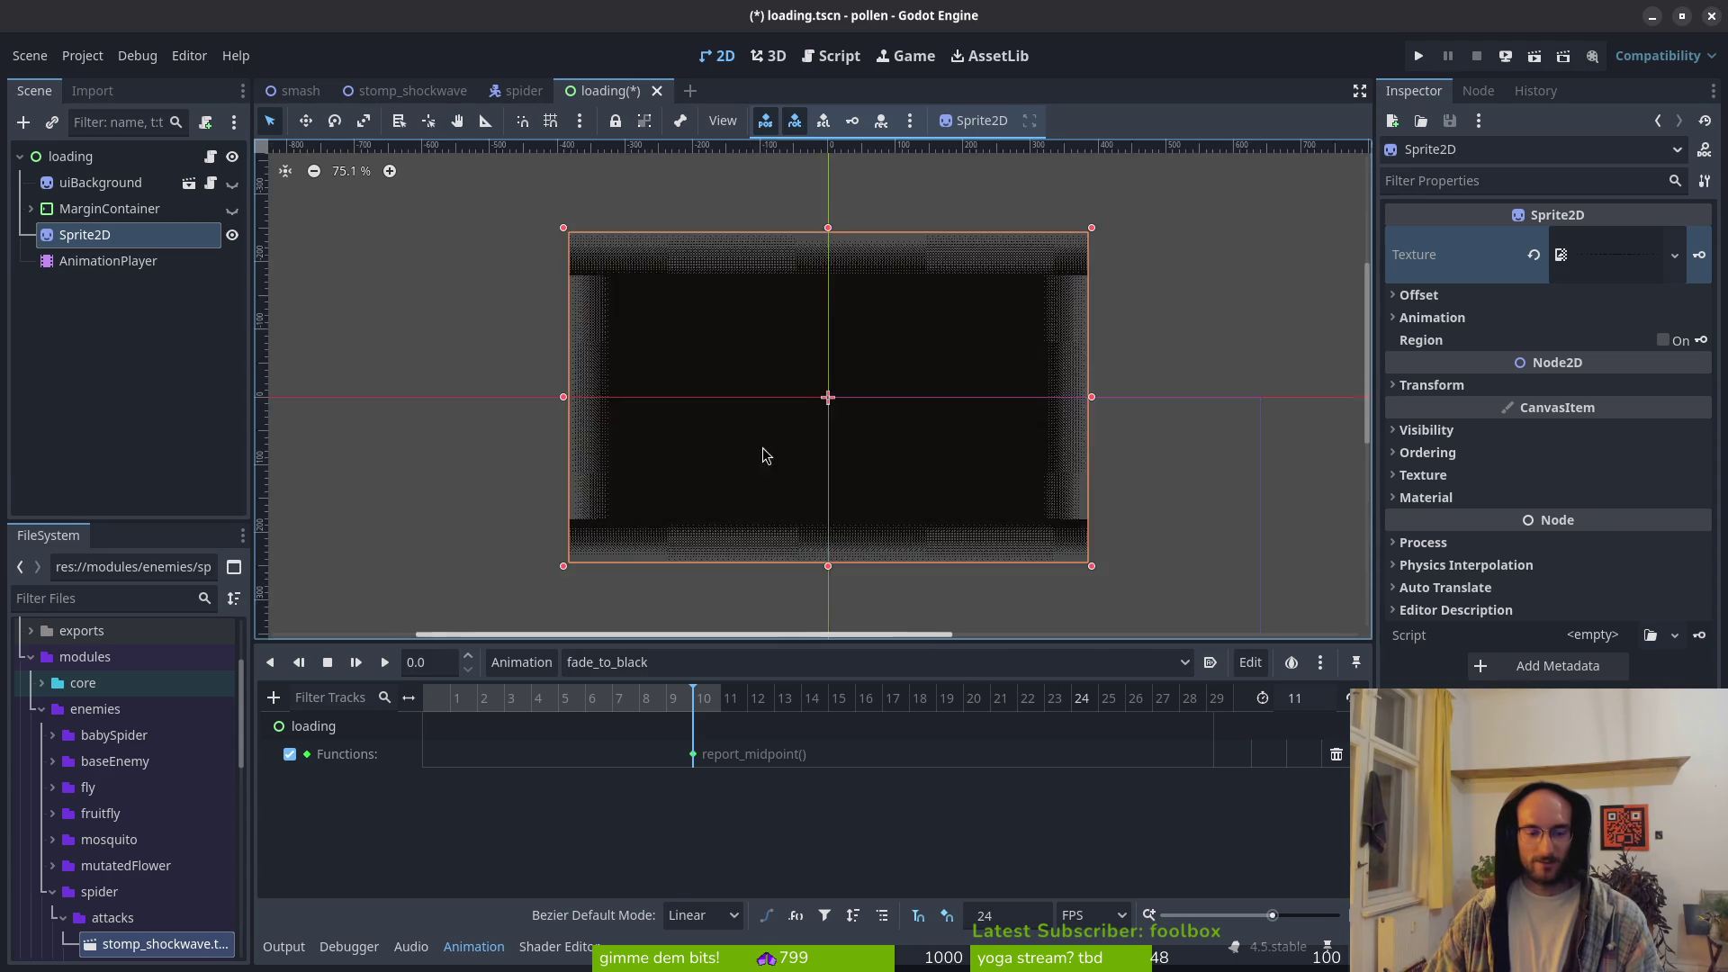
scroll(778, 448, "up", 6)
key("ctrl+s")
Step: With the playhead at frame 0, set the Sprite2D's Position x to -768
left_click_drag(476, 706, 421, 706)
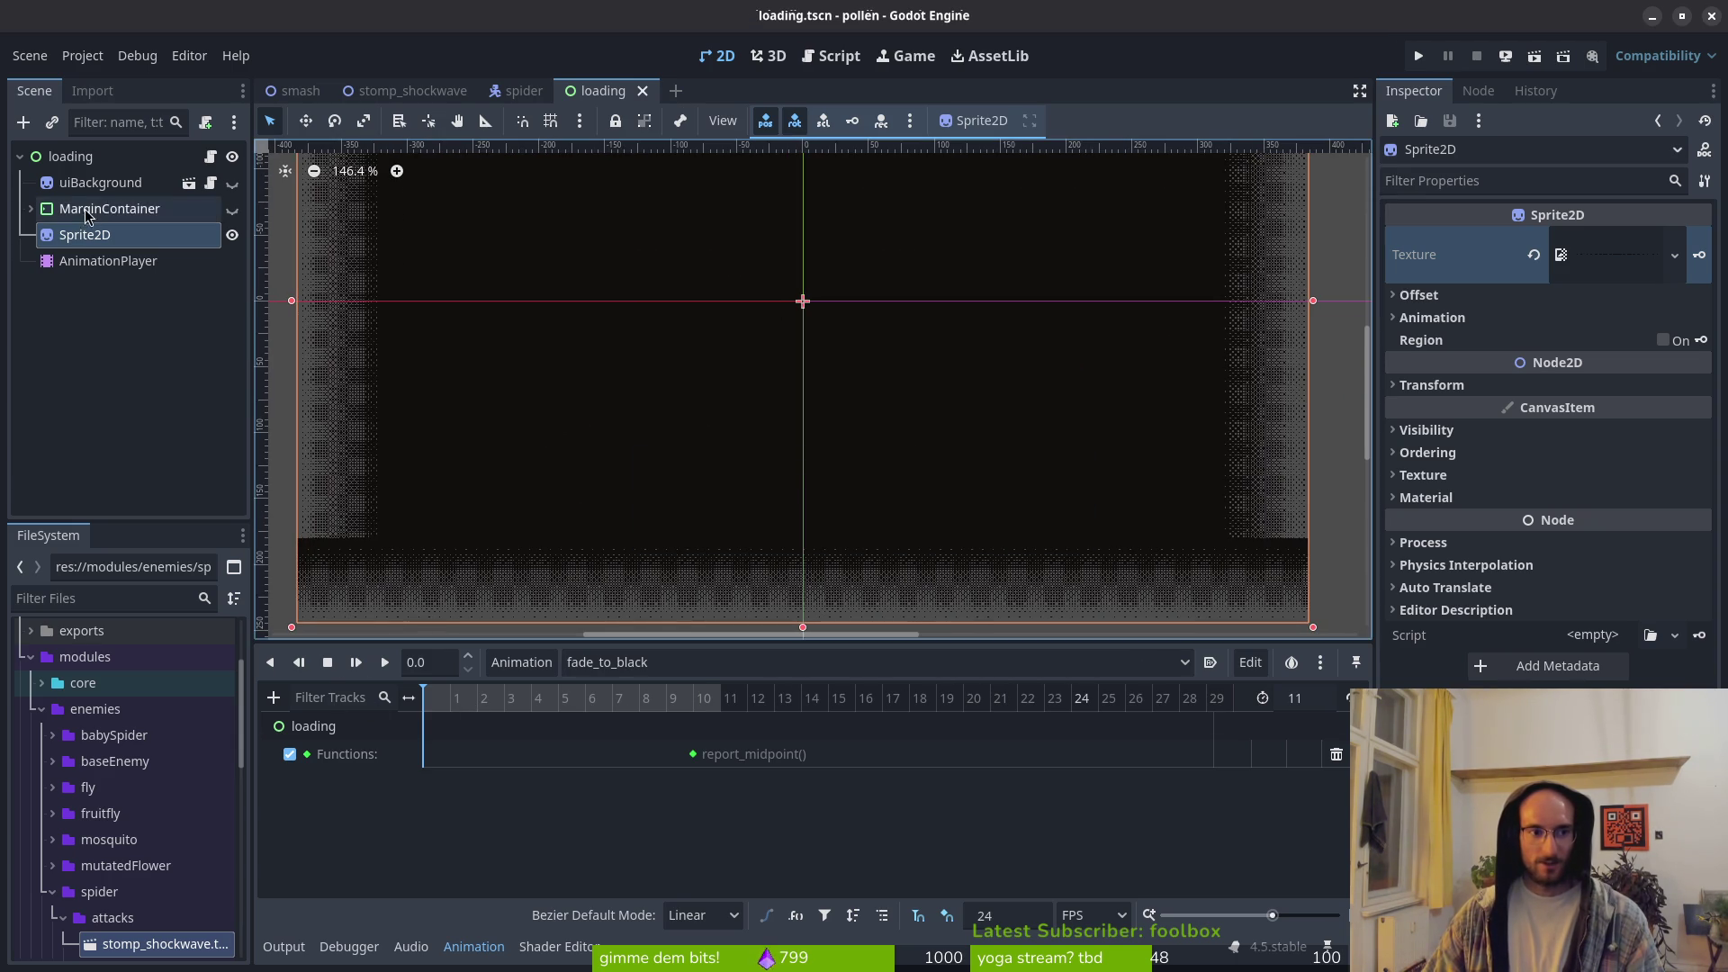
left_click(106, 260)
left_click(86, 234)
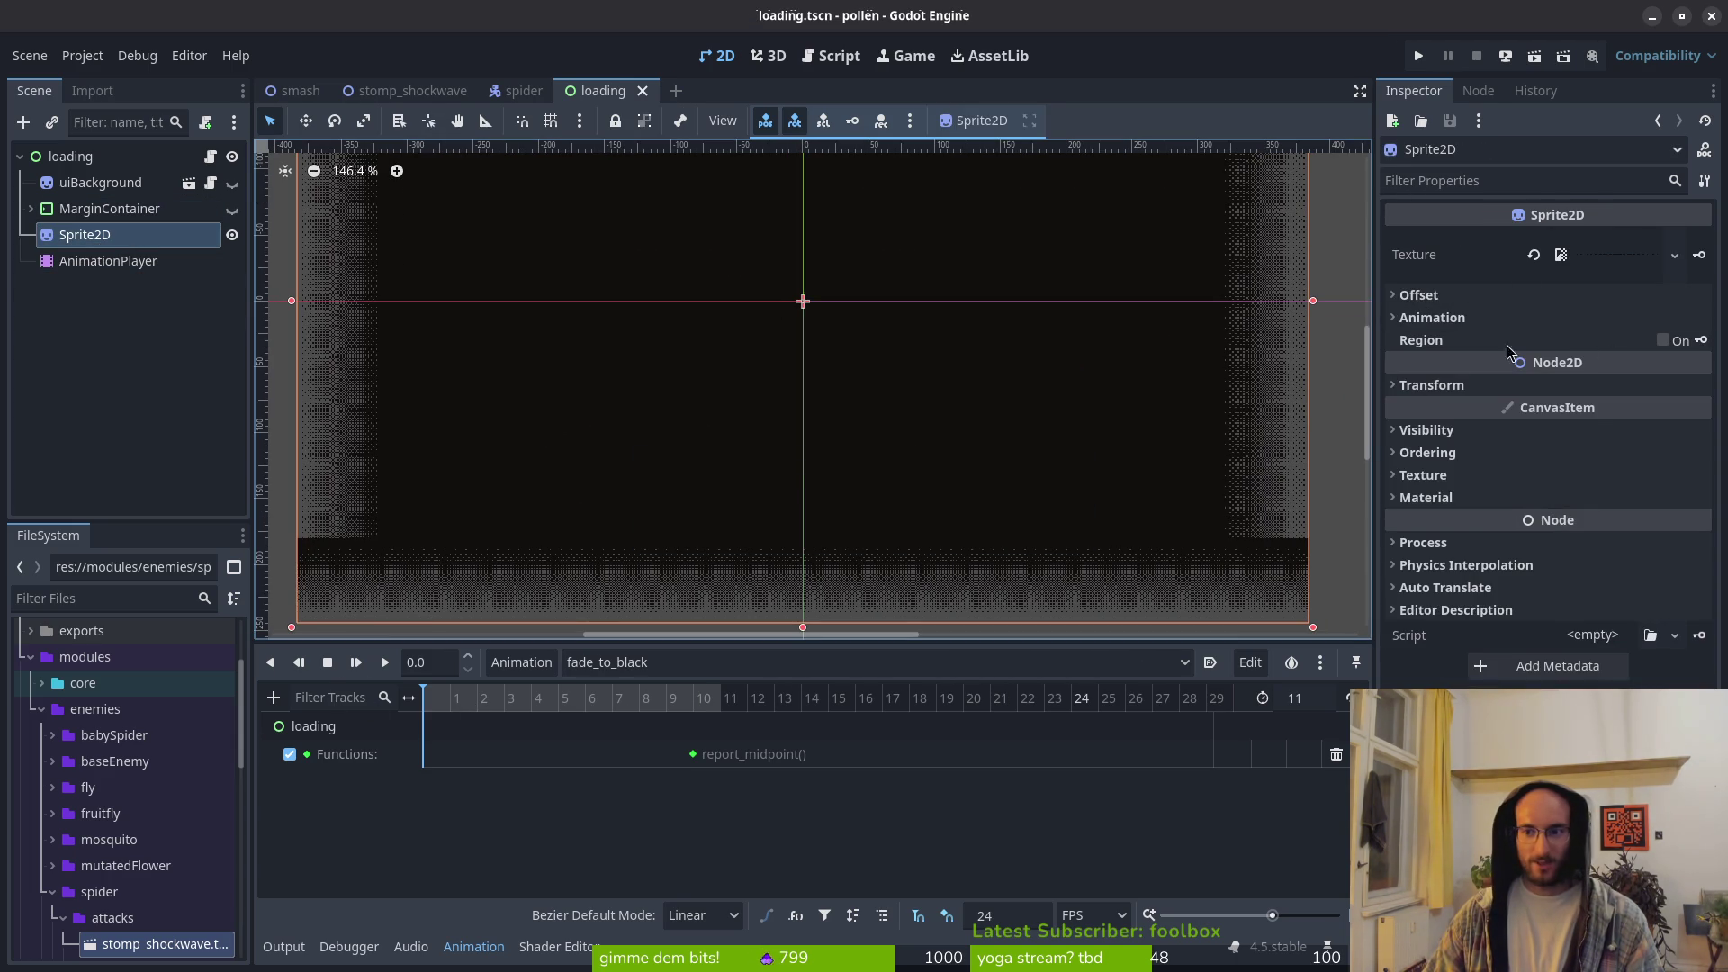
left_click(1493, 387)
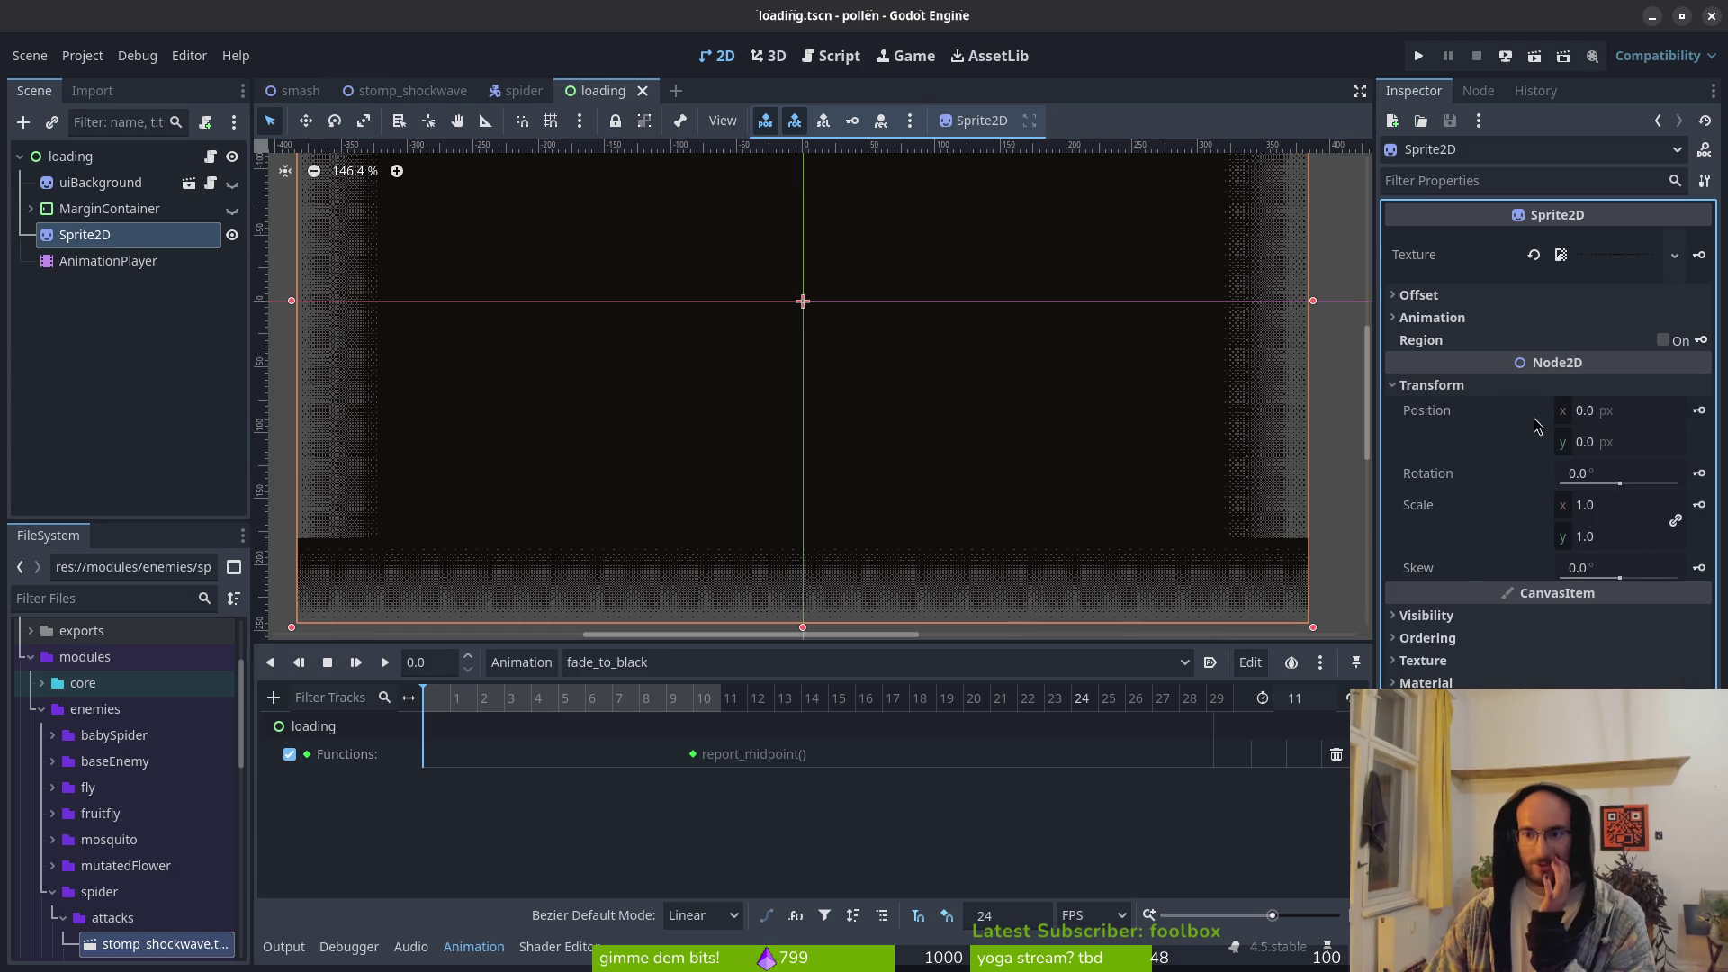
left_click(1627, 410)
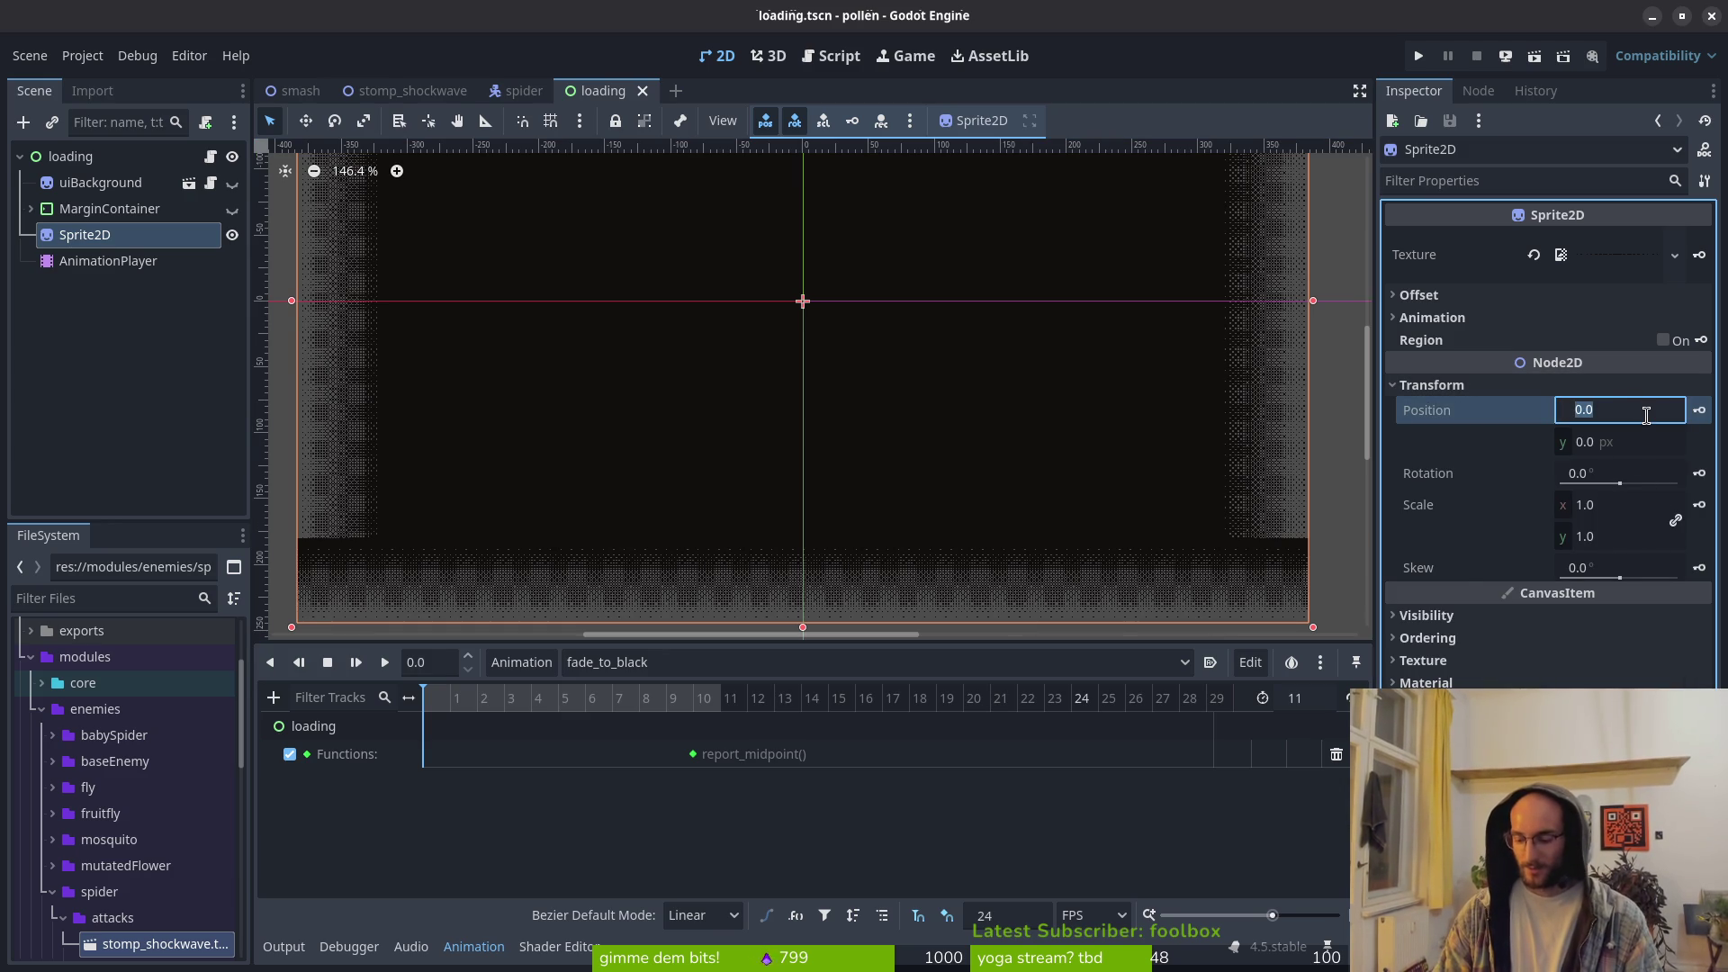
type("-768")
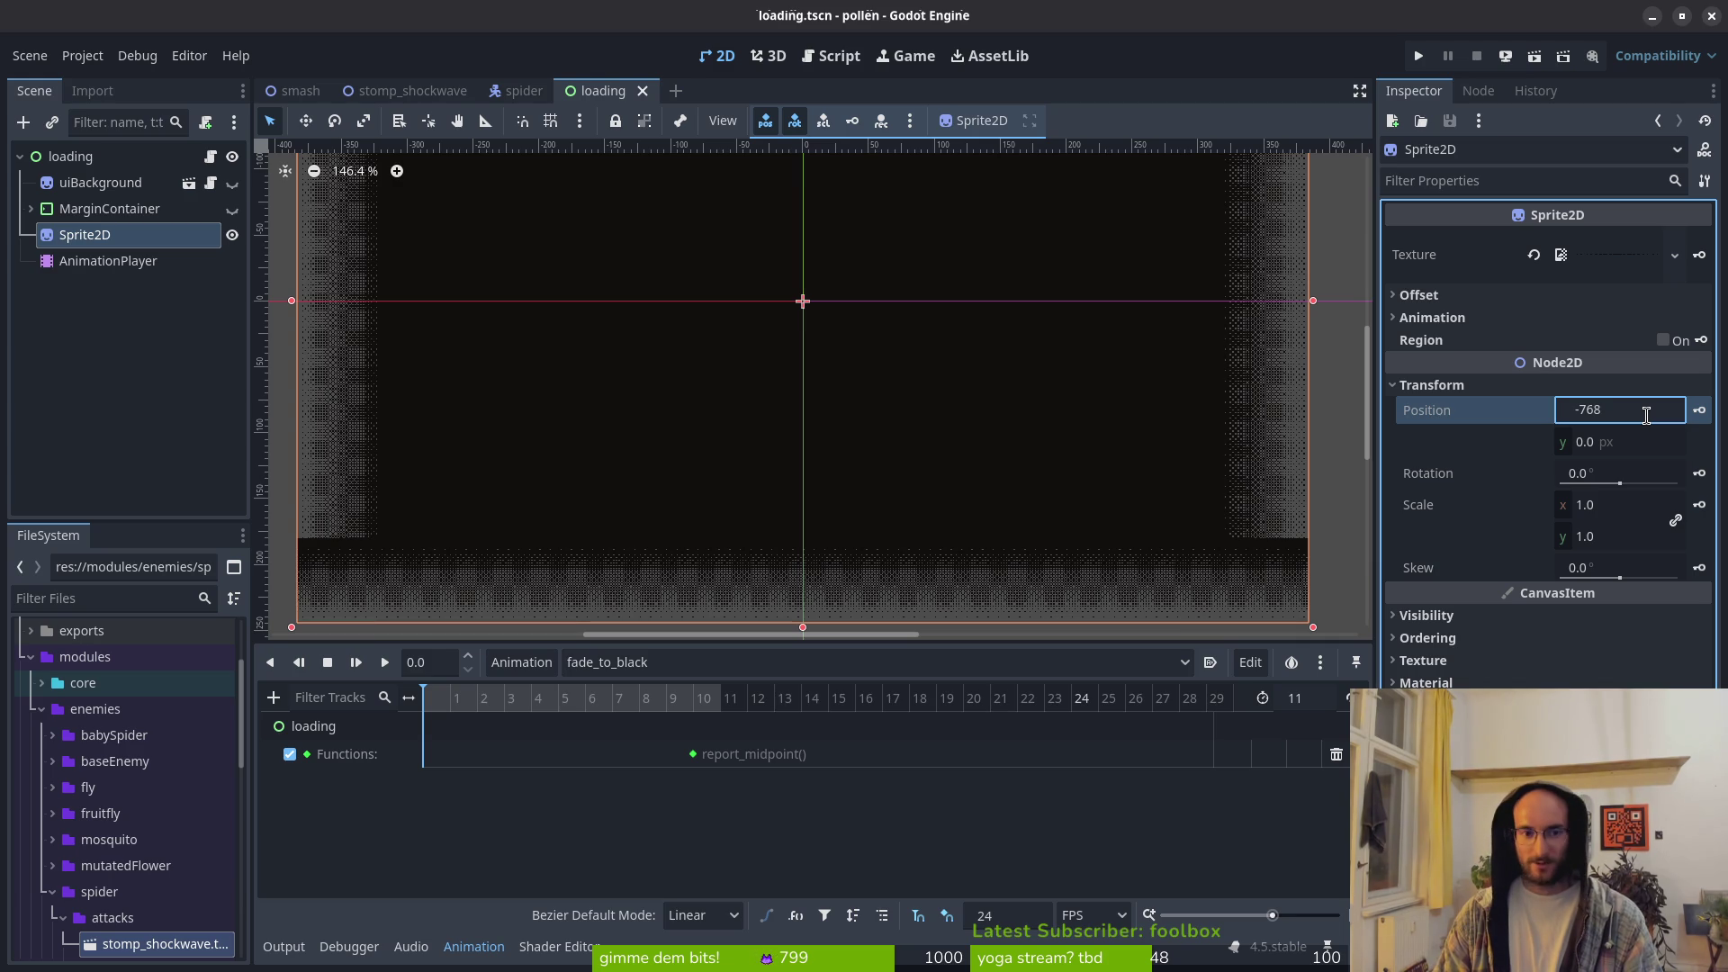
key("Return")
Step: Expand the Sprite2D's Offset settings and untick Centered
scroll(711, 396, "down", 5)
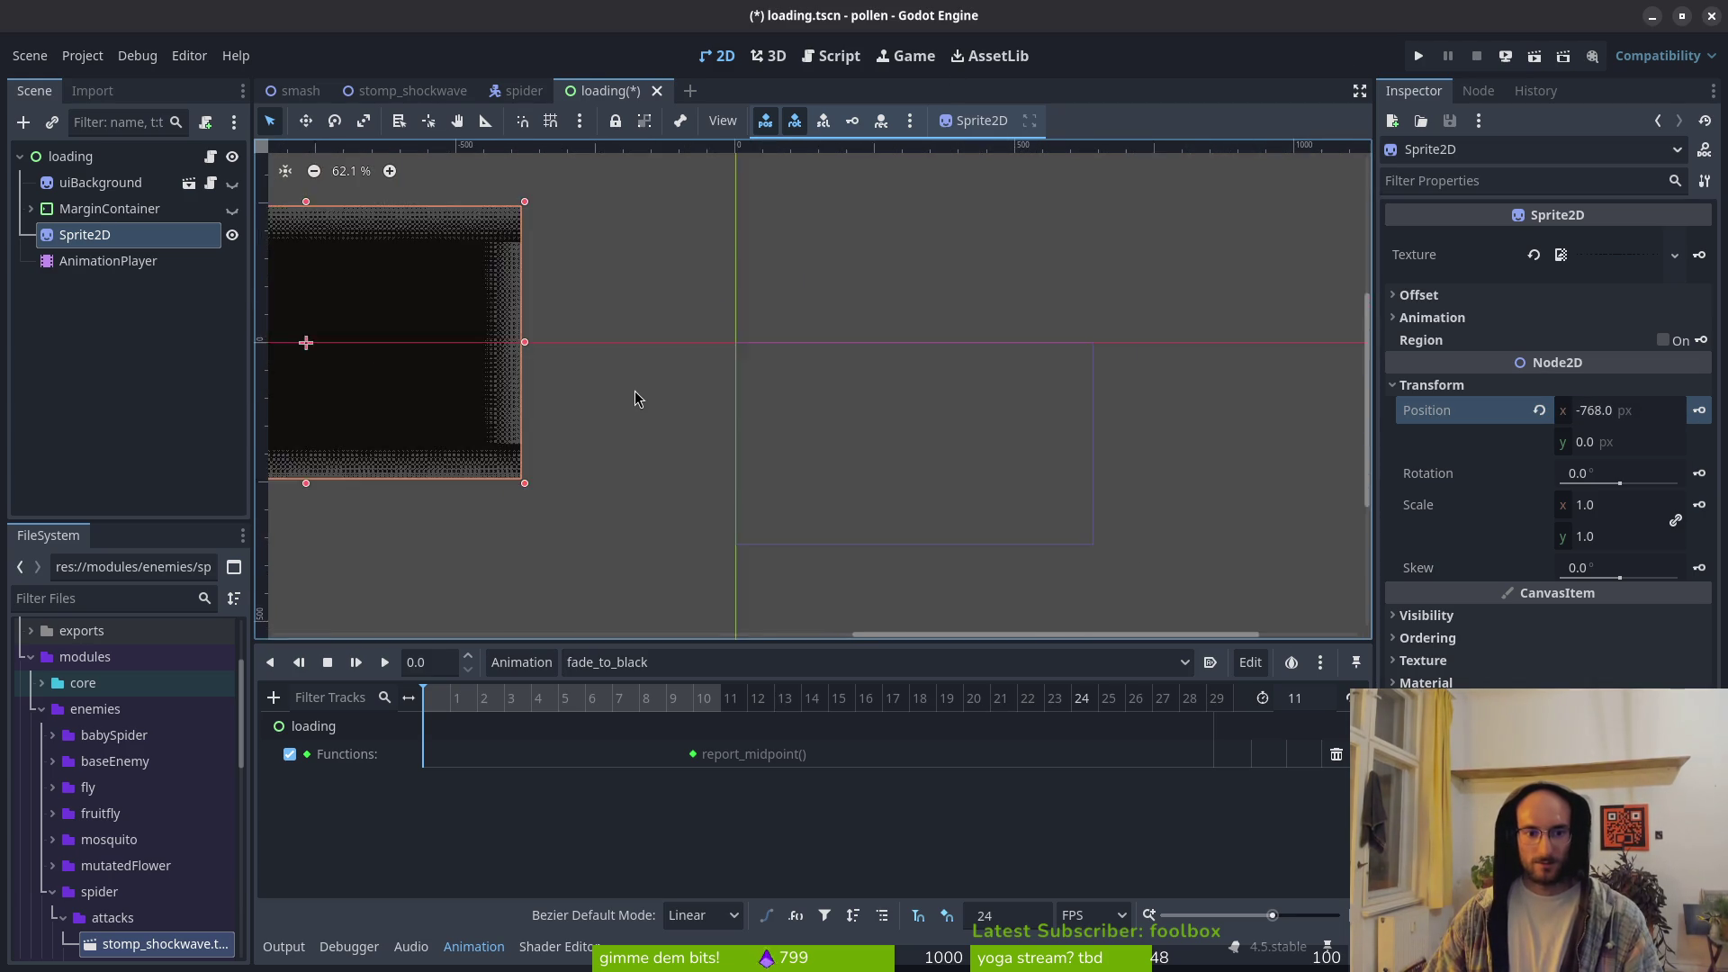
scroll(635, 392, "down", 1)
left_click_drag(591, 392, 722, 398)
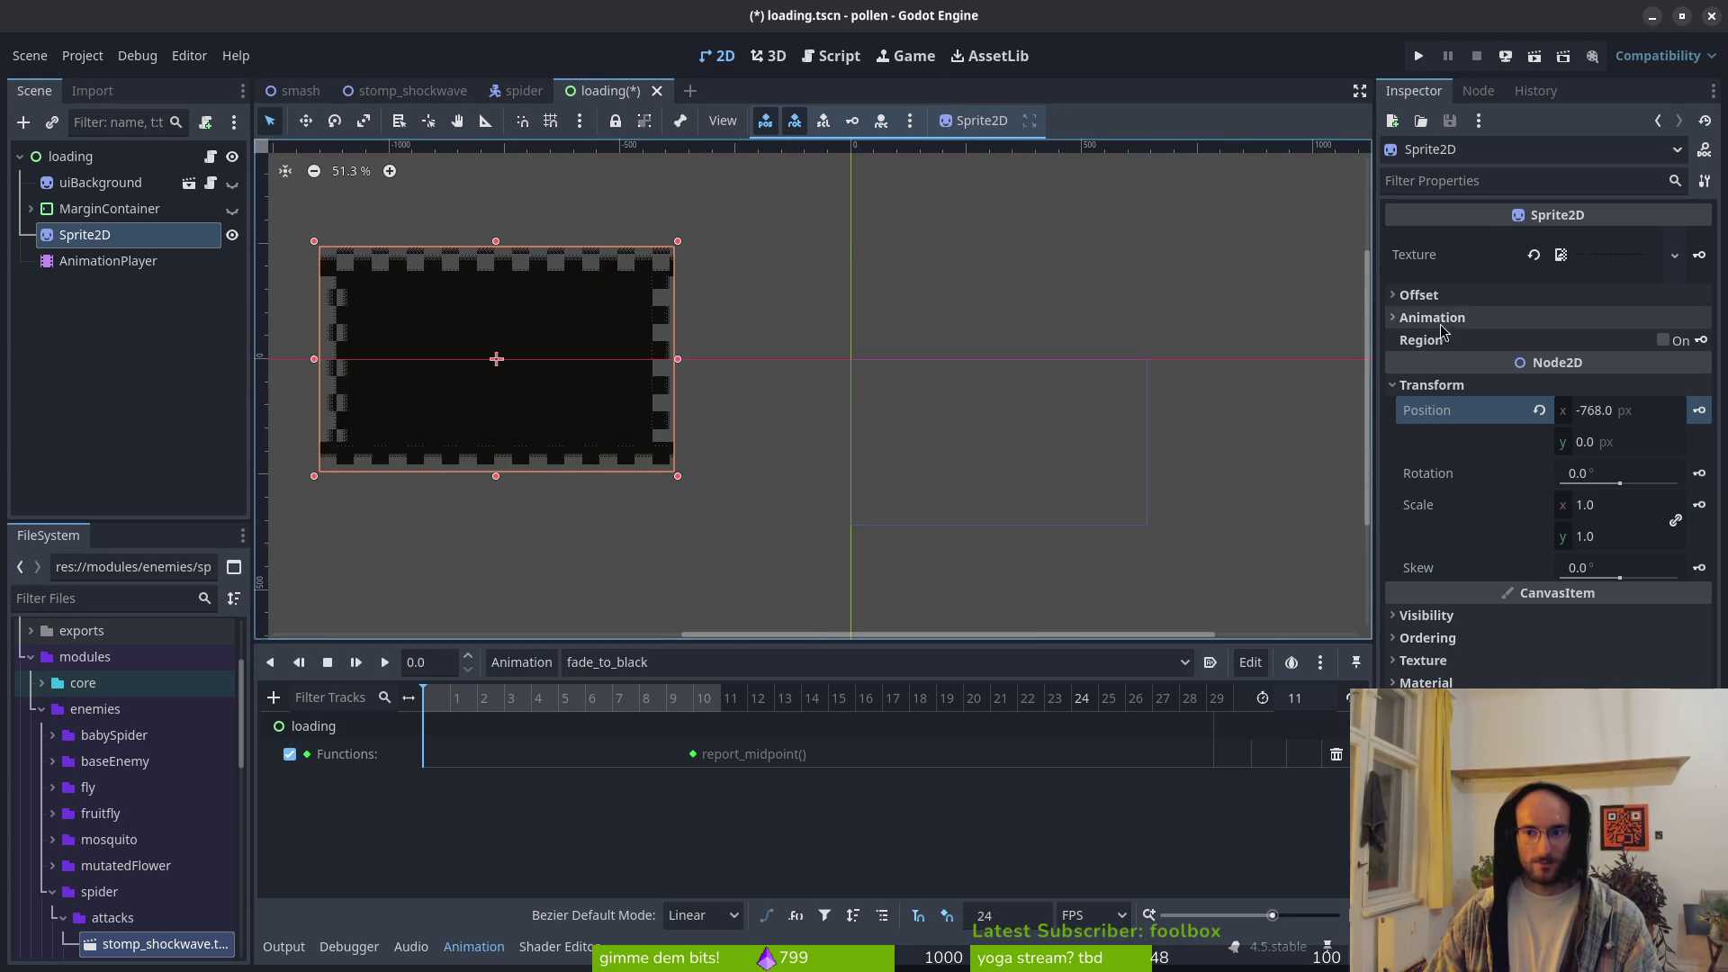
left_click(1419, 295)
left_click(1562, 319)
scroll(899, 411, "up", 4)
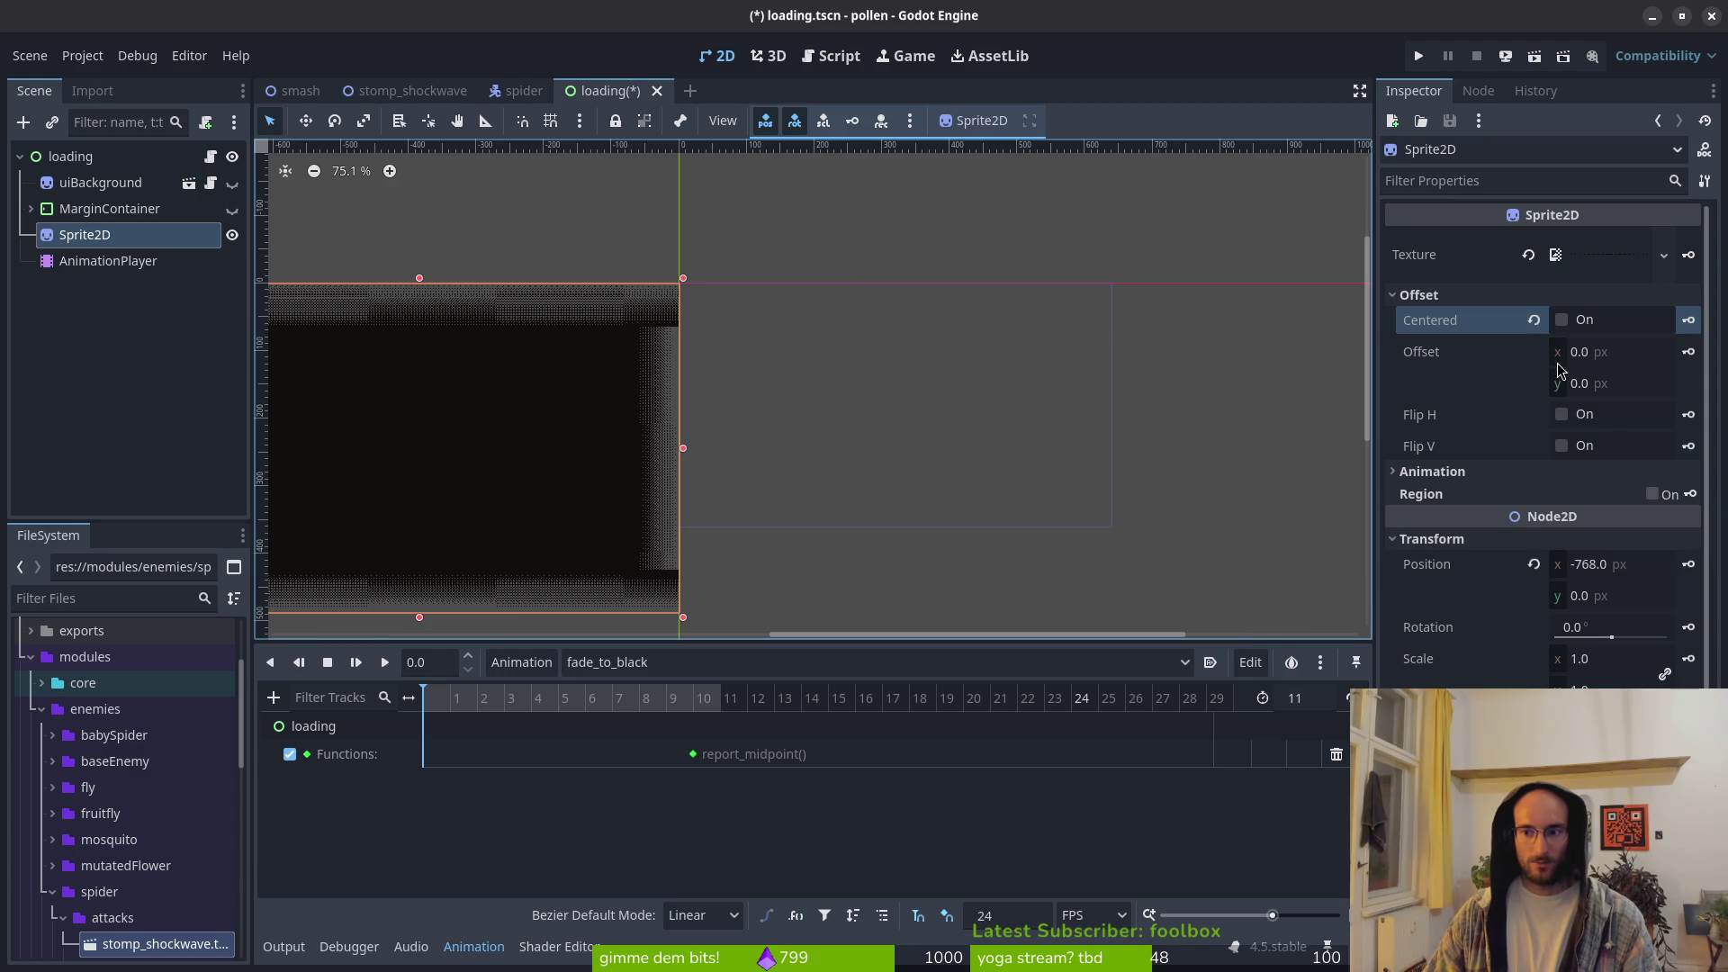
Step: Set the Sprite2D's Offset y to -128, then correct it to -64
left_click(1630, 382)
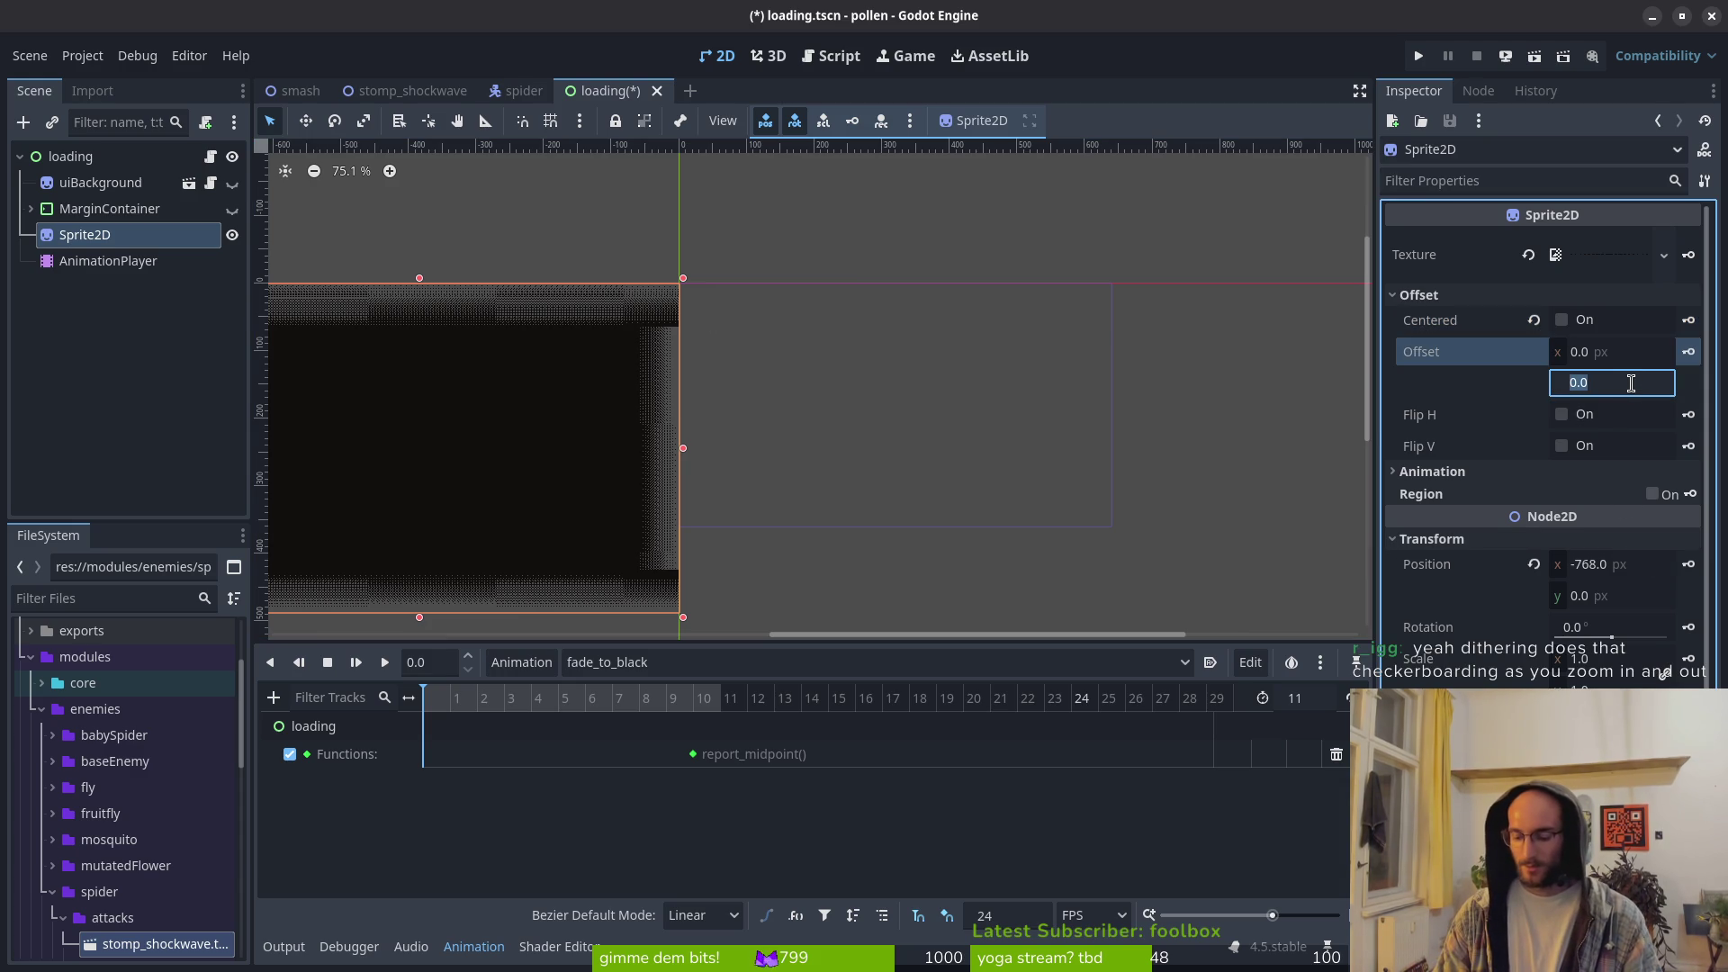
type("-")
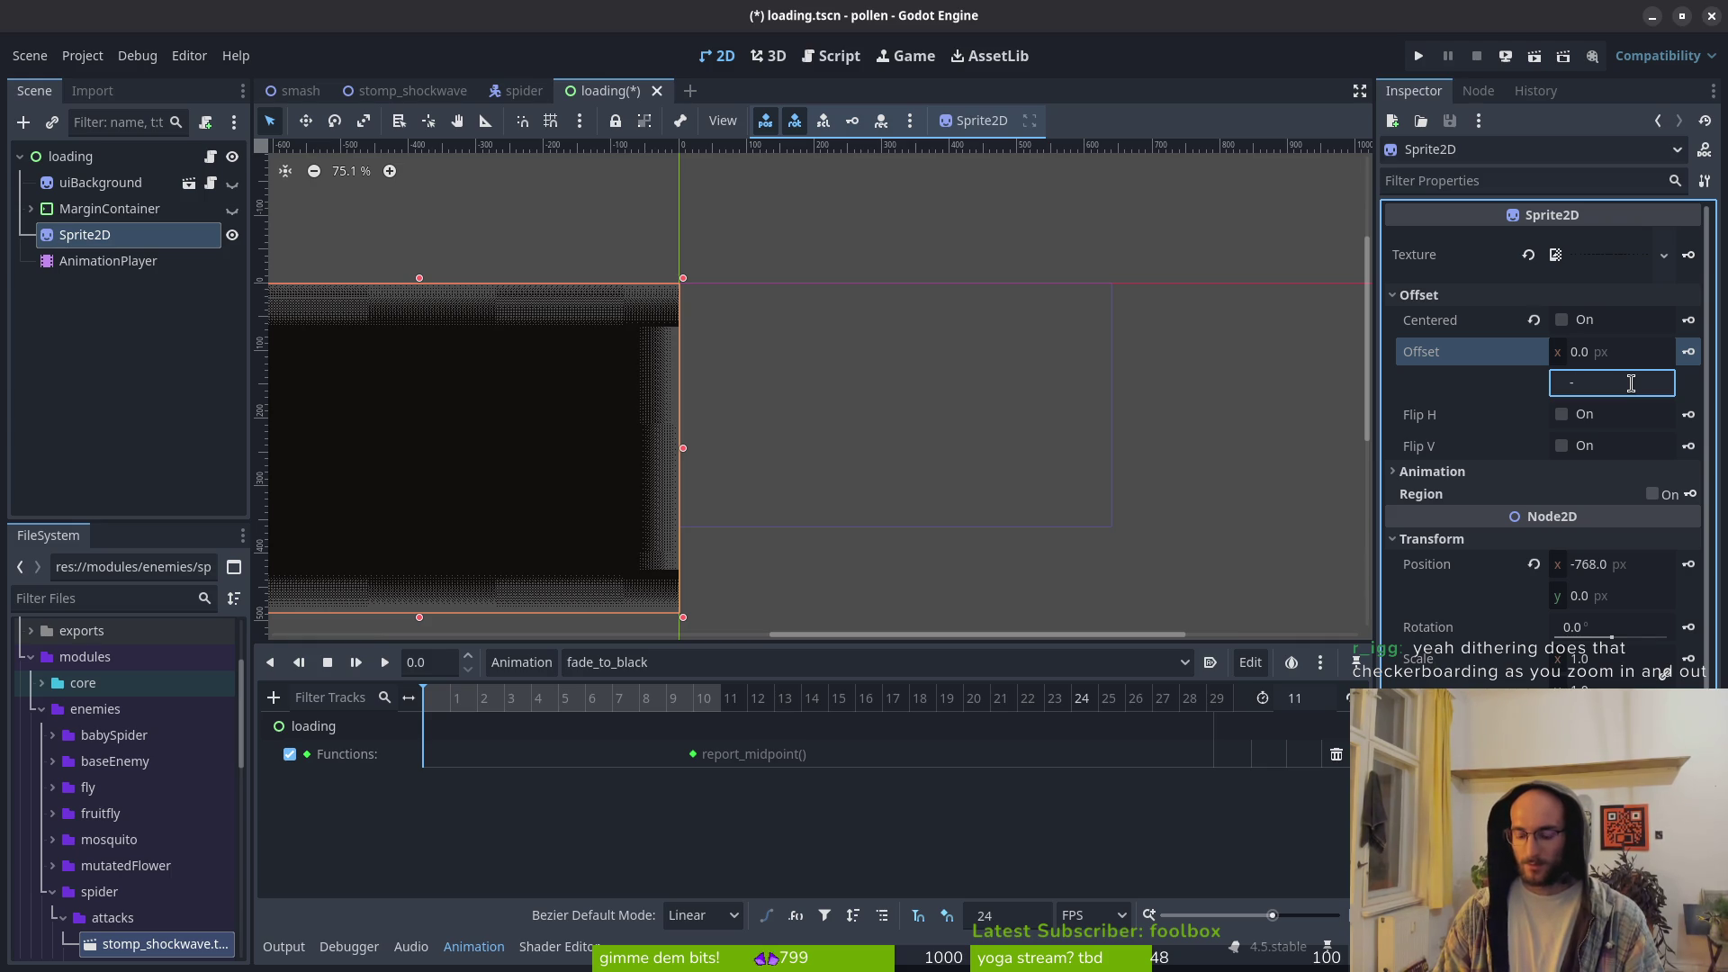
key("Return")
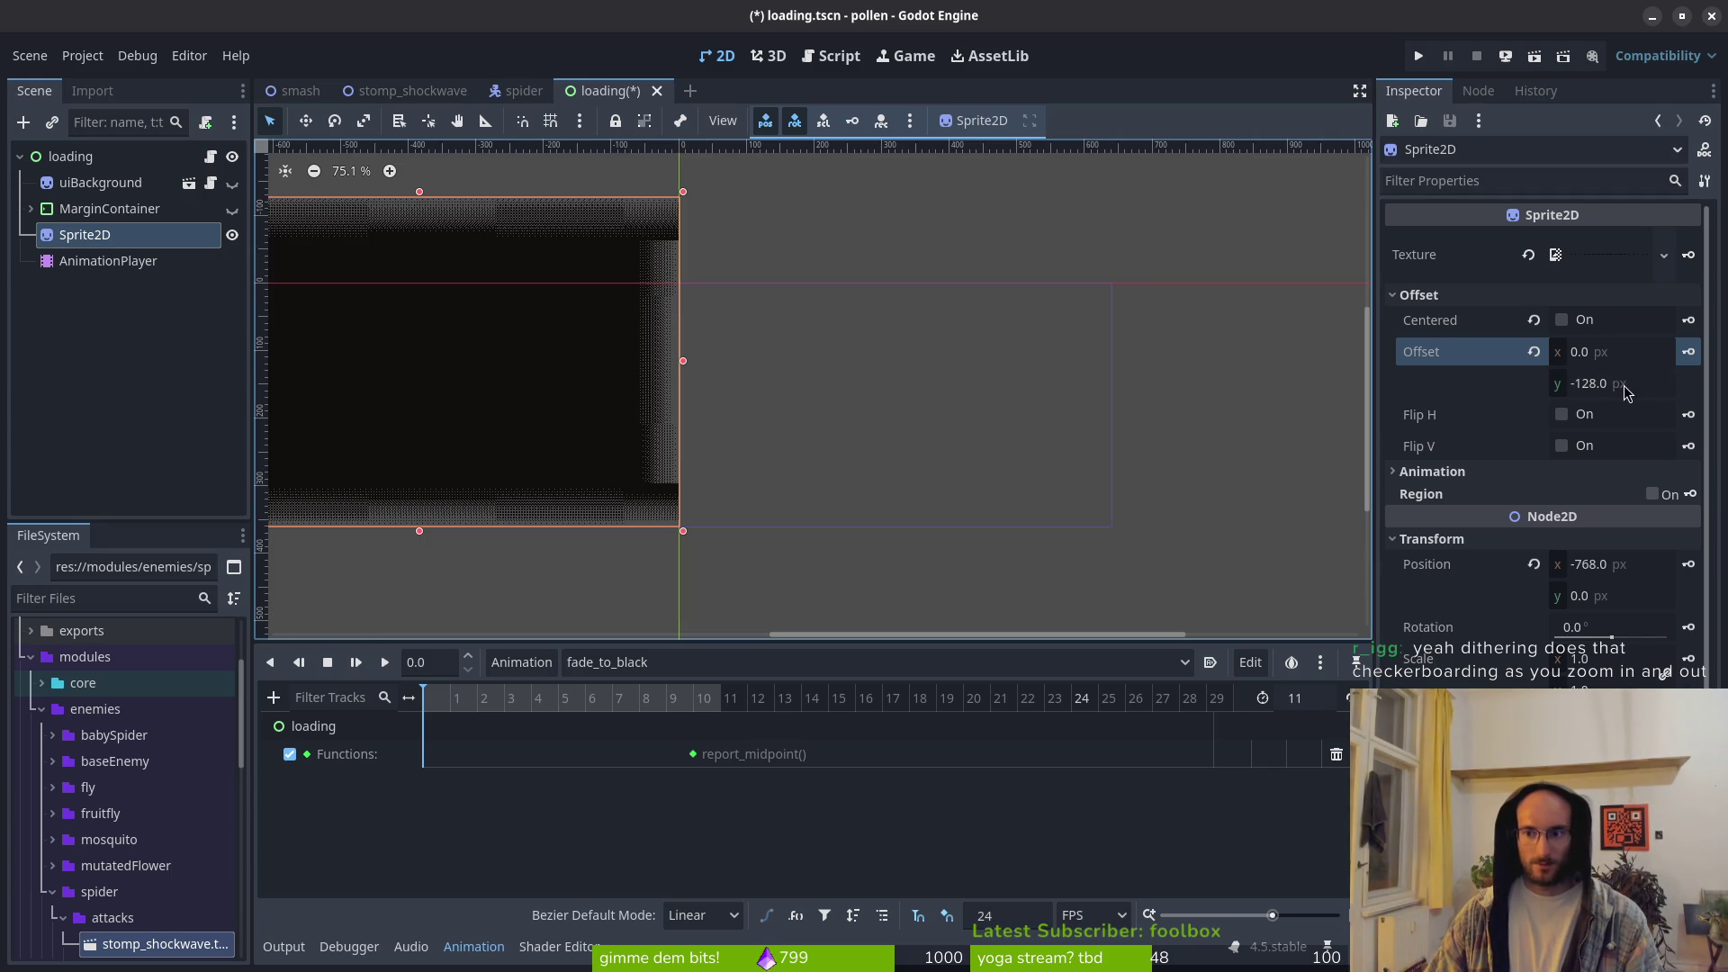
left_click(1630, 384)
type("-64")
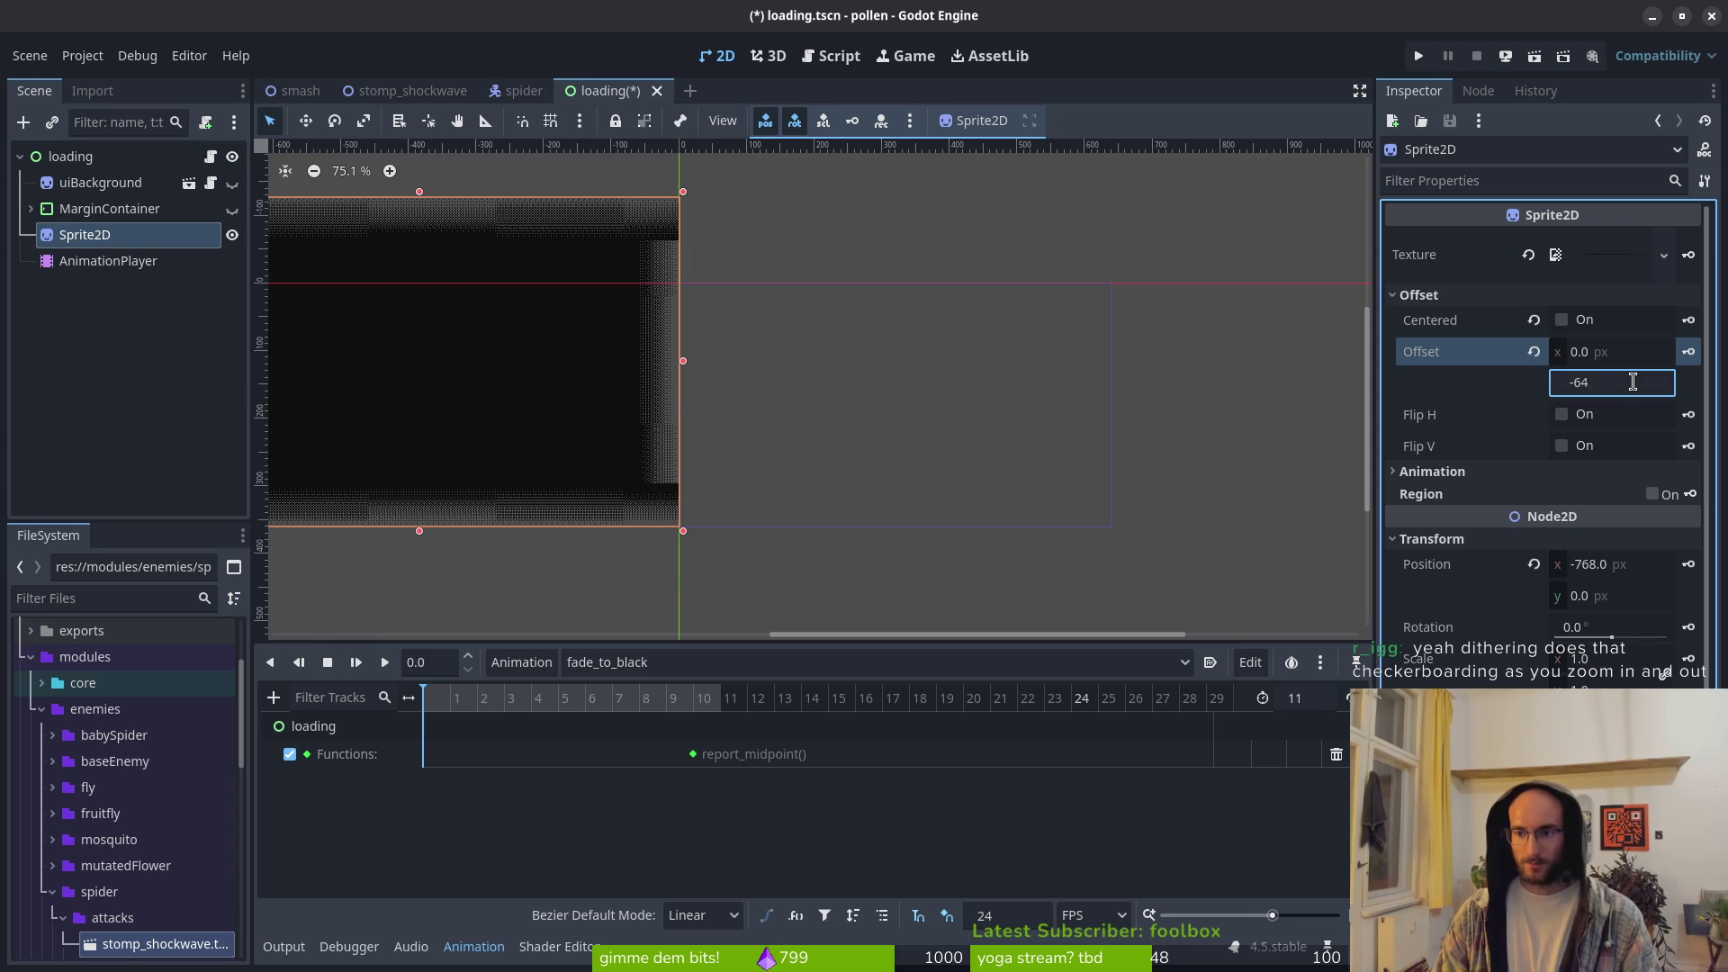
key("Return")
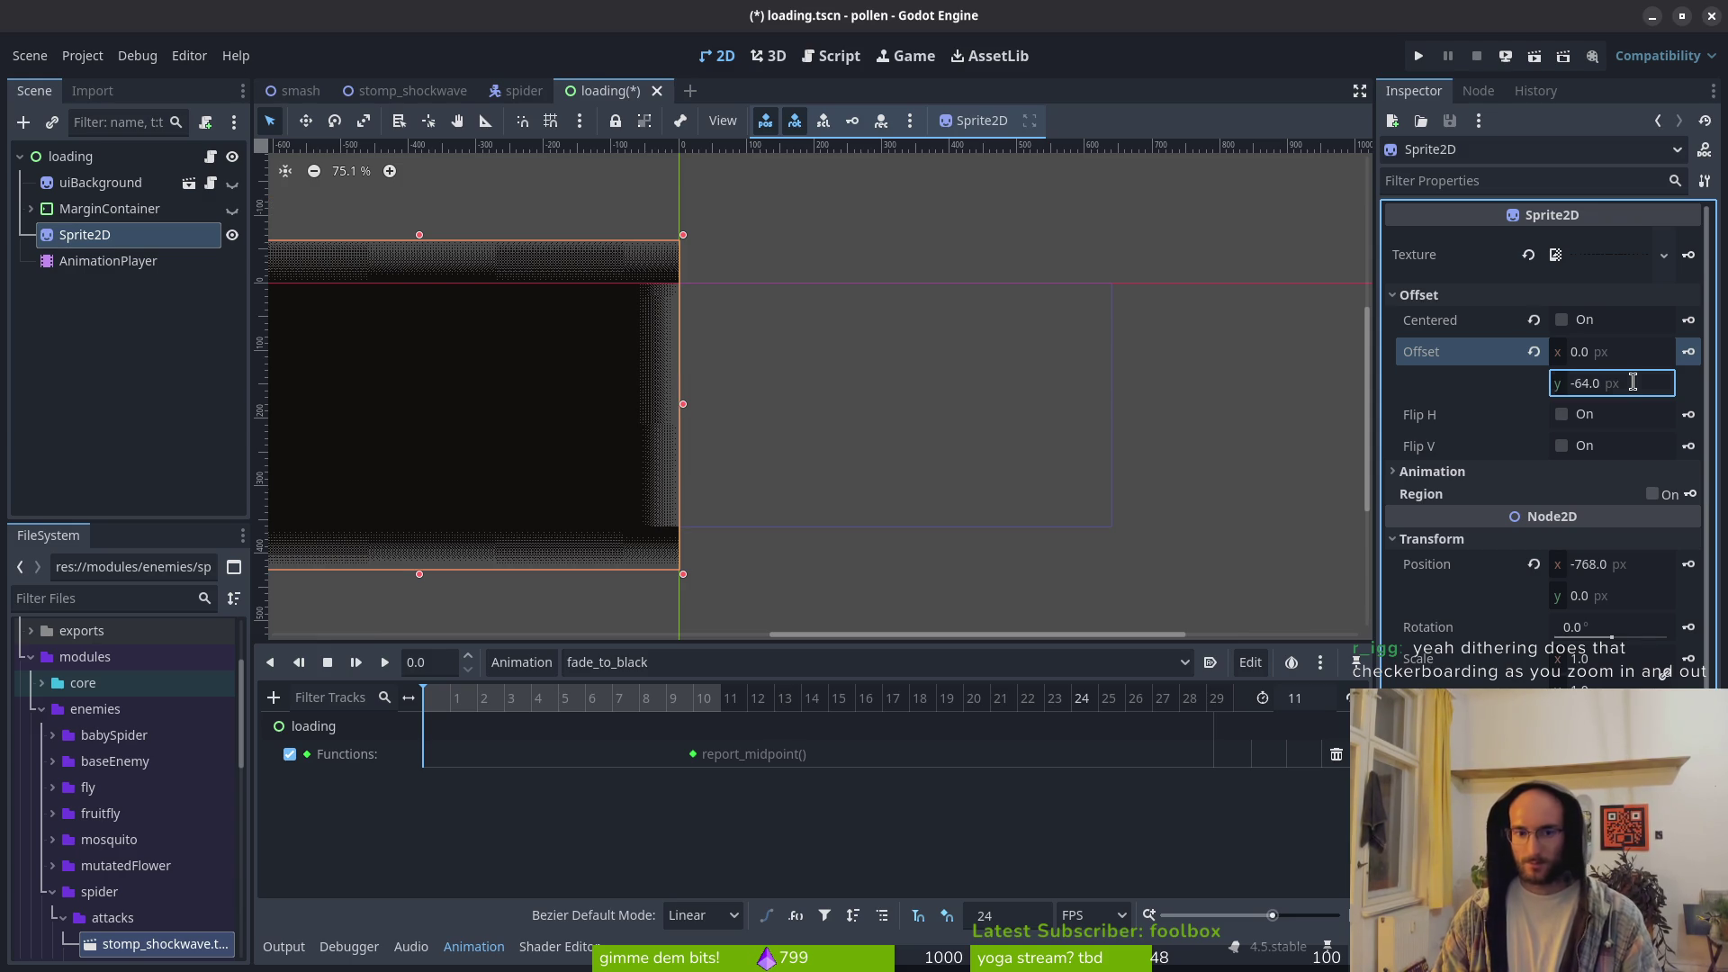
Step: Check the repositioned sprite in the viewport and save loading.tscn
scroll(540, 428, "up", 2)
scroll(540, 424, "down", 1)
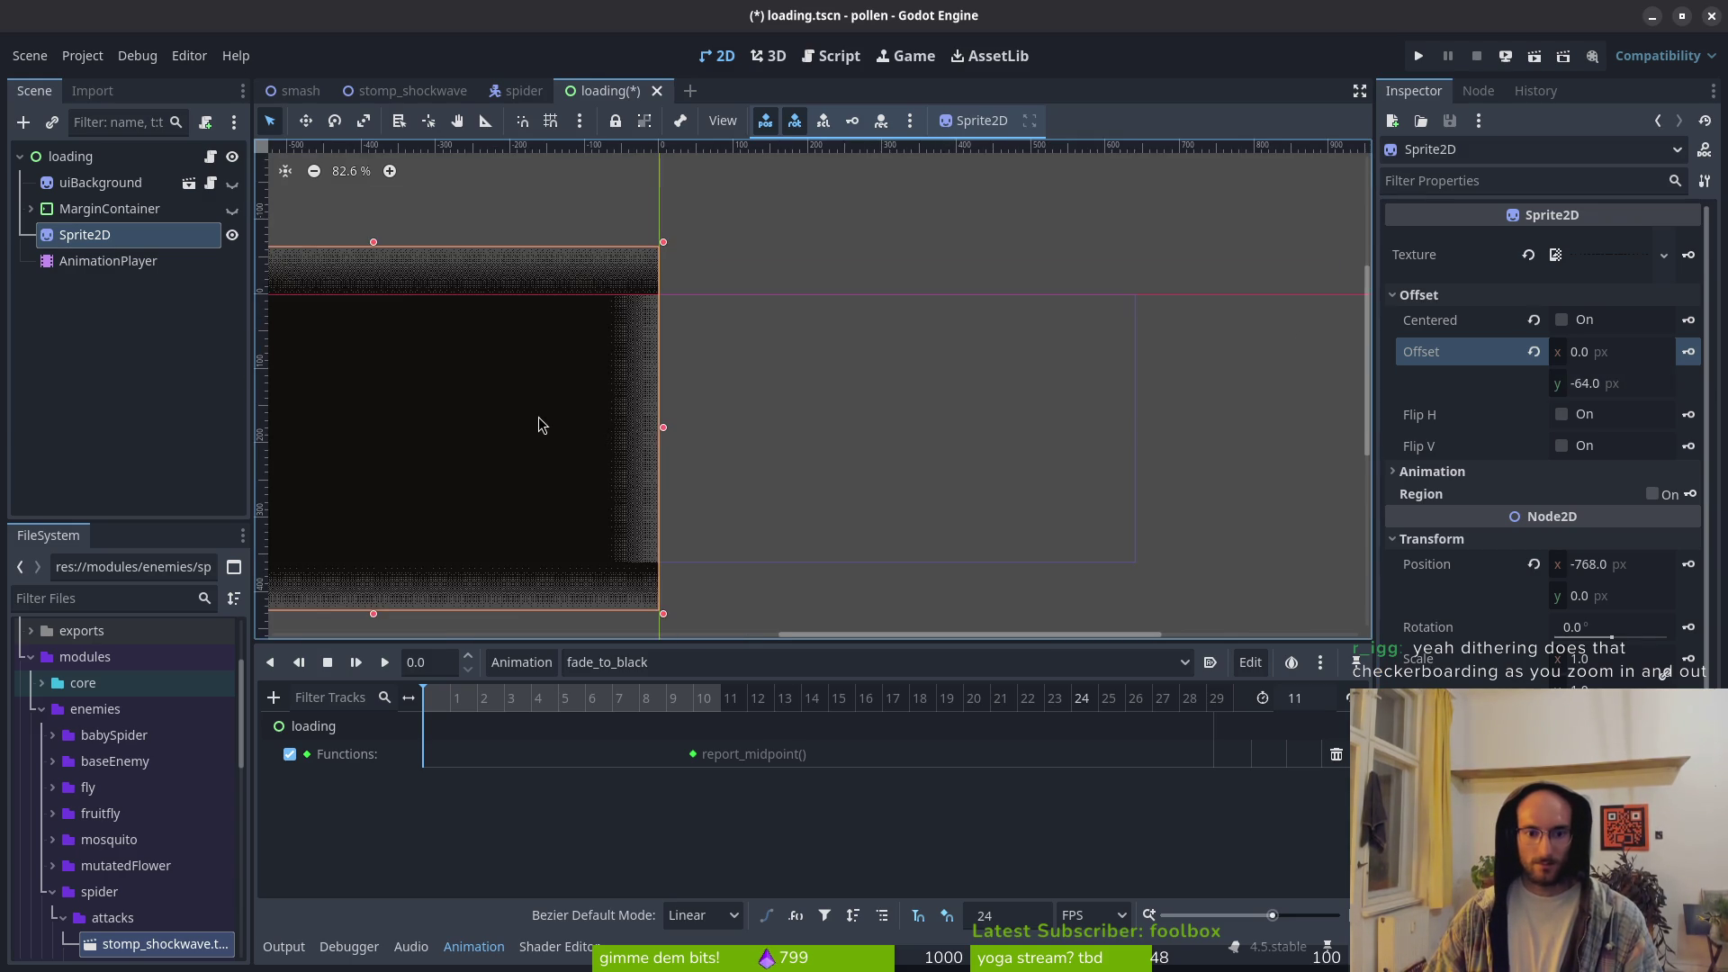
scroll(702, 494, "up", 10)
scroll(837, 450, "left", 2)
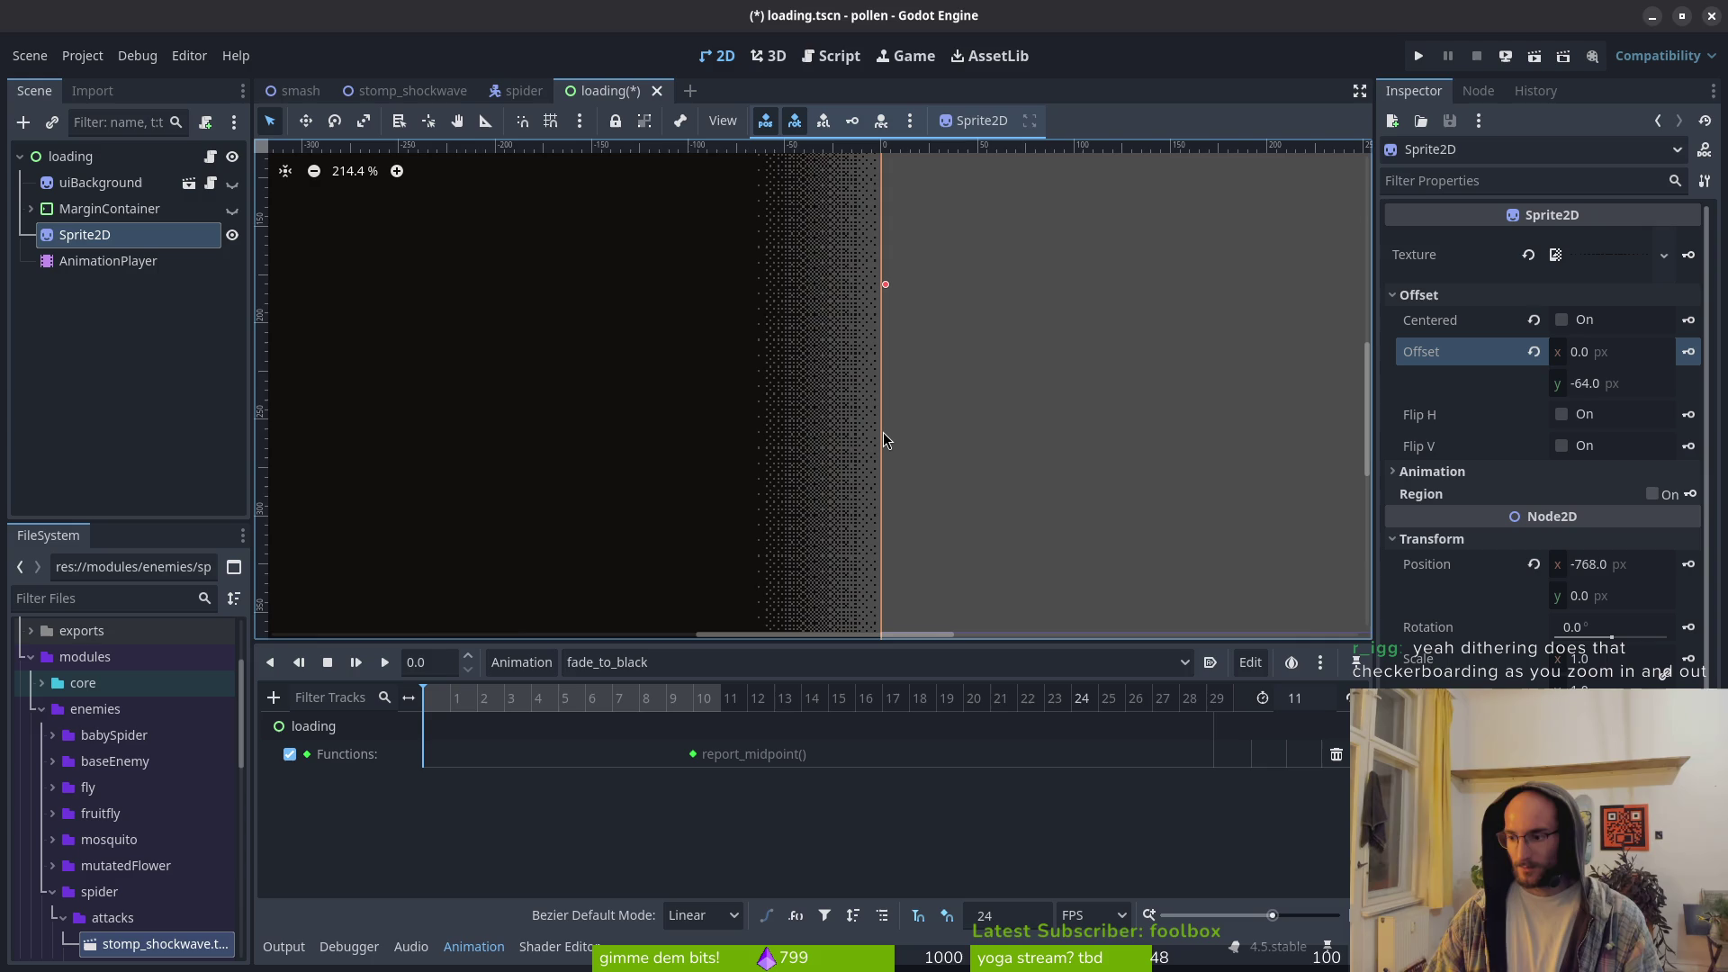
scroll(883, 432, "down", 15)
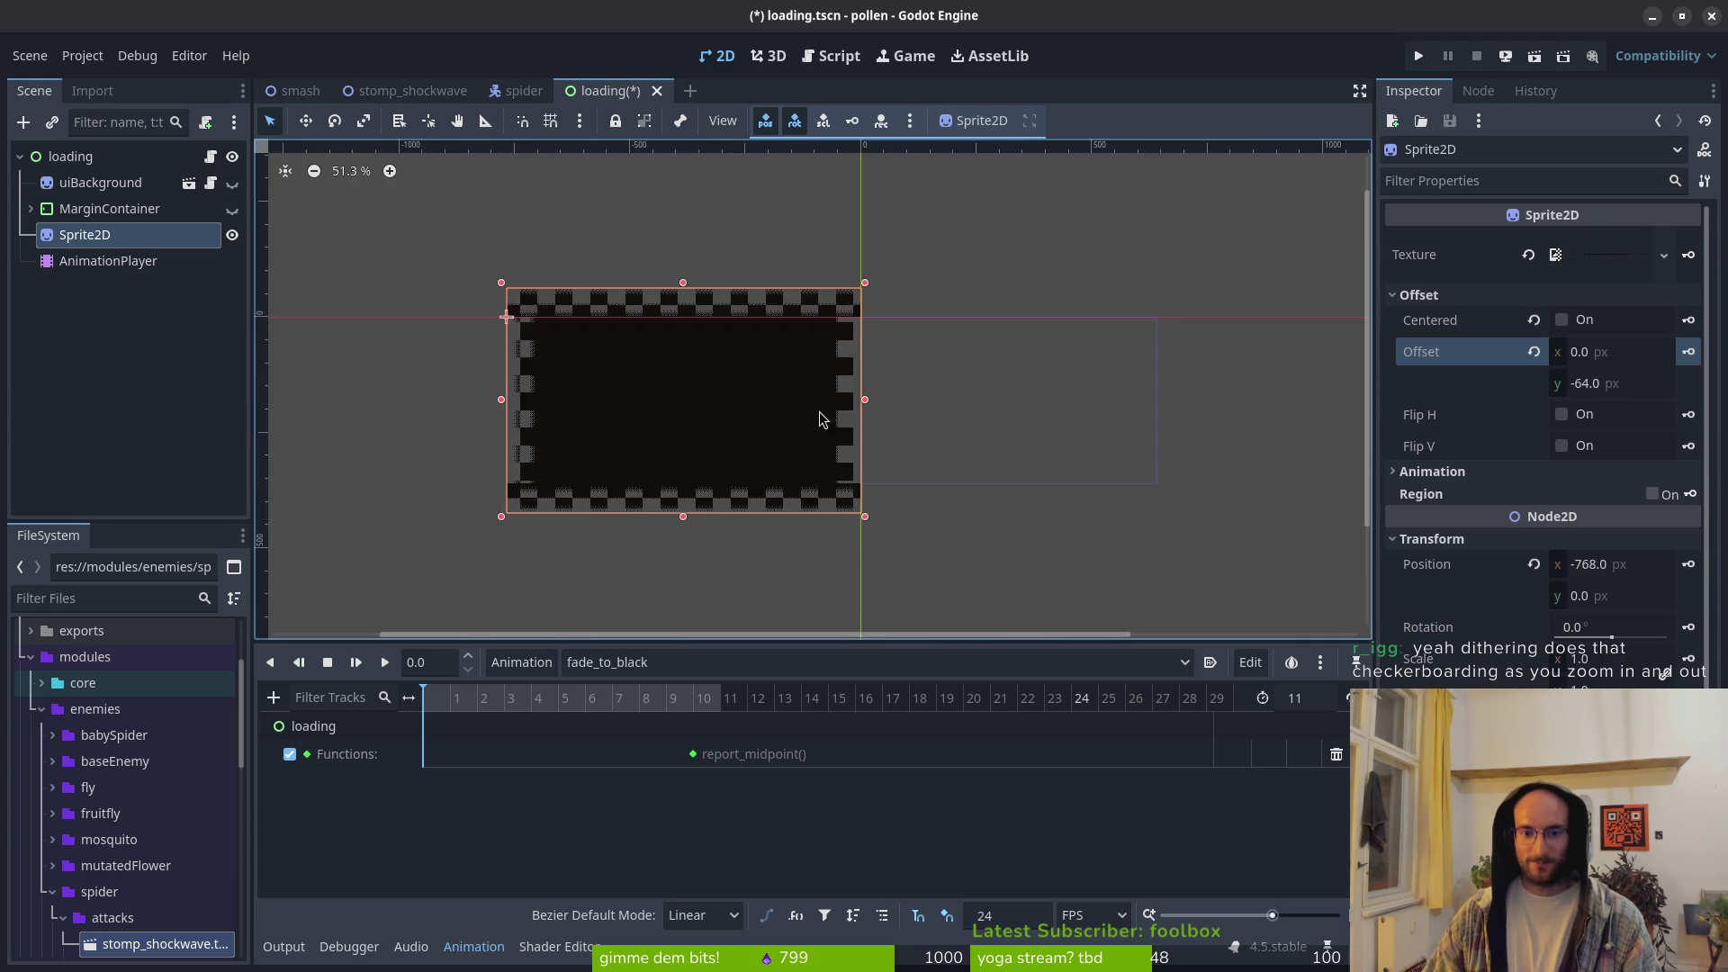
scroll(819, 418, "up", 8)
key("ctrl+s")
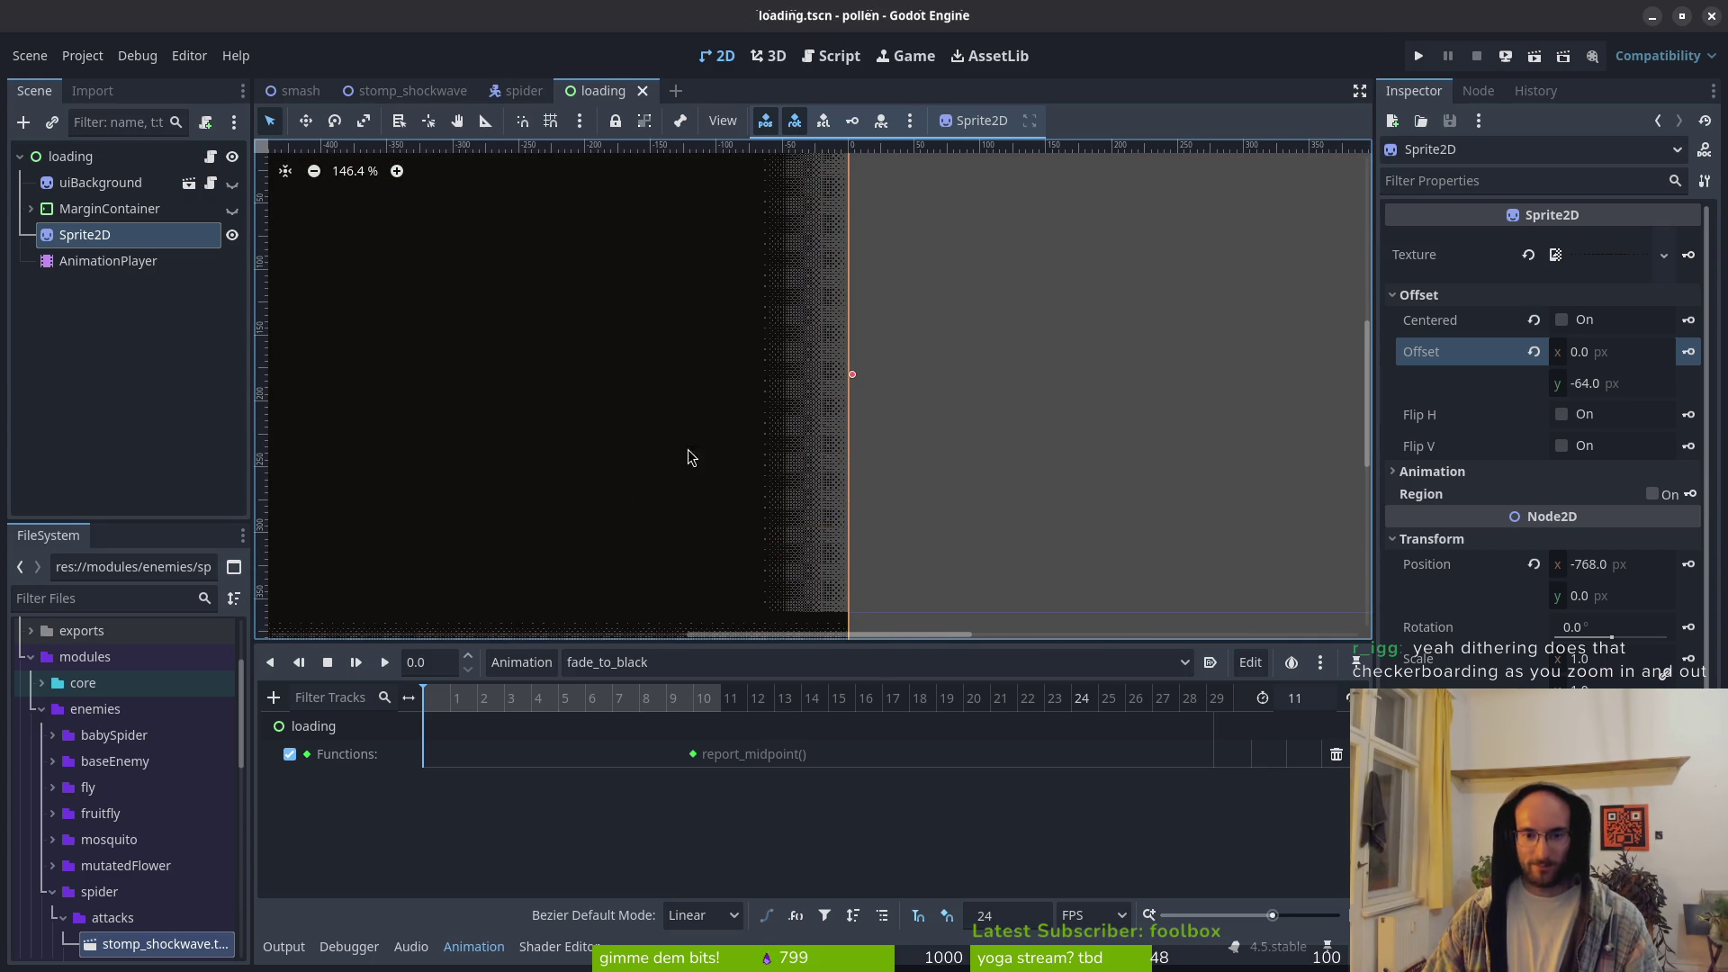
scroll(854, 472, "down", 5)
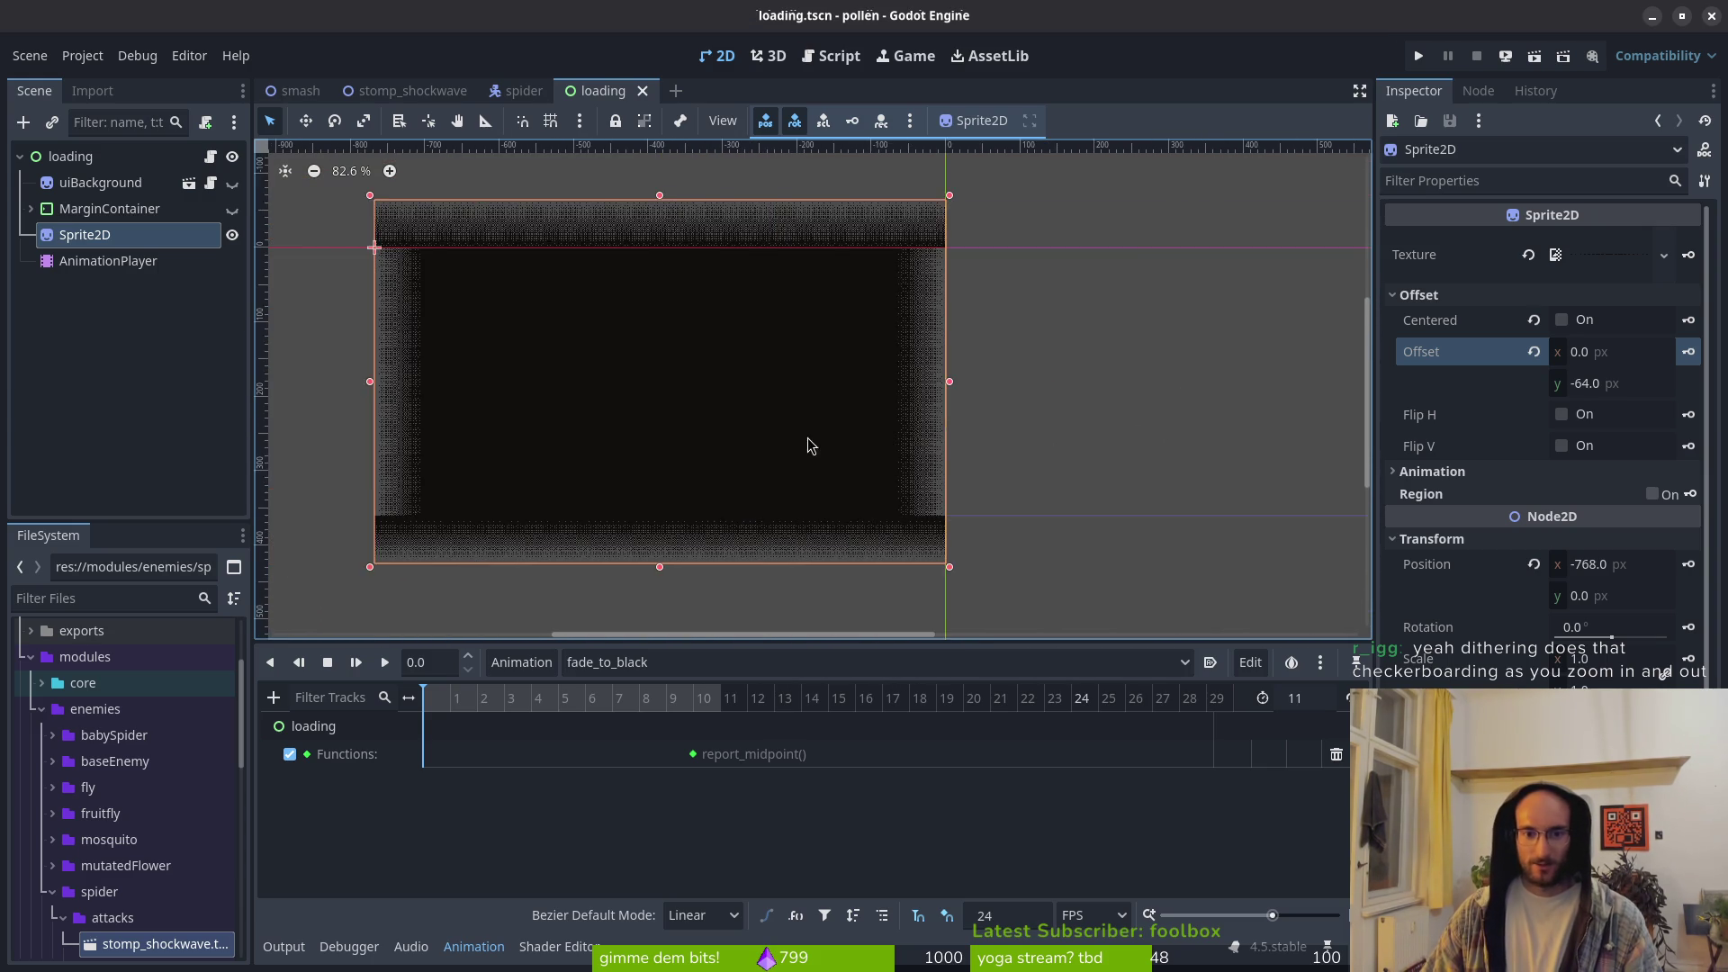
Step: Create a Position track keyed at x -768, then reset Position at frame 10
left_click(1689, 565)
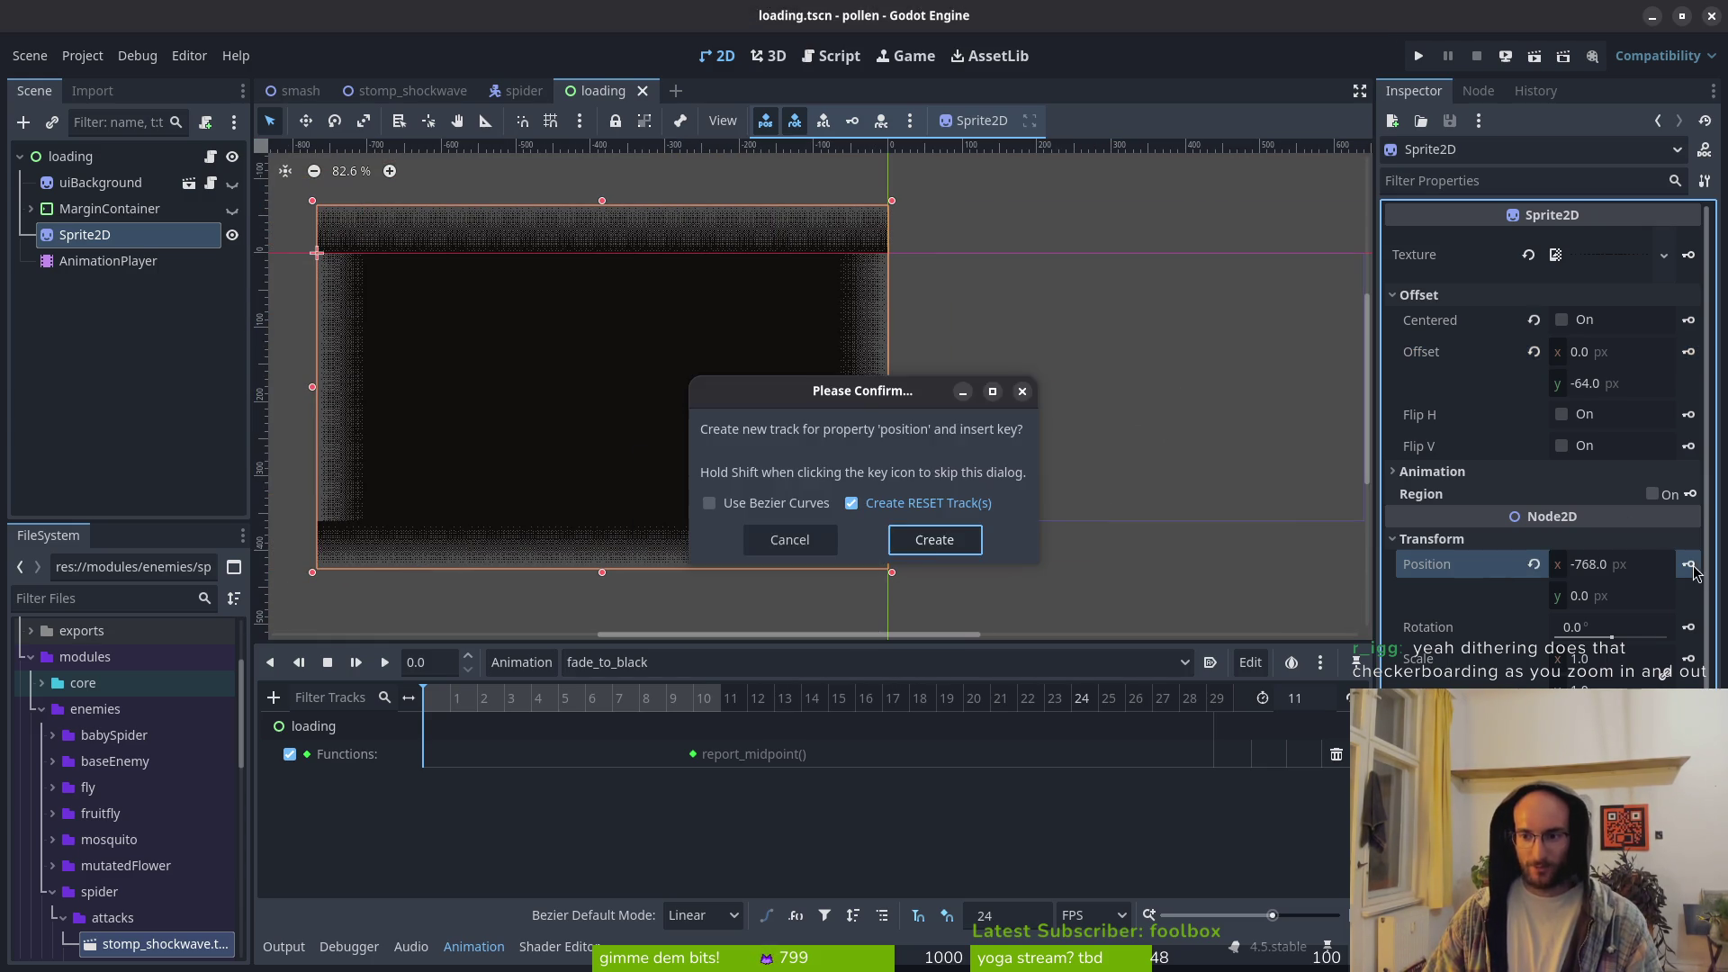
left_click(935, 540)
left_click(693, 700)
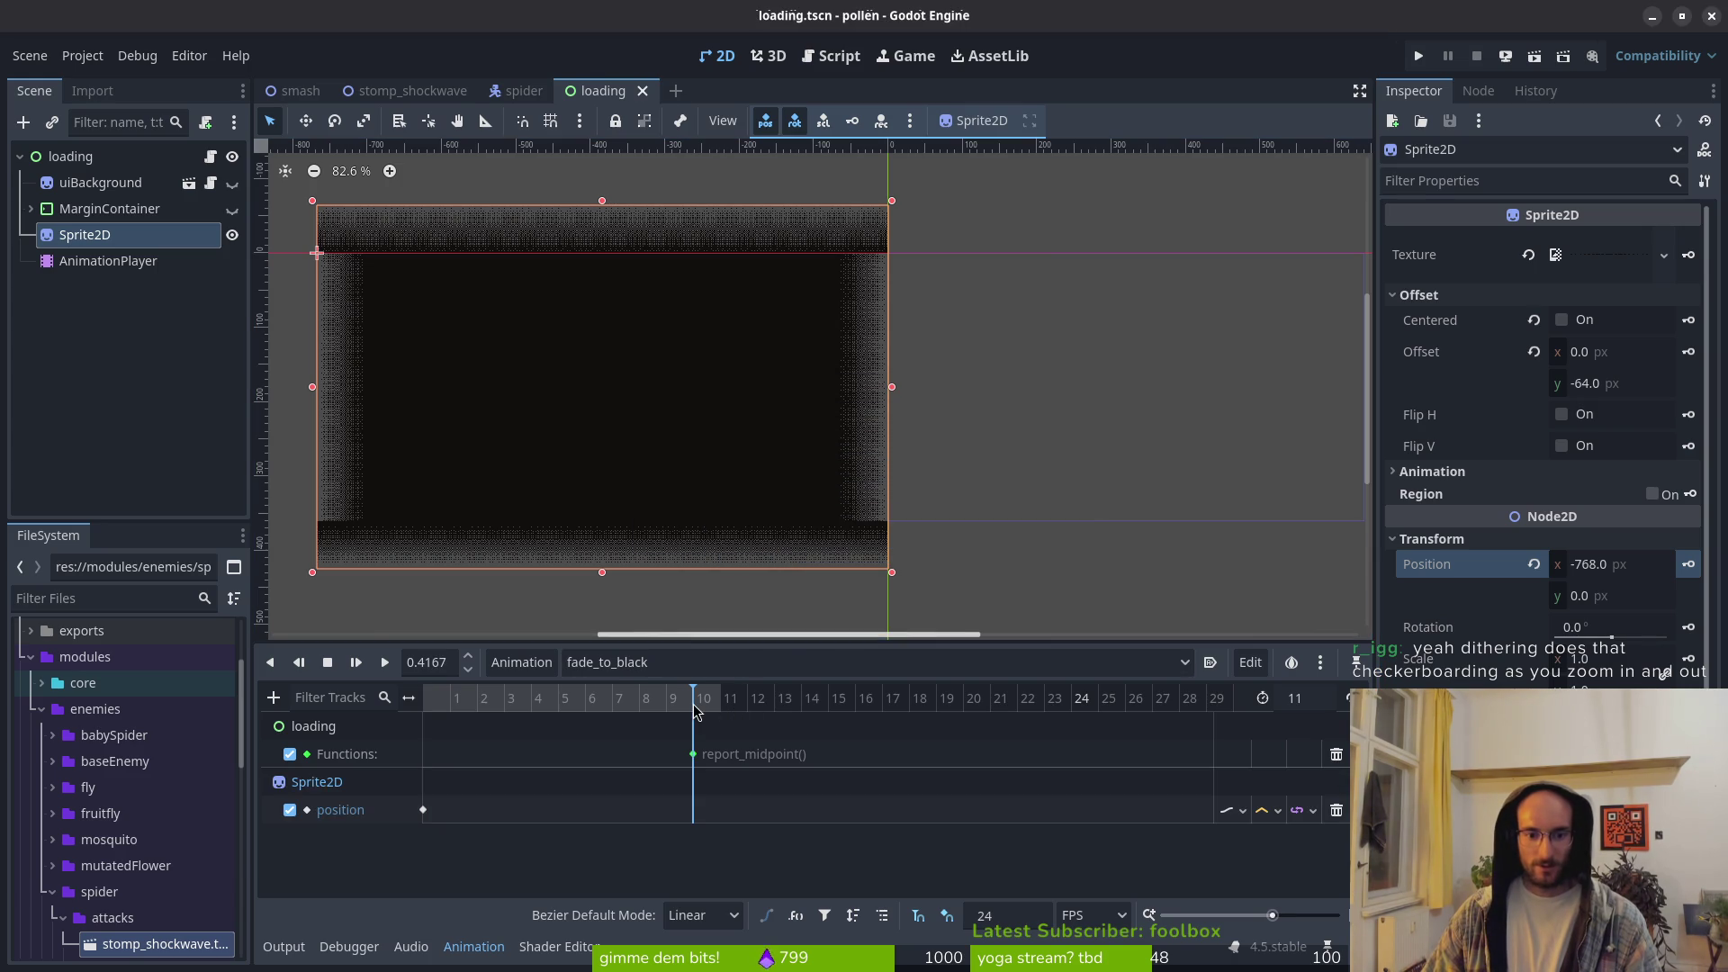
left_click(1533, 566)
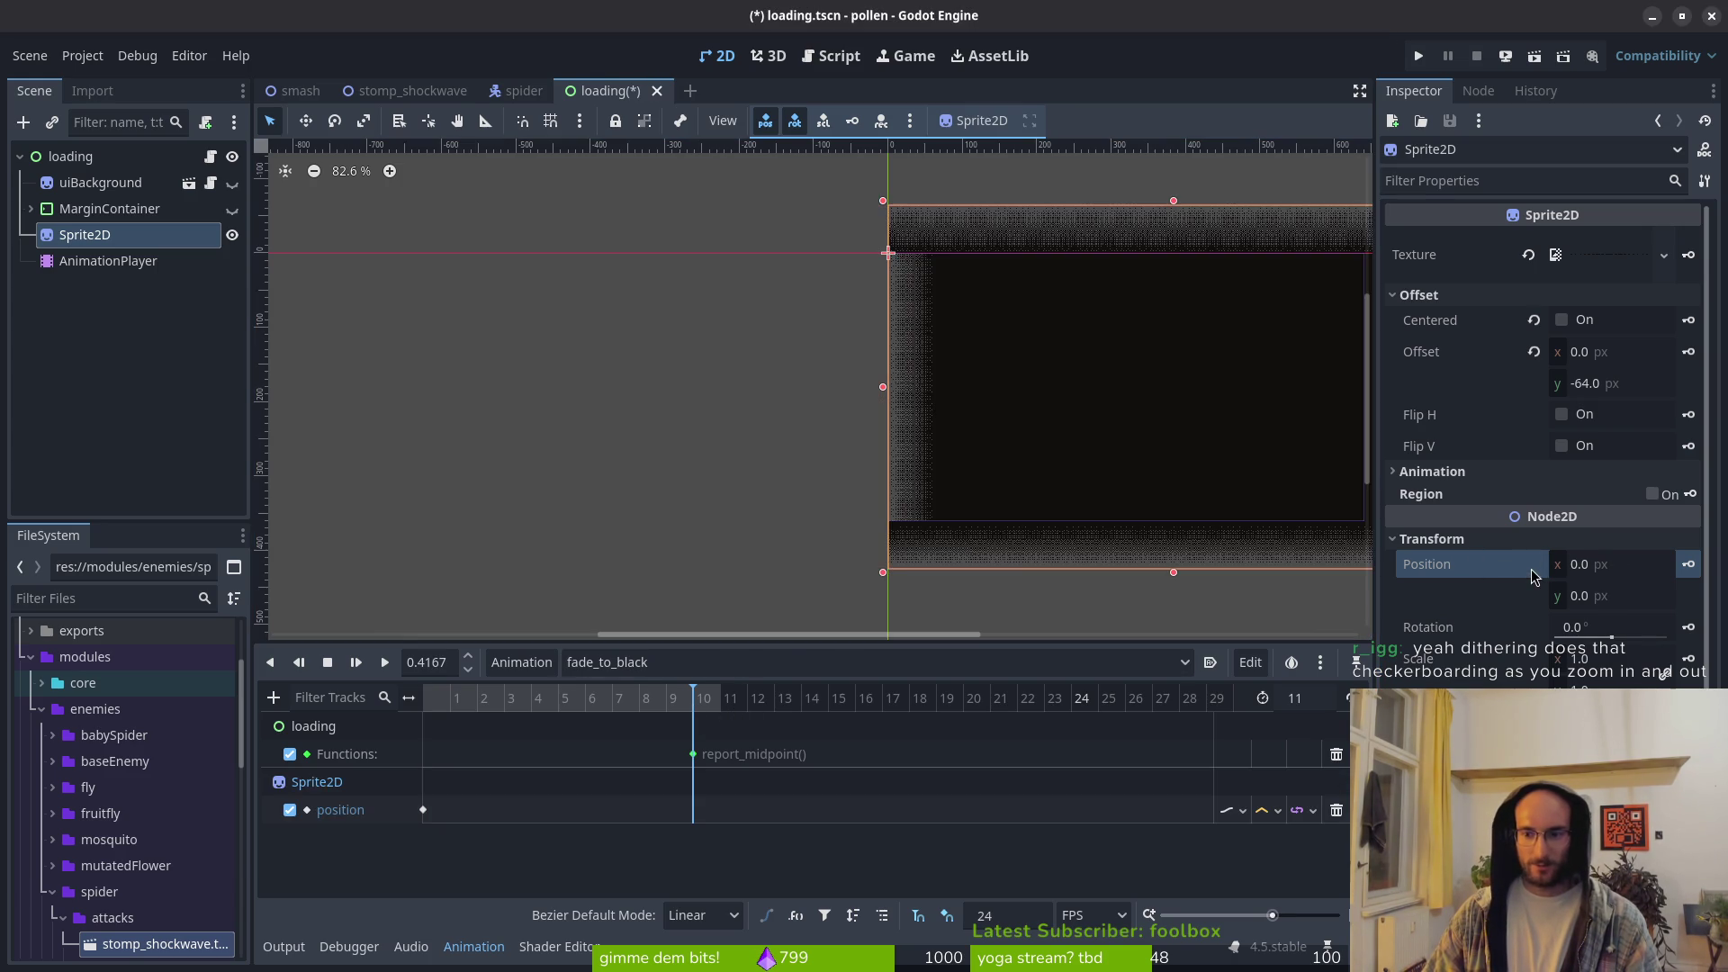
left_click_drag(1018, 463, 694, 462)
left_click(1618, 573)
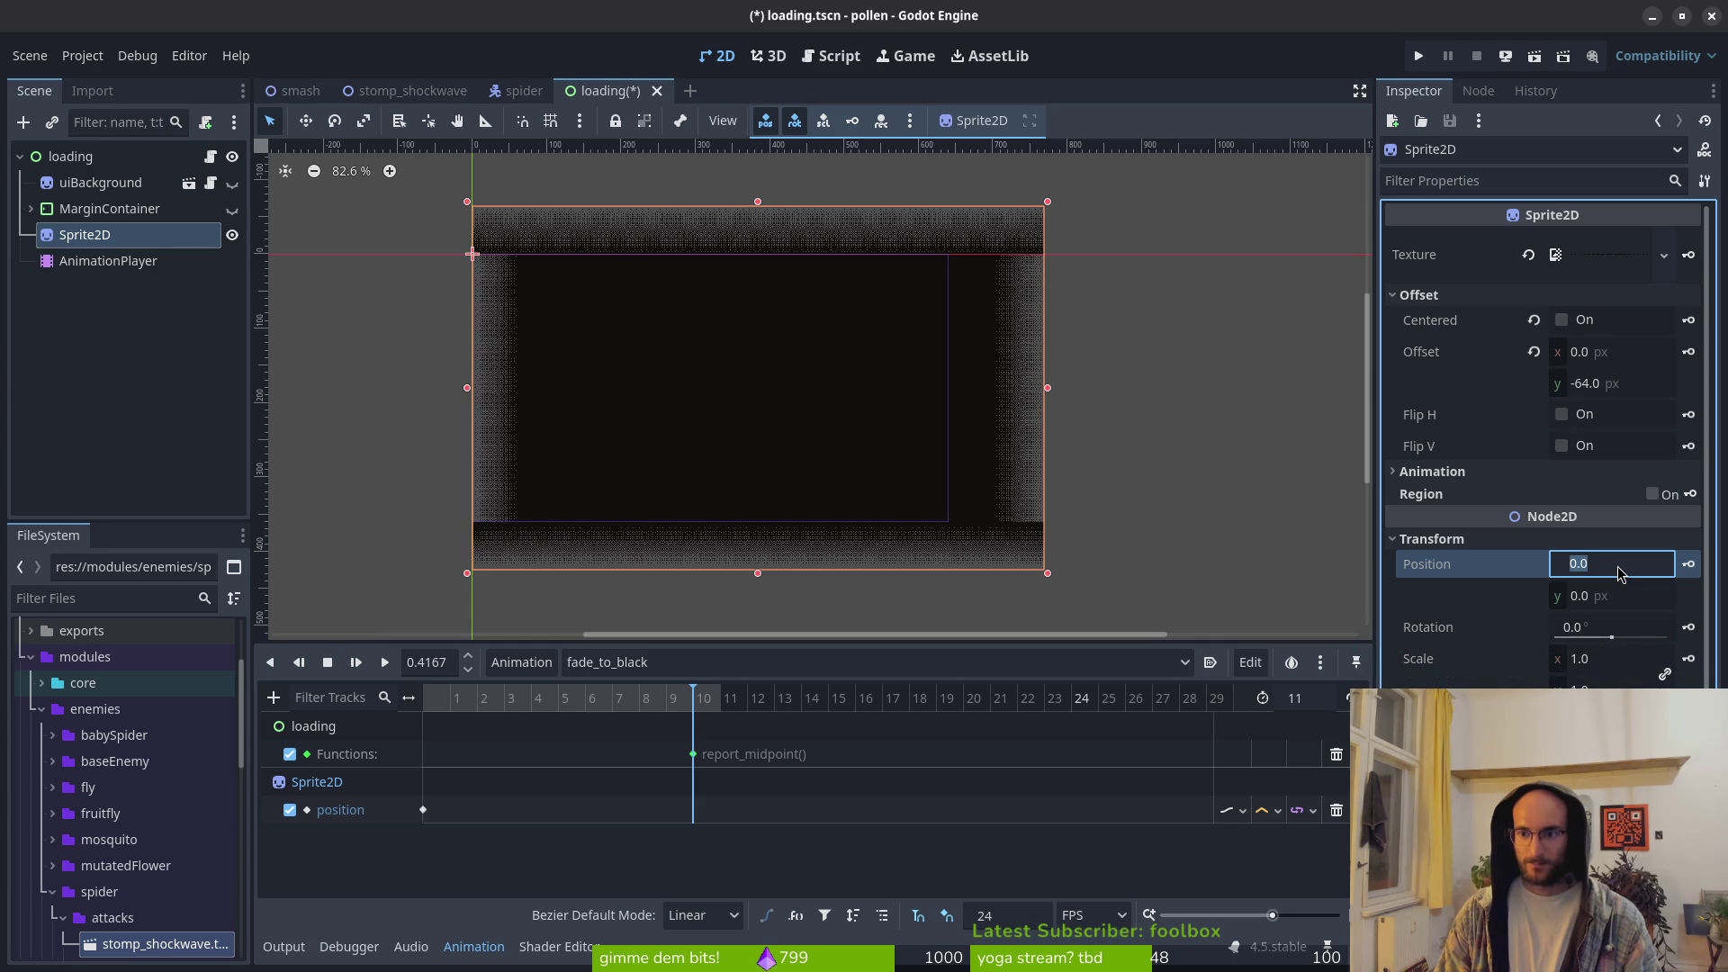
Step: Set the Sprite2D's Offset x to -64, save, and return the playhead to frame 0
left_click(1636, 356)
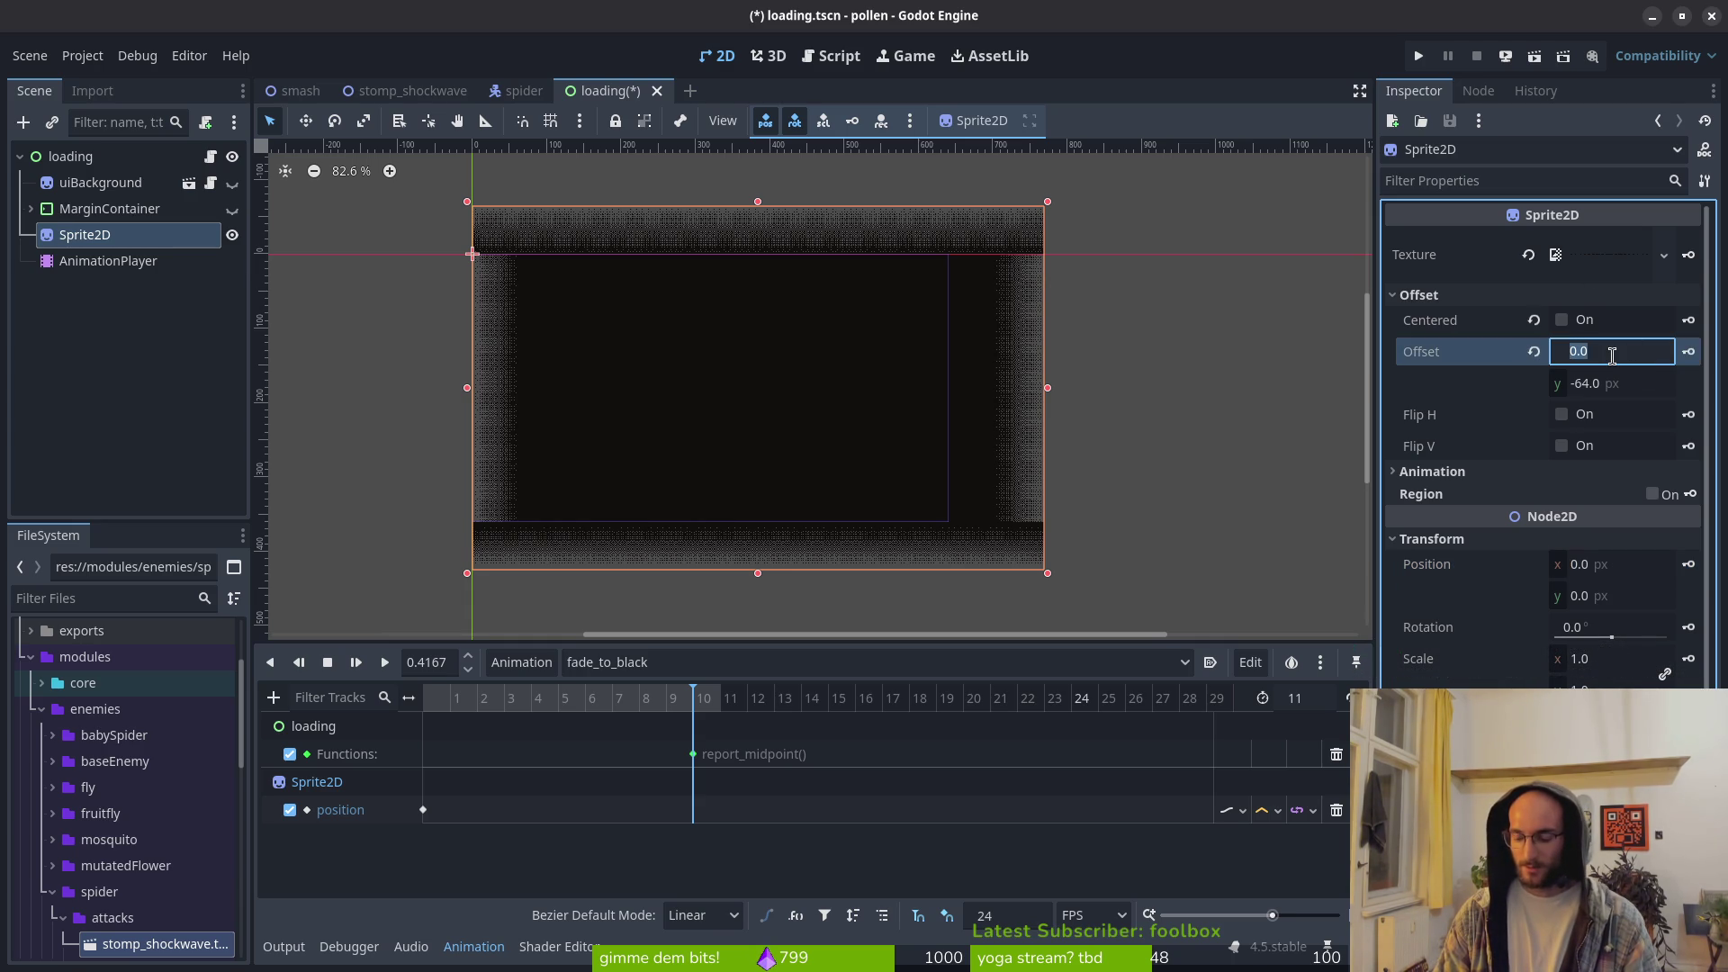
type("64")
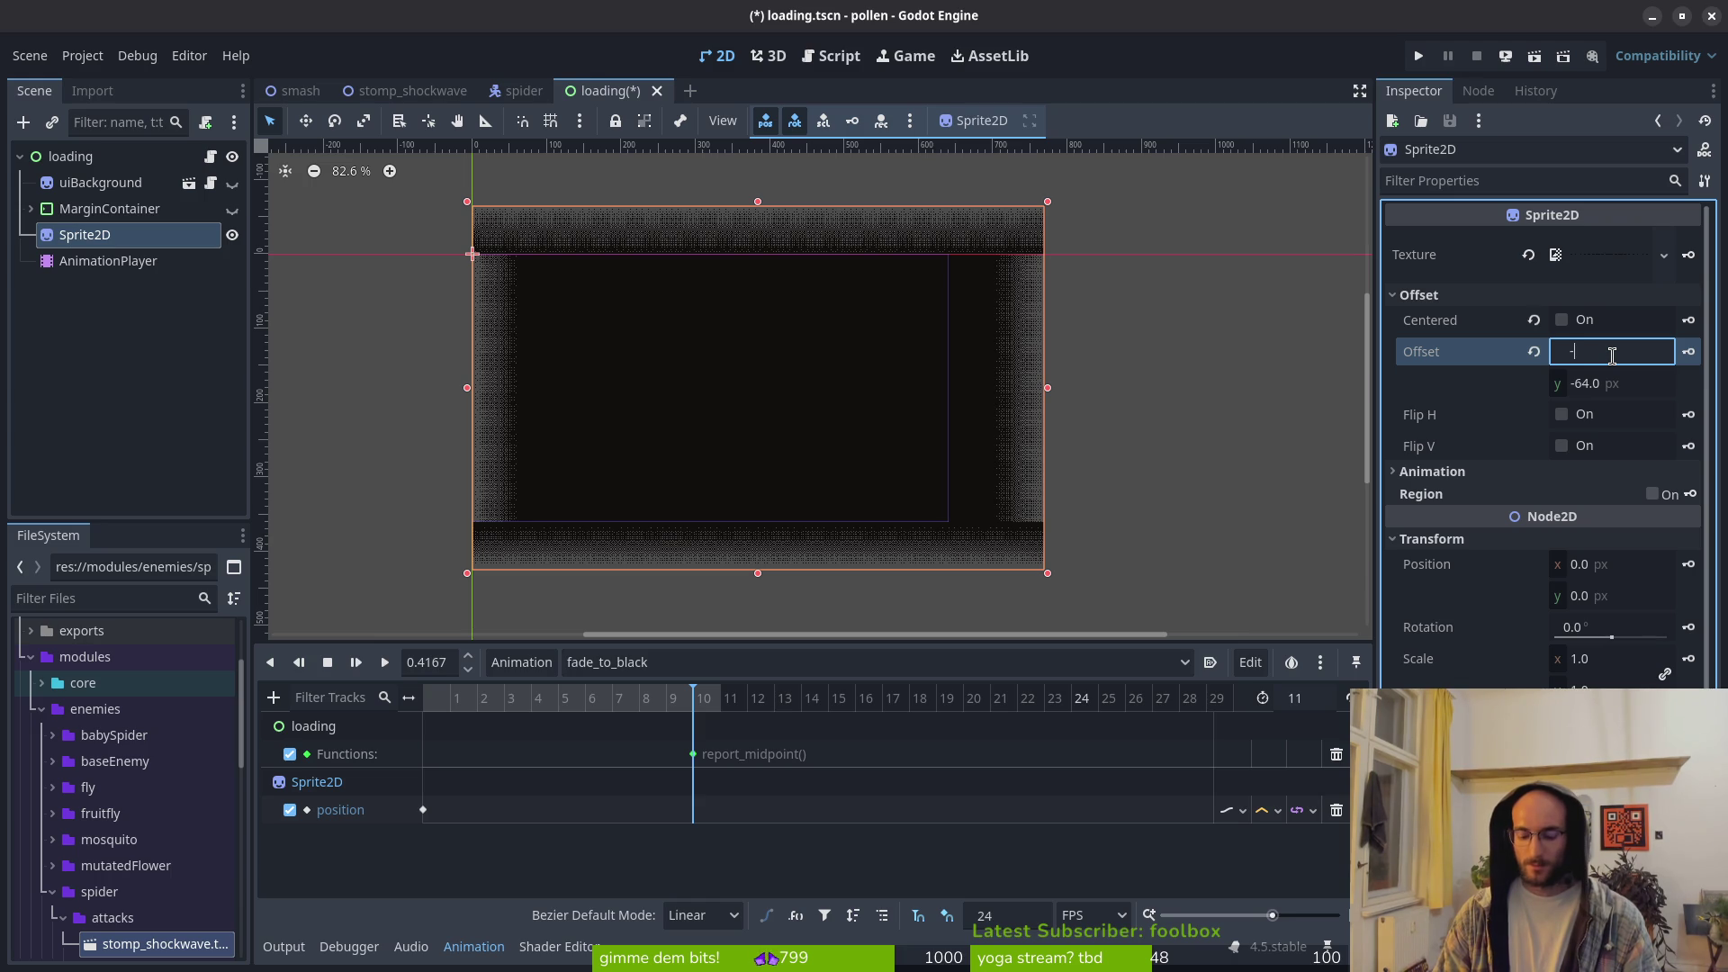
type("4")
key("Return")
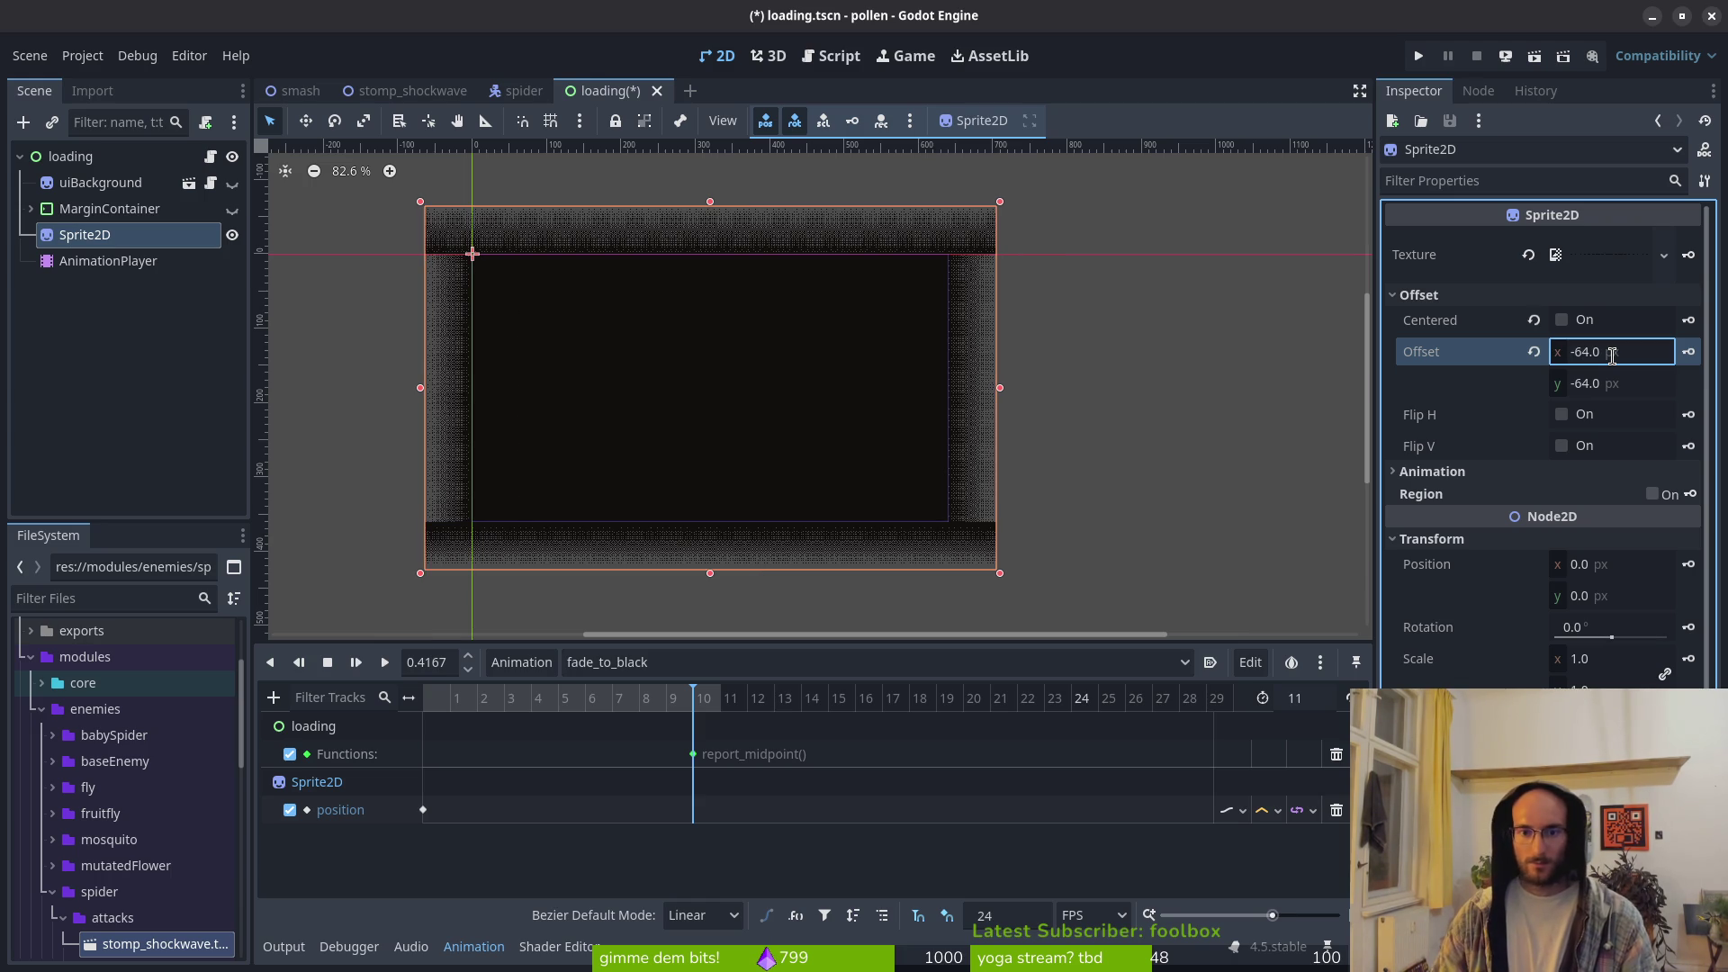
key("ctrl+s")
left_click(425, 704)
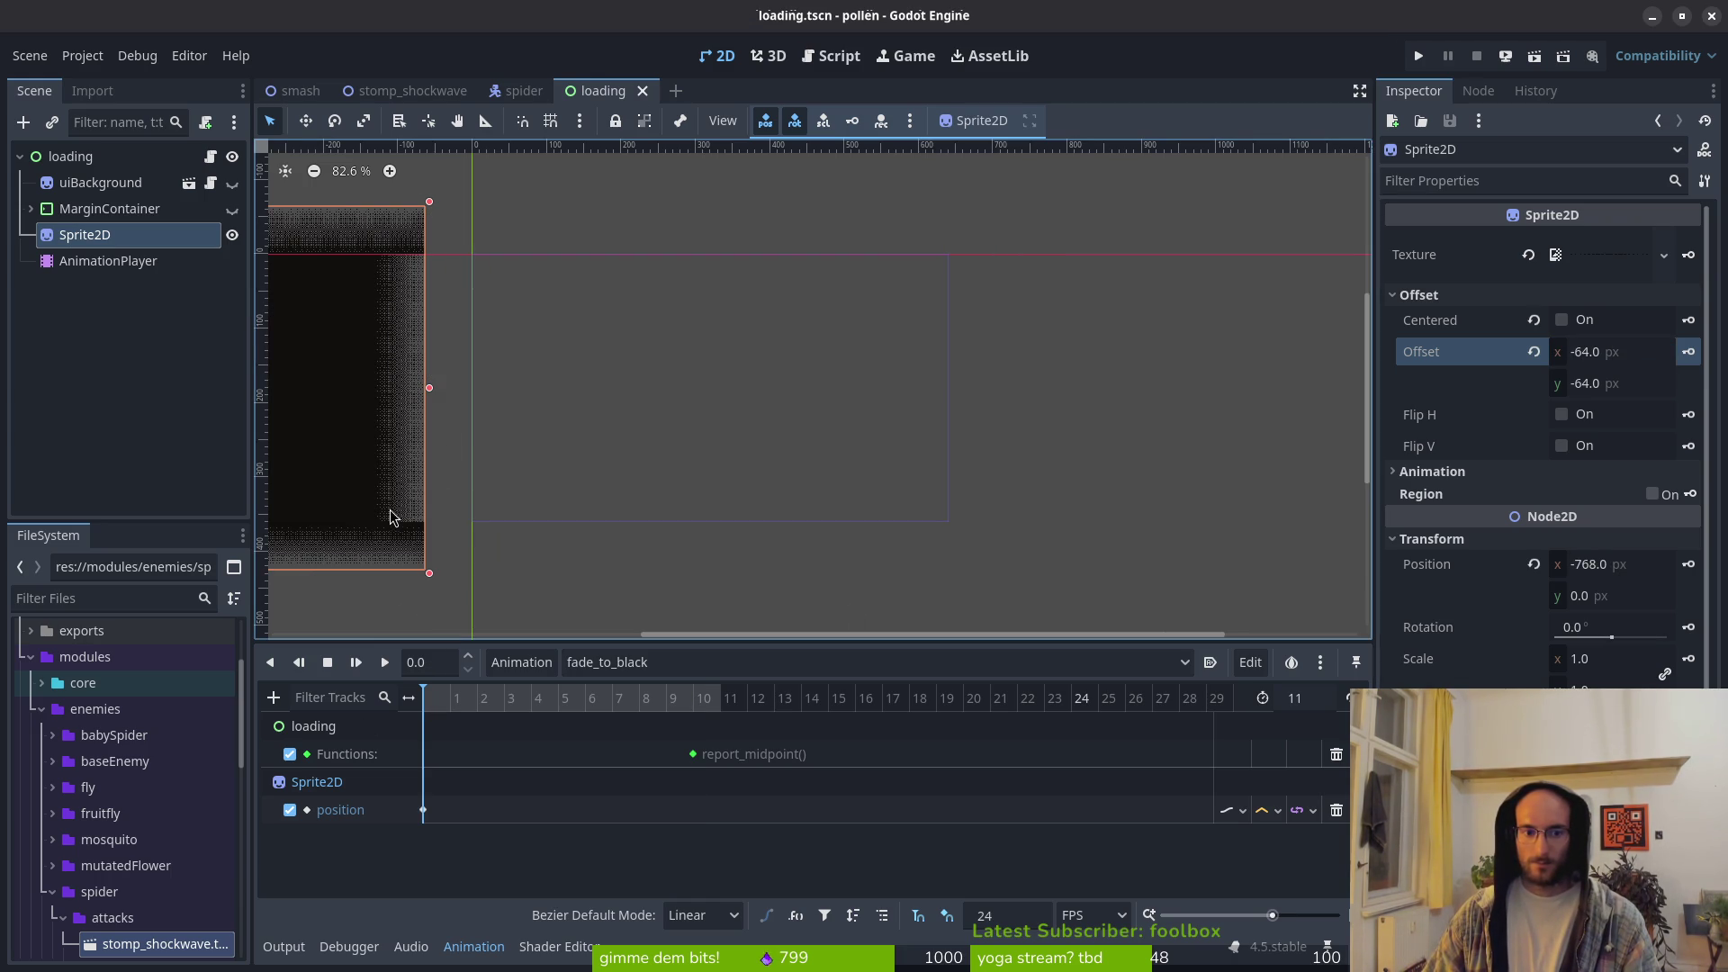
Step: Set the sprite's Position x to -704 and save the scene
left_click(1592, 564)
type("7")
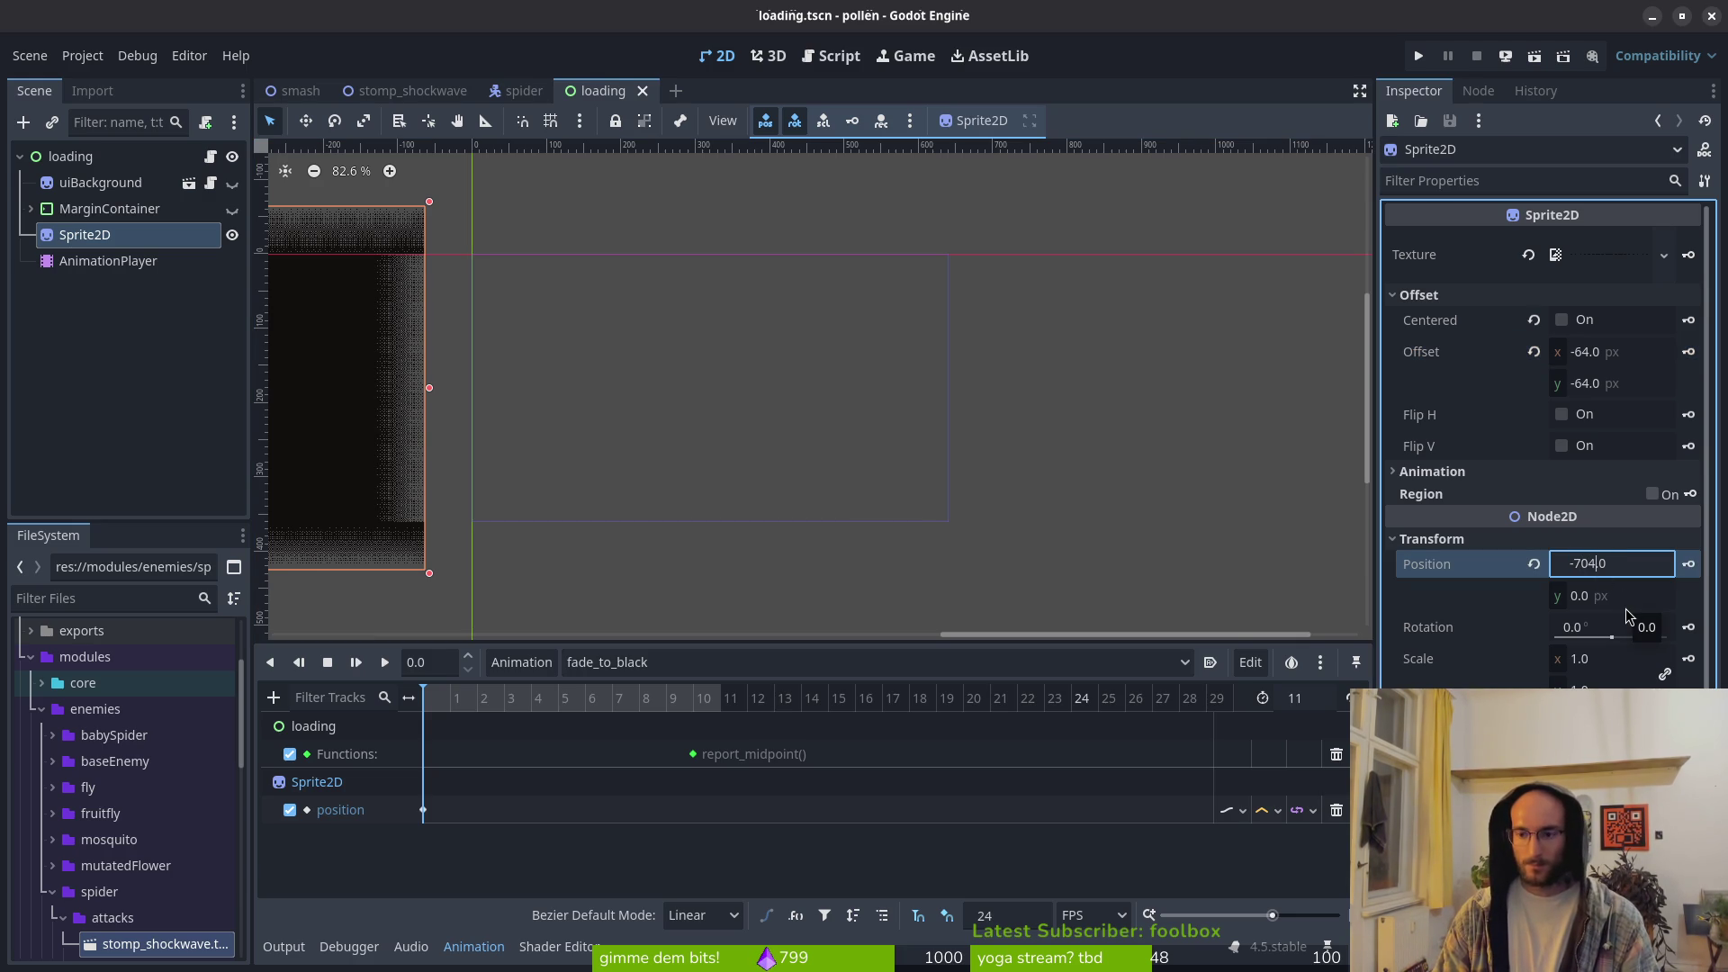
key("Return")
key("ctrl+s")
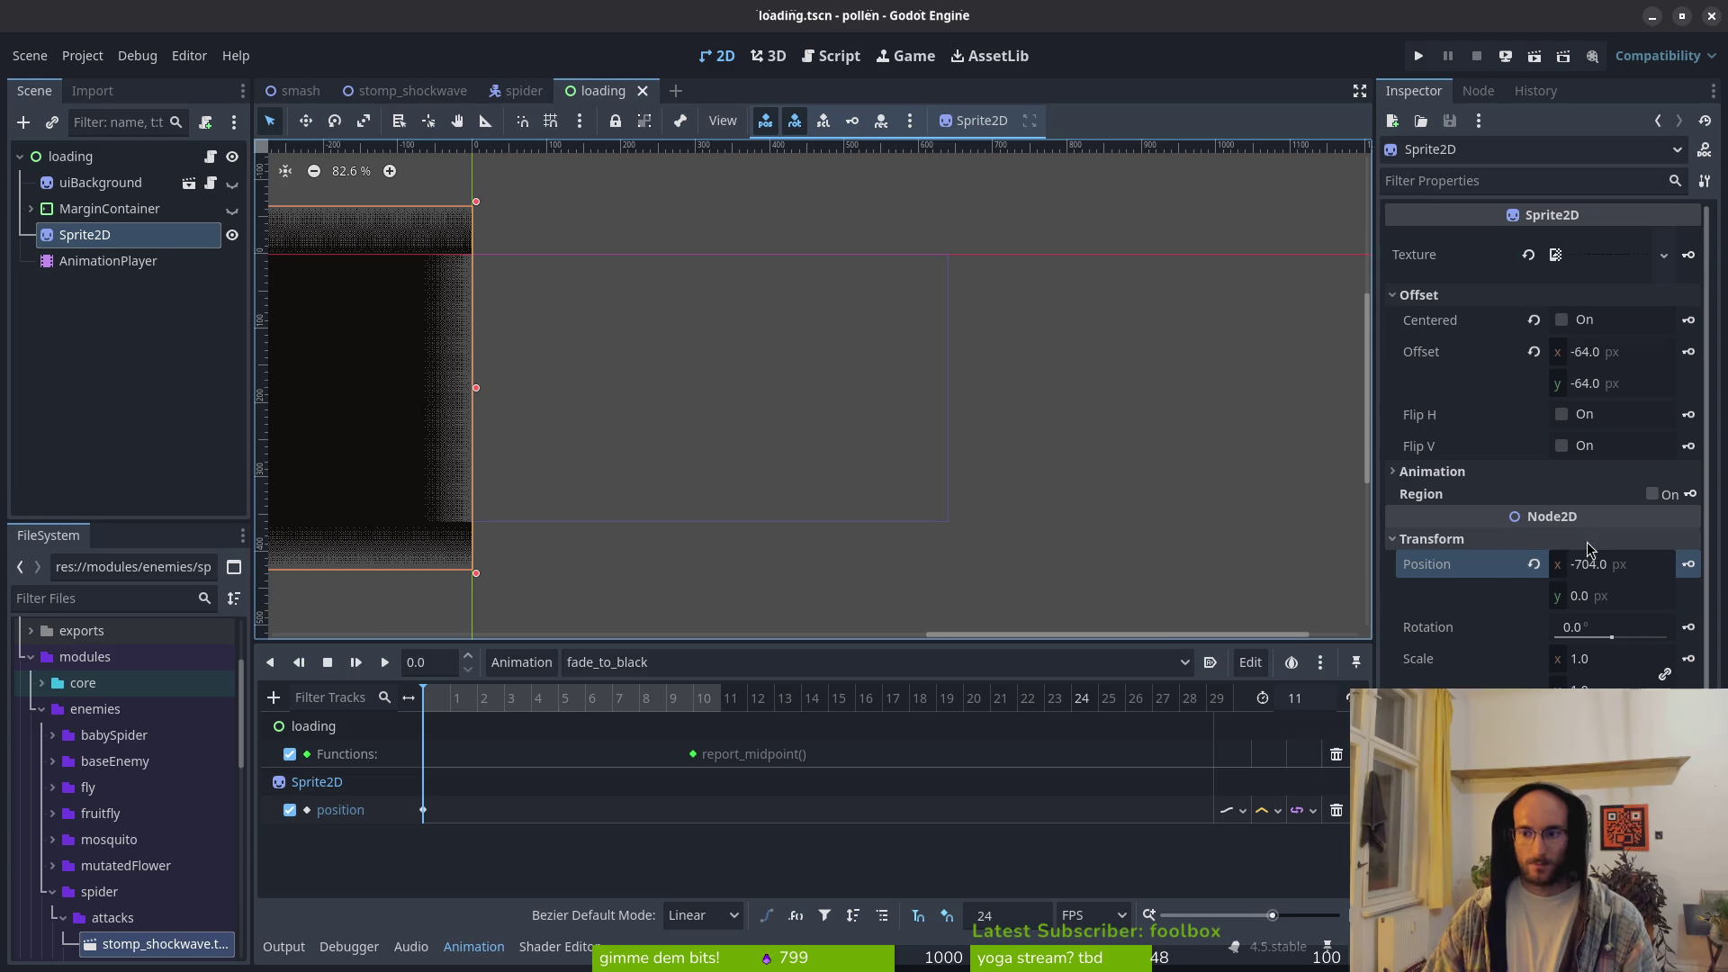
Step: Change the frame-0 position keyframe's Value to -704 and save
left_click(424, 810)
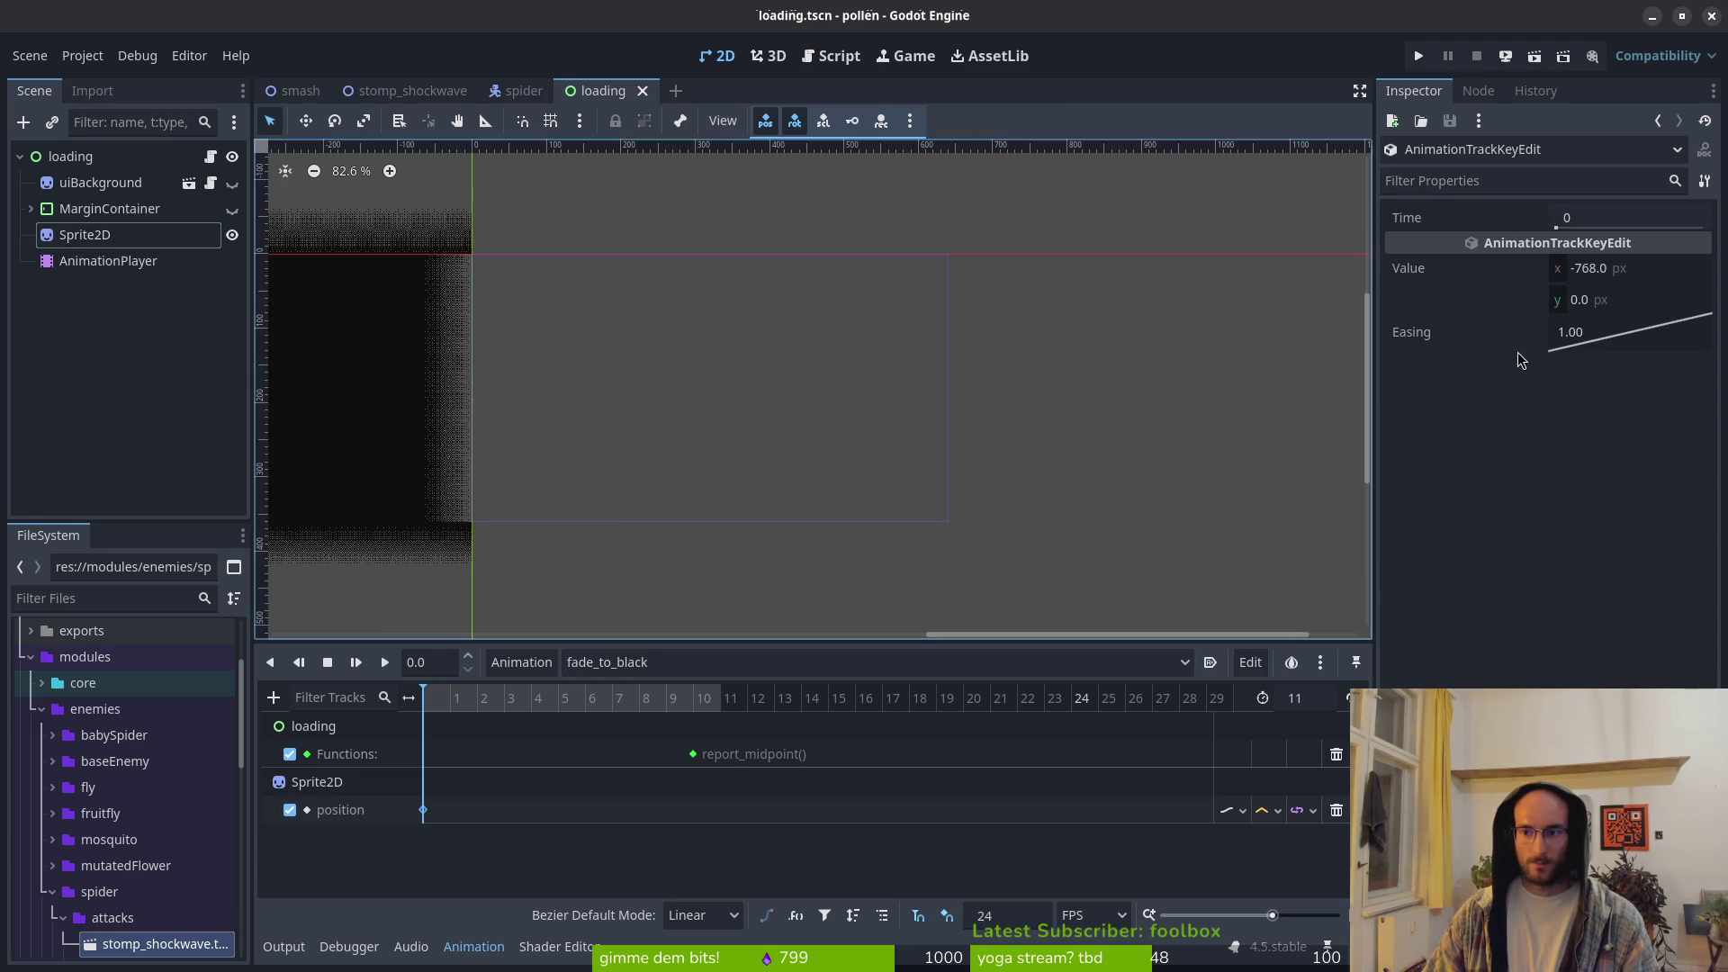
left_click(1604, 270)
key("BackSpace")
key("BackSpace")
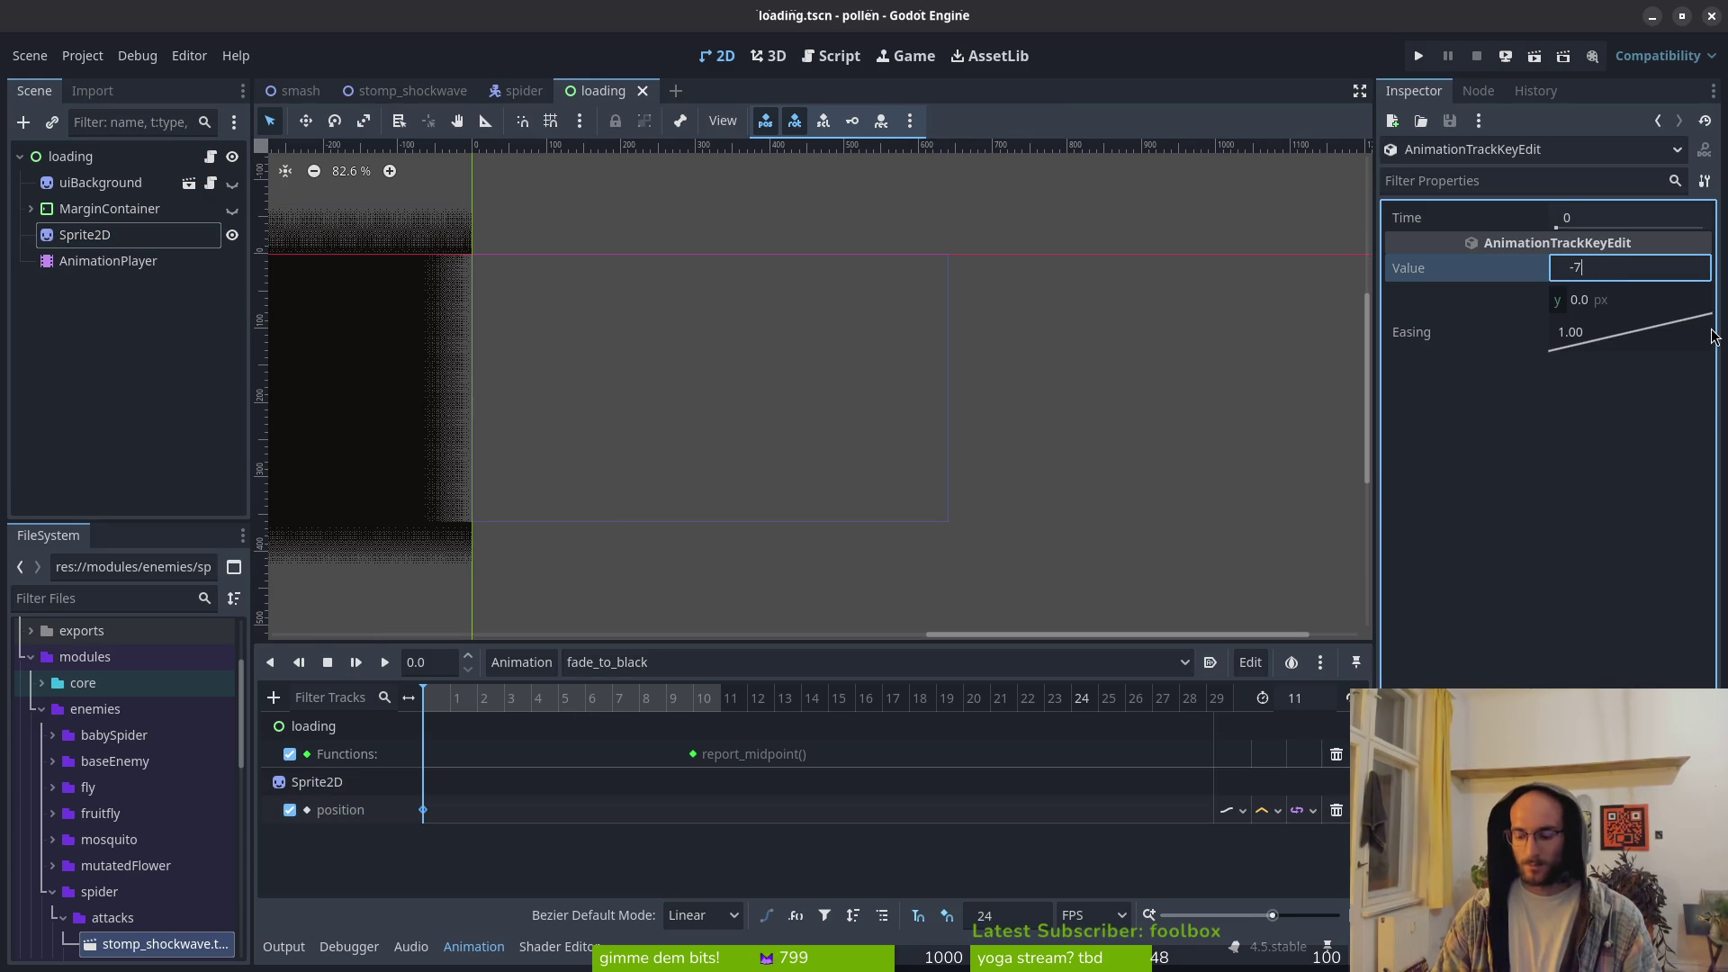
type("04")
key("Return")
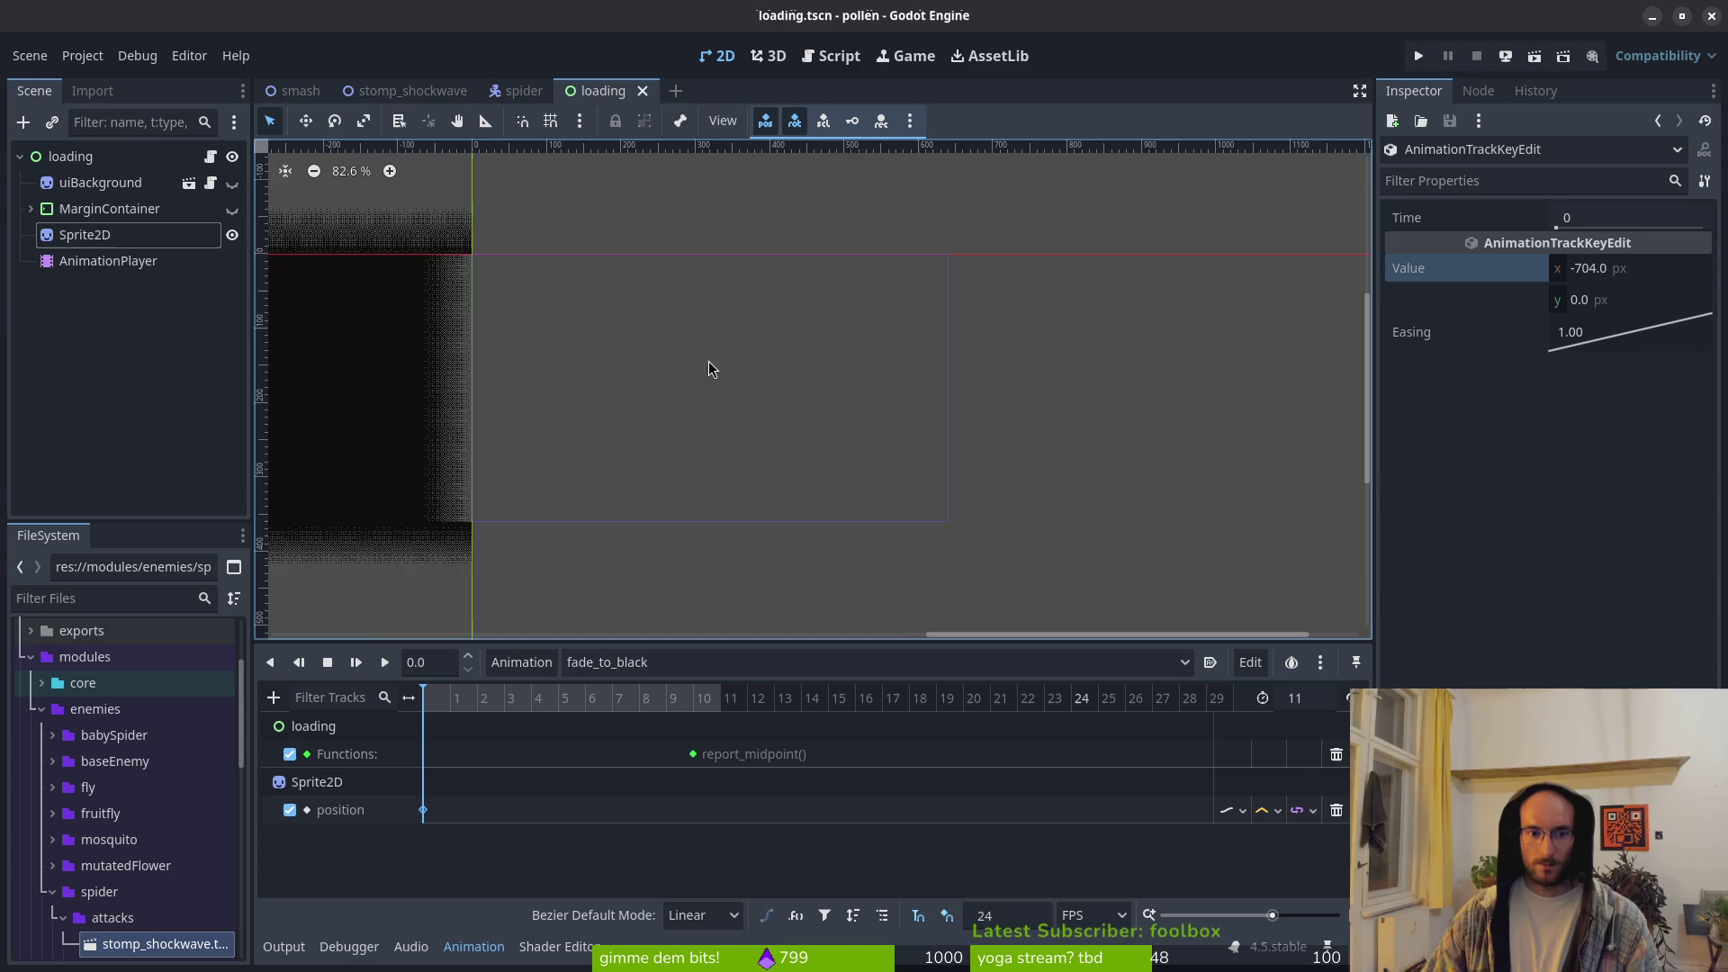
key("ctrl+s")
Step: At frame 10, reset the Sprite2D's Position to 0, insert a key, and save
left_click(695, 699)
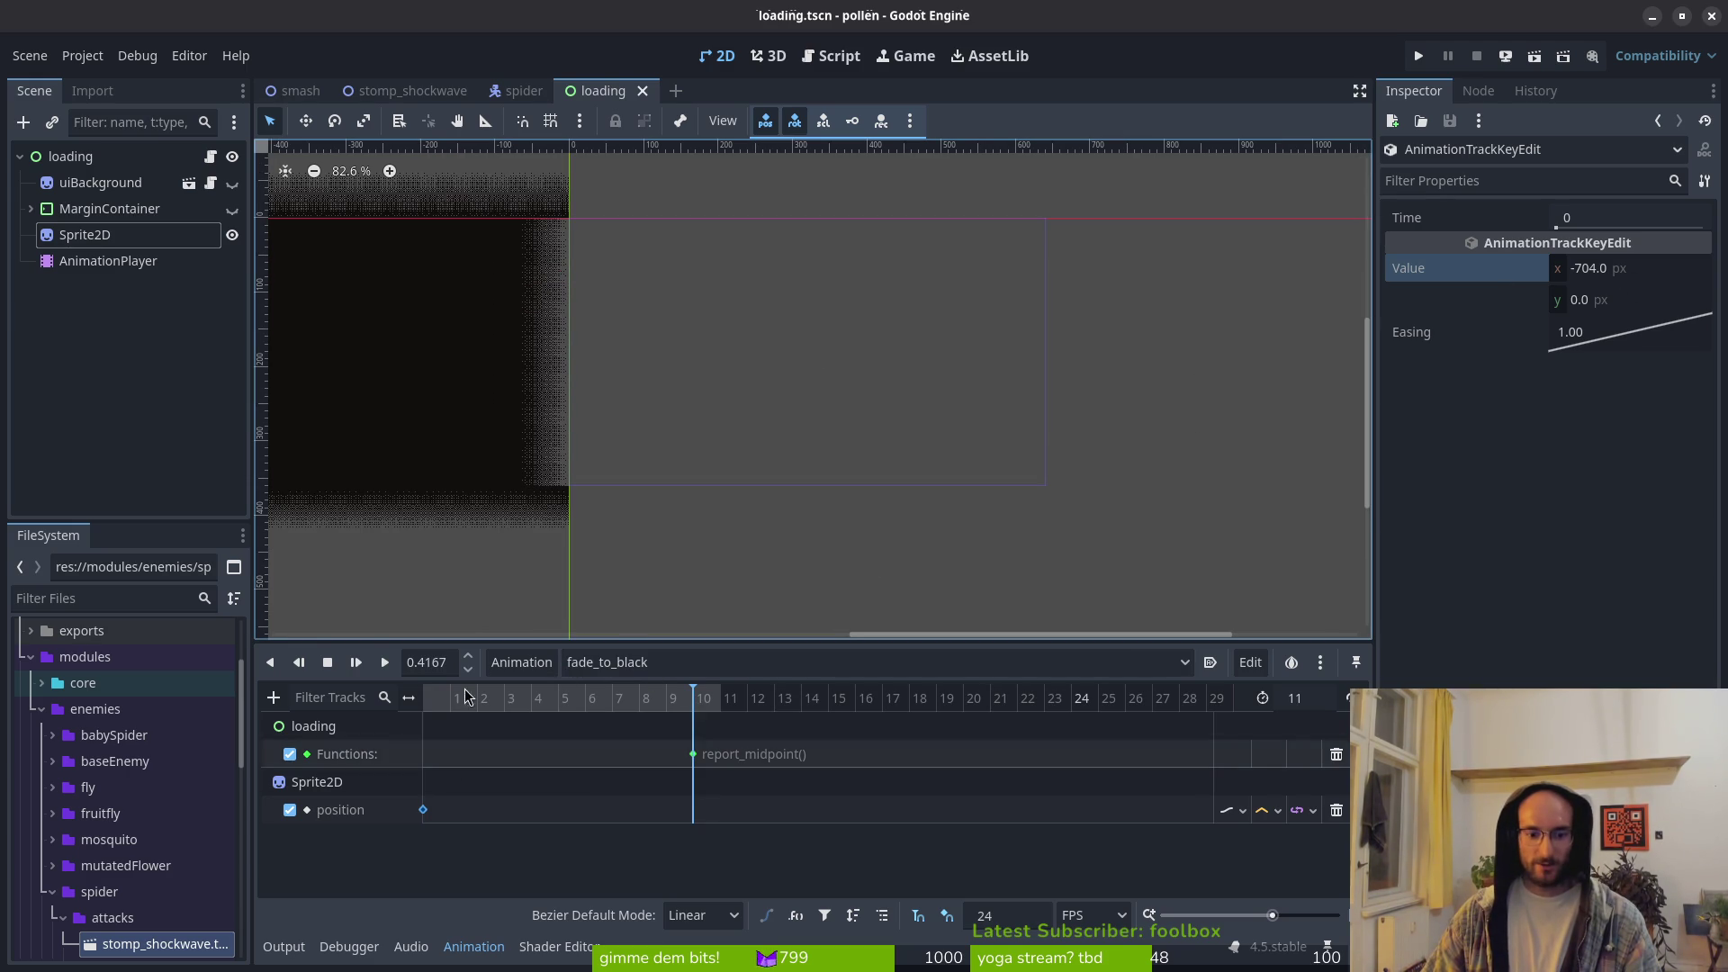
left_click(85, 235)
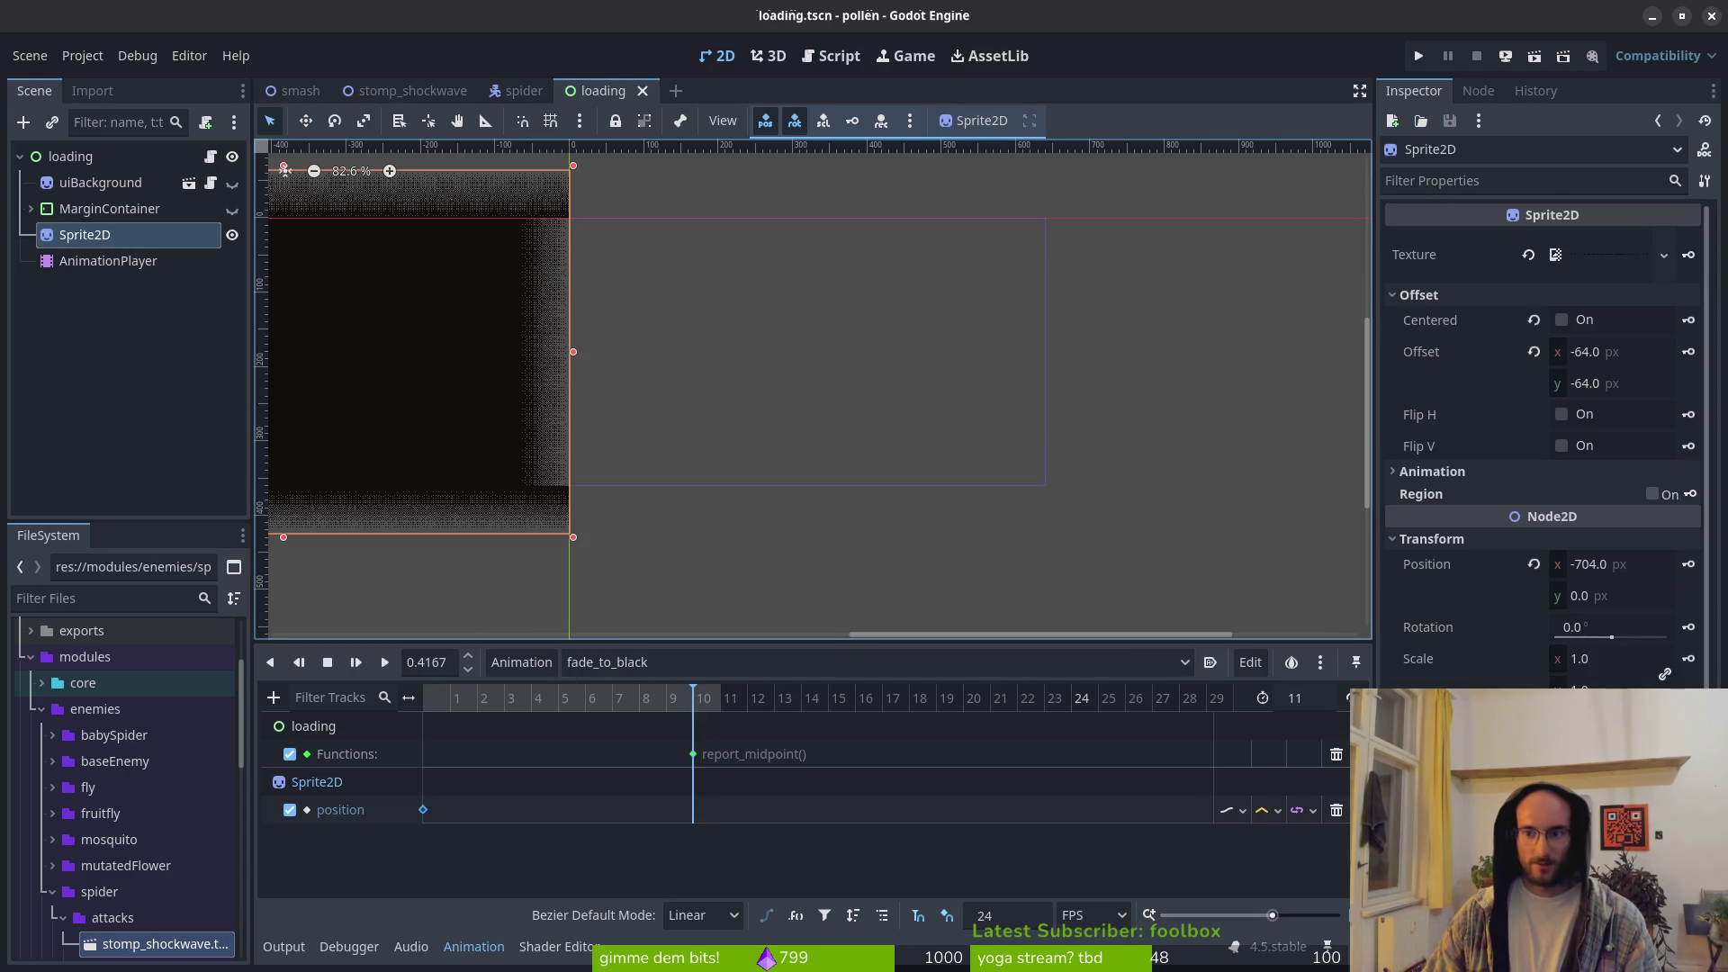
left_click(1533, 564)
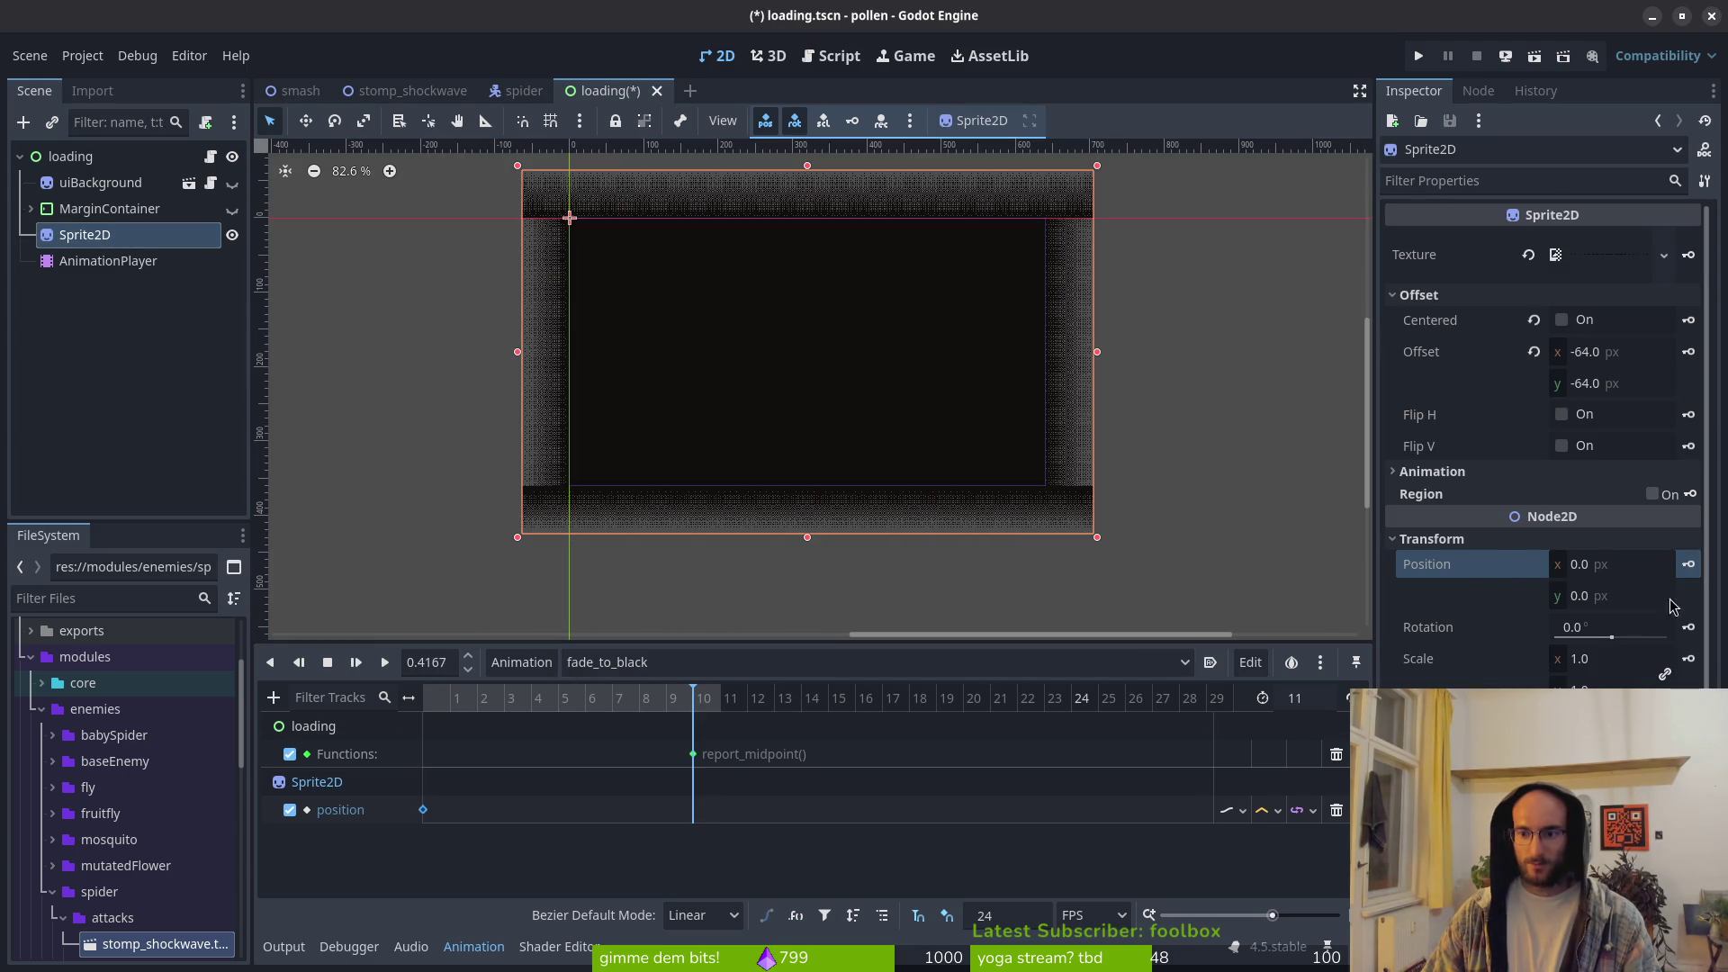
left_click(1688, 564)
key("ctrl+s")
left_click(684, 662)
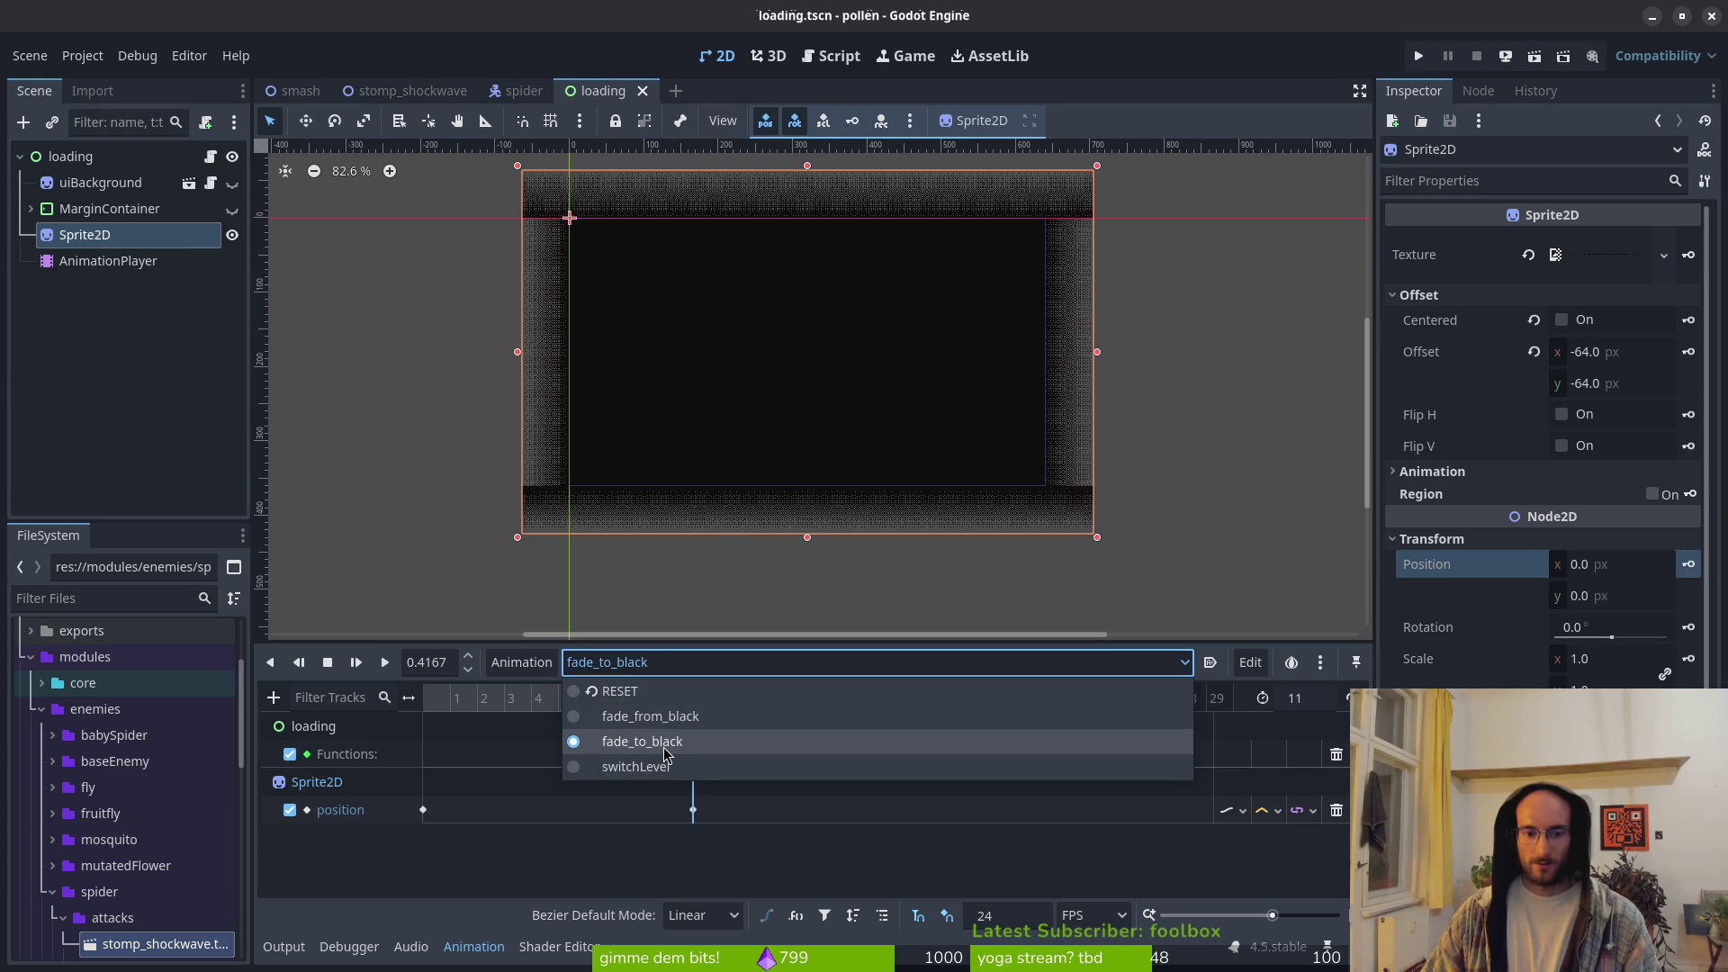
Step: Keep fade_to_black current, open Manage Animations, and begin renaming fade_to_black
left_click(546, 880)
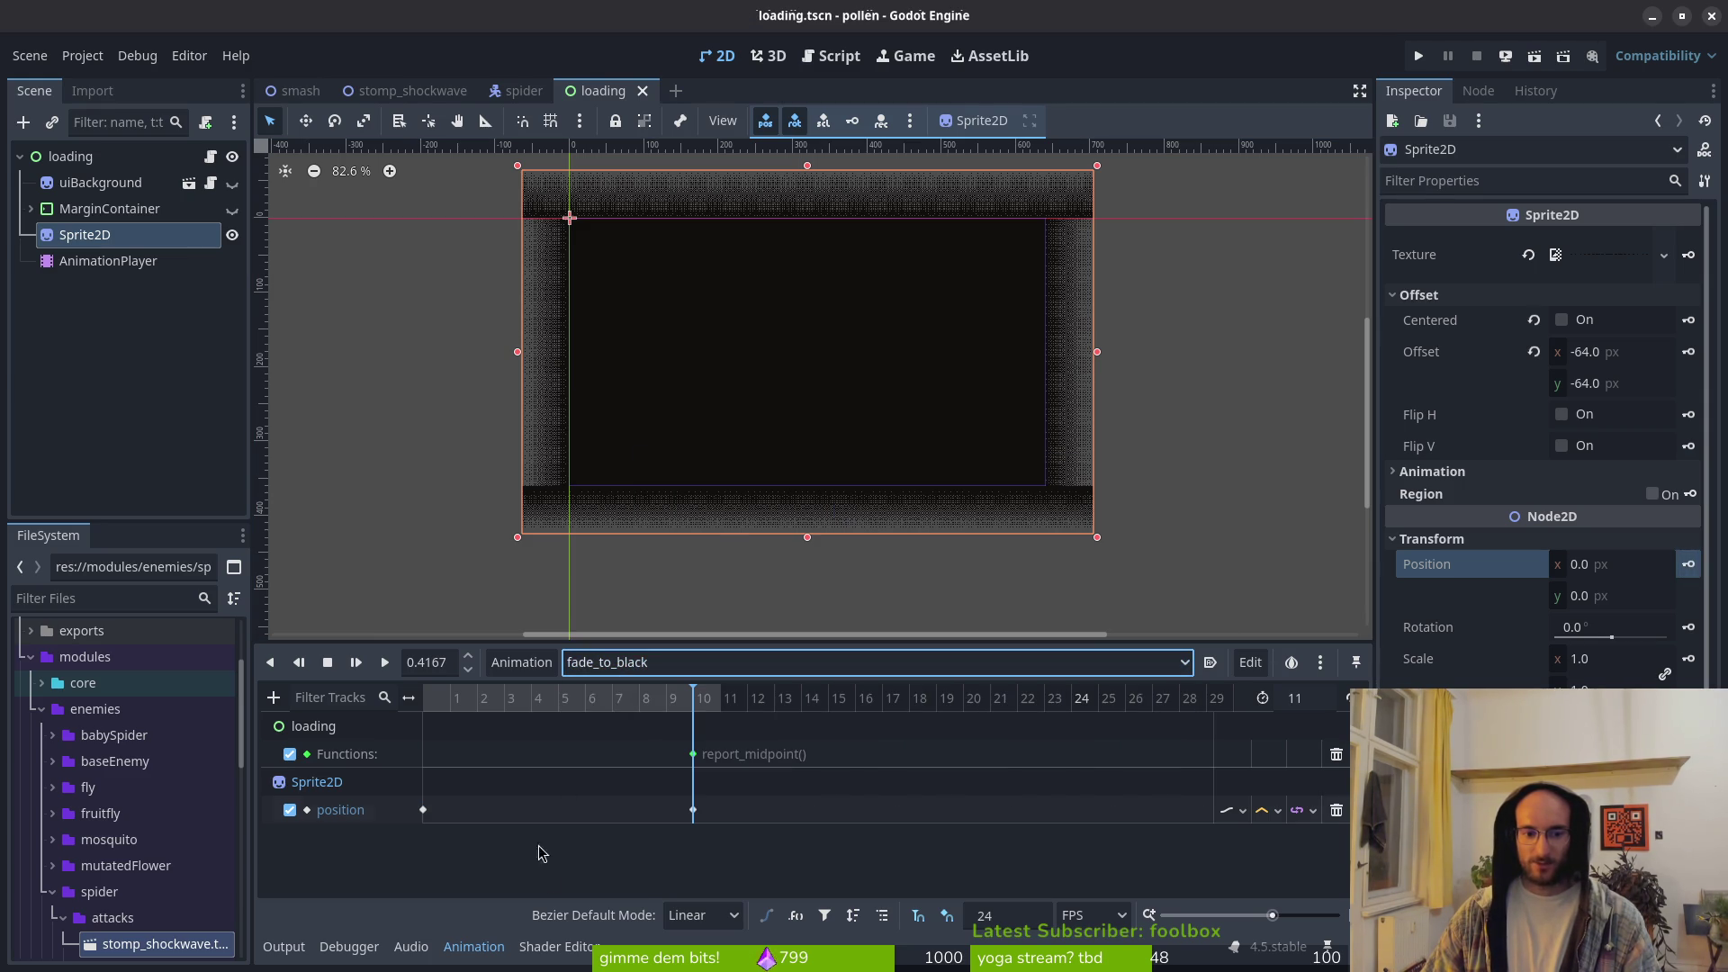
left_click(521, 662)
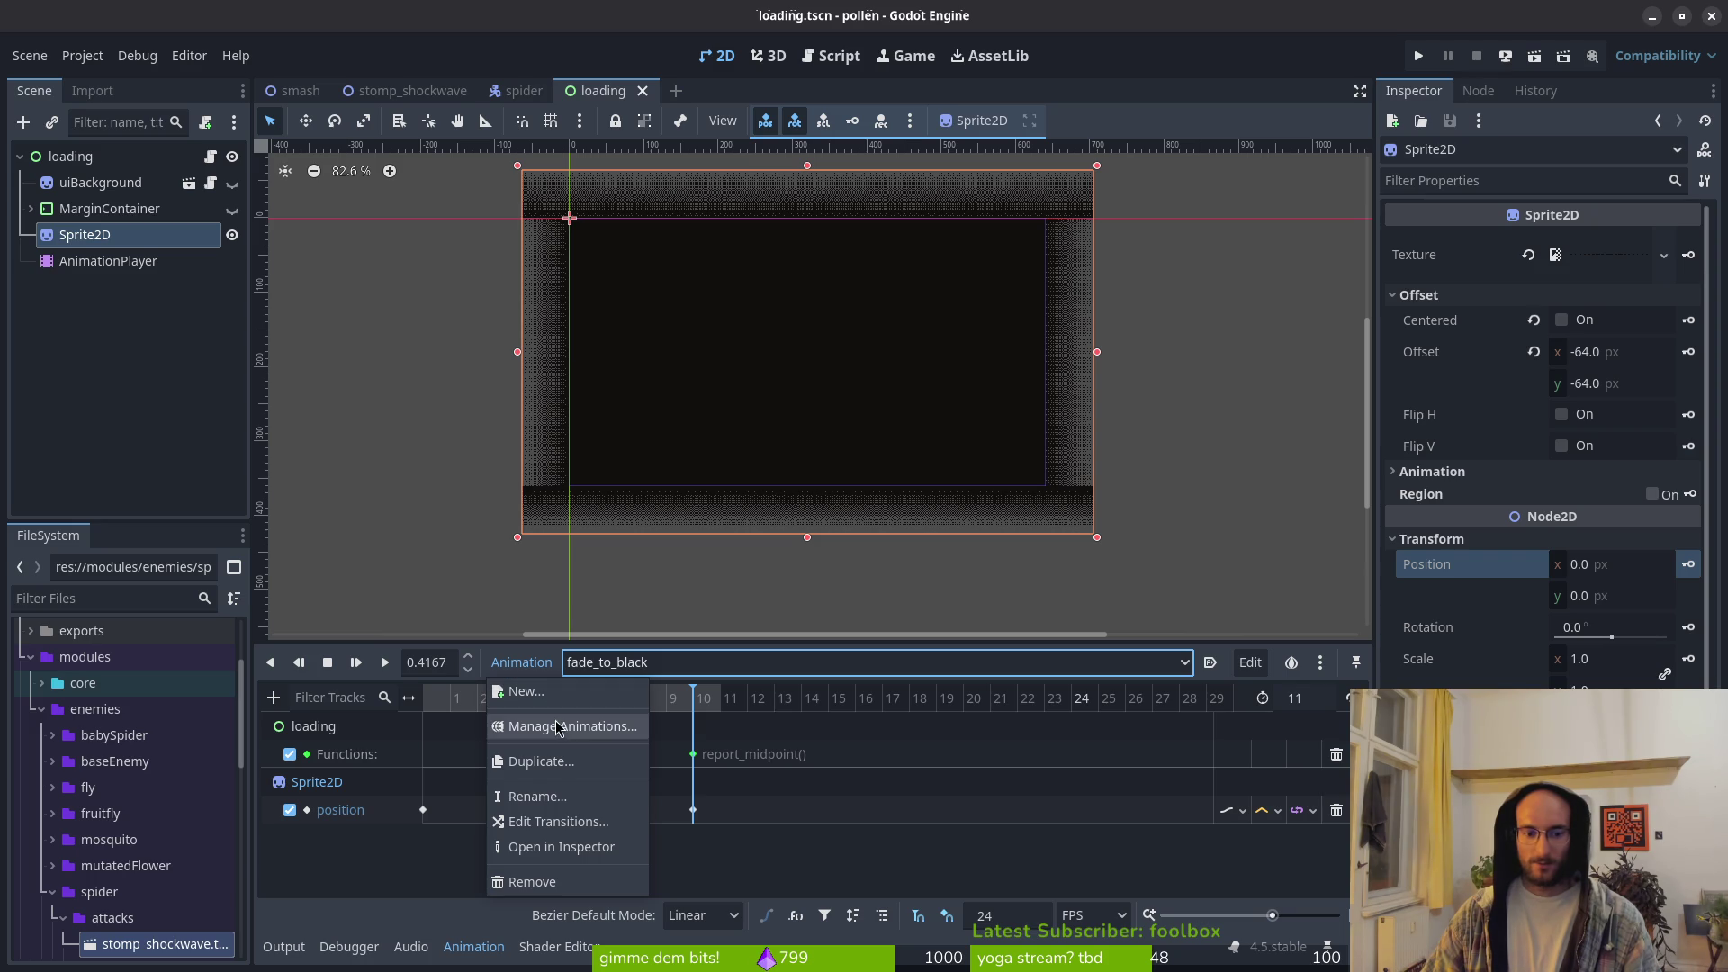
left_click(554, 725)
double_click(574, 401)
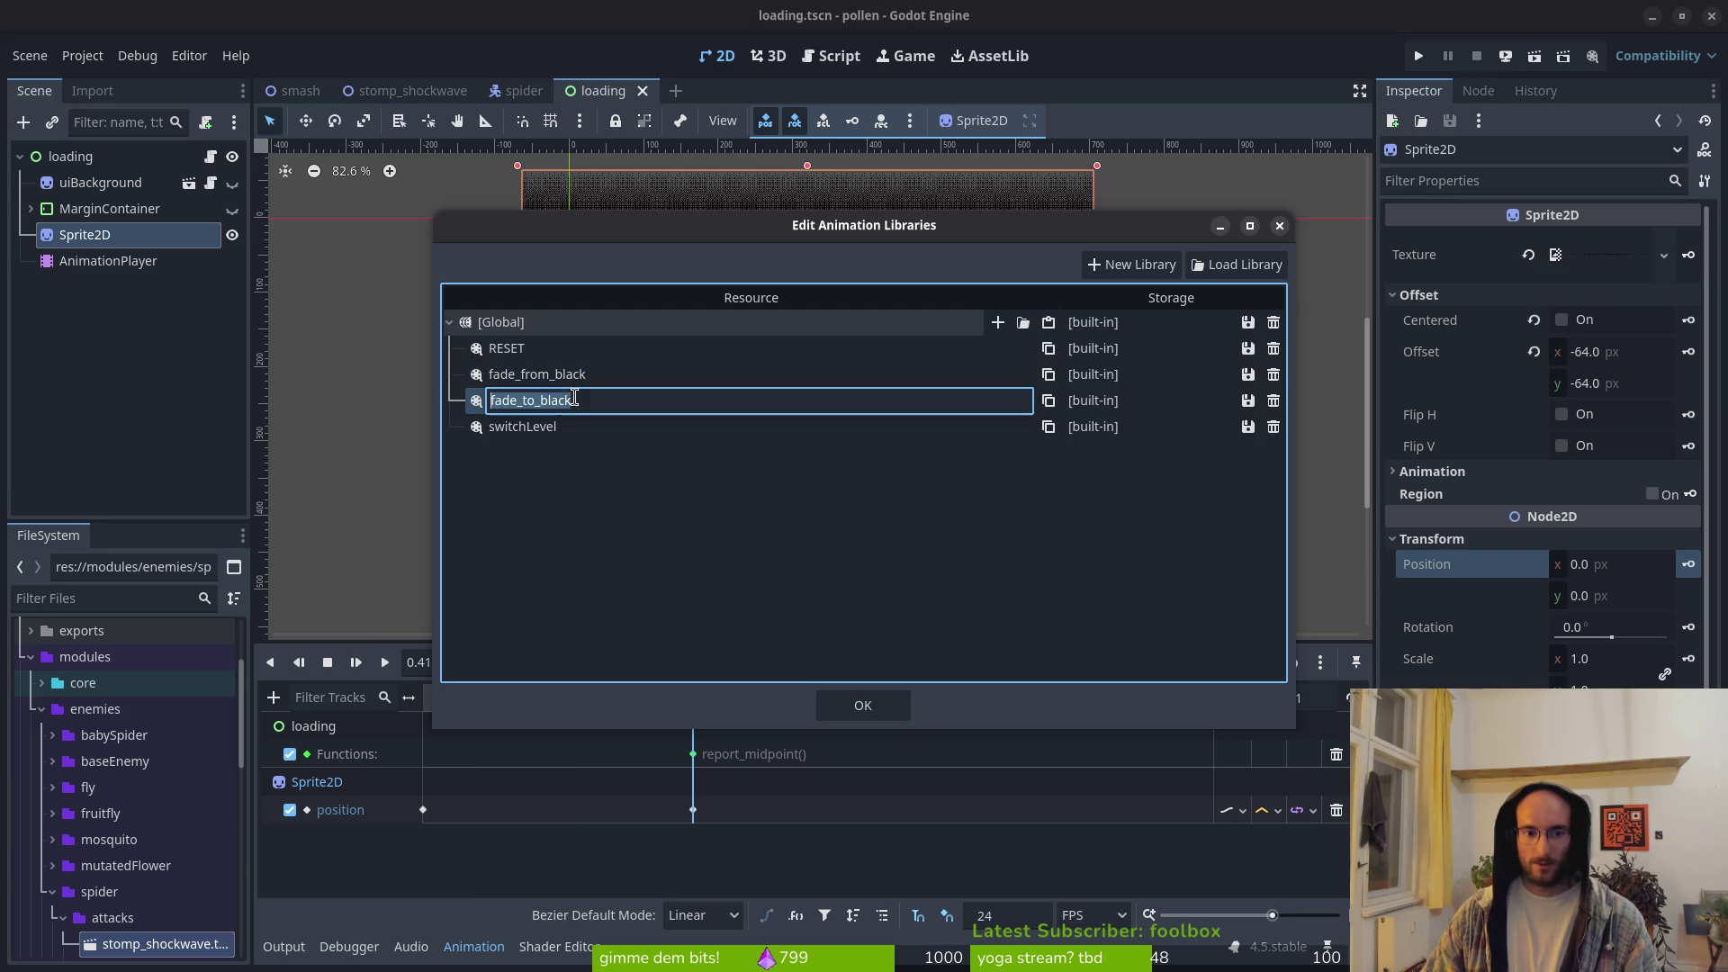
Step: Rename the fade_to_black animation to fade_to_right
key("BackSpace")
key("BackSpace")
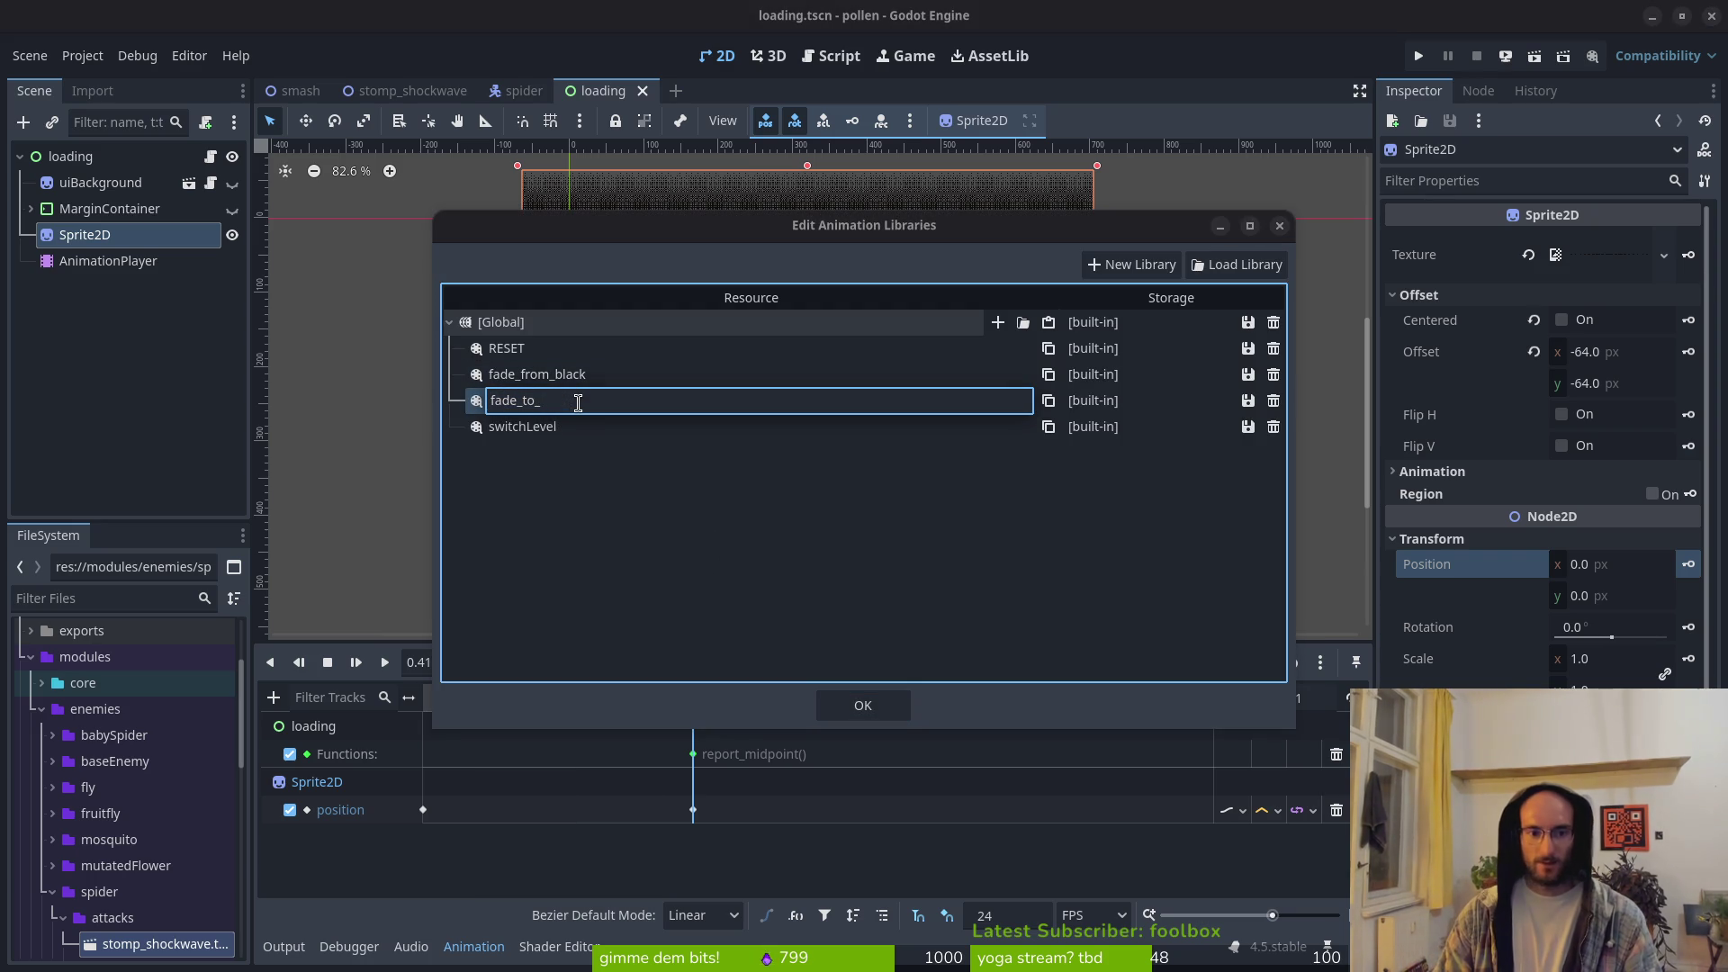
type("Right")
key("BackSpace")
key("BackSpace")
key("BackSpace")
type("ght")
key("Return")
Step: Rename fade_from_black to fade_from_right and close the animation libraries editor
double_click(633, 385)
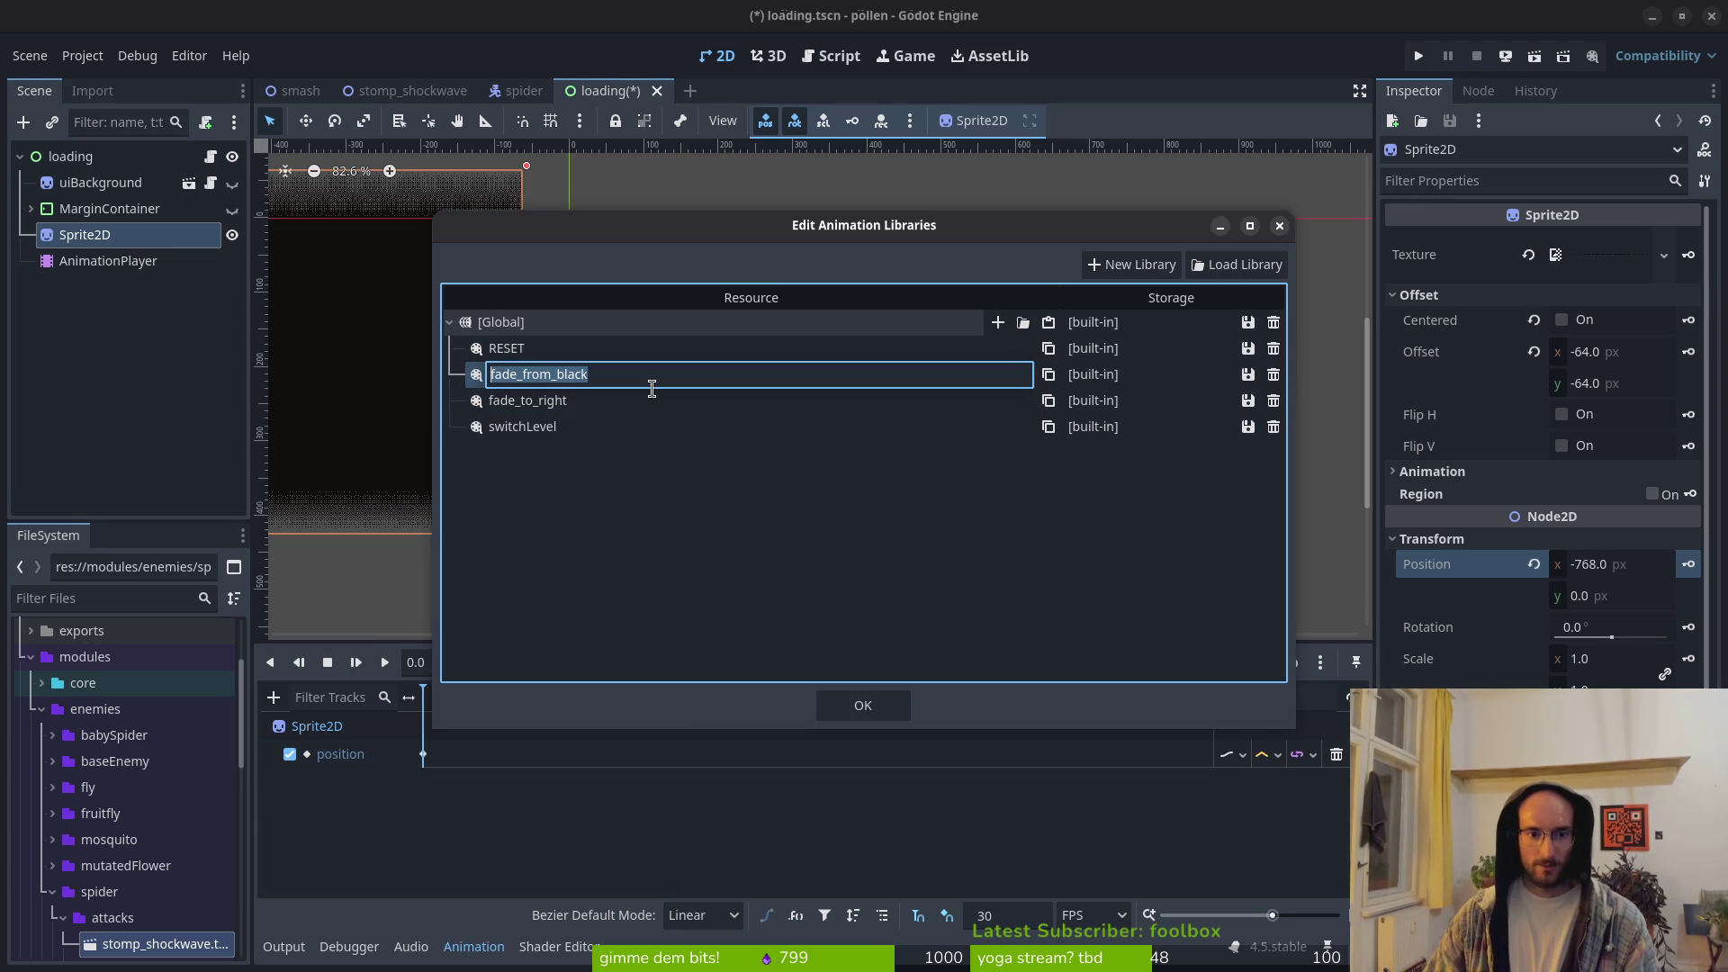
left_click(651, 389)
key("BackSpace")
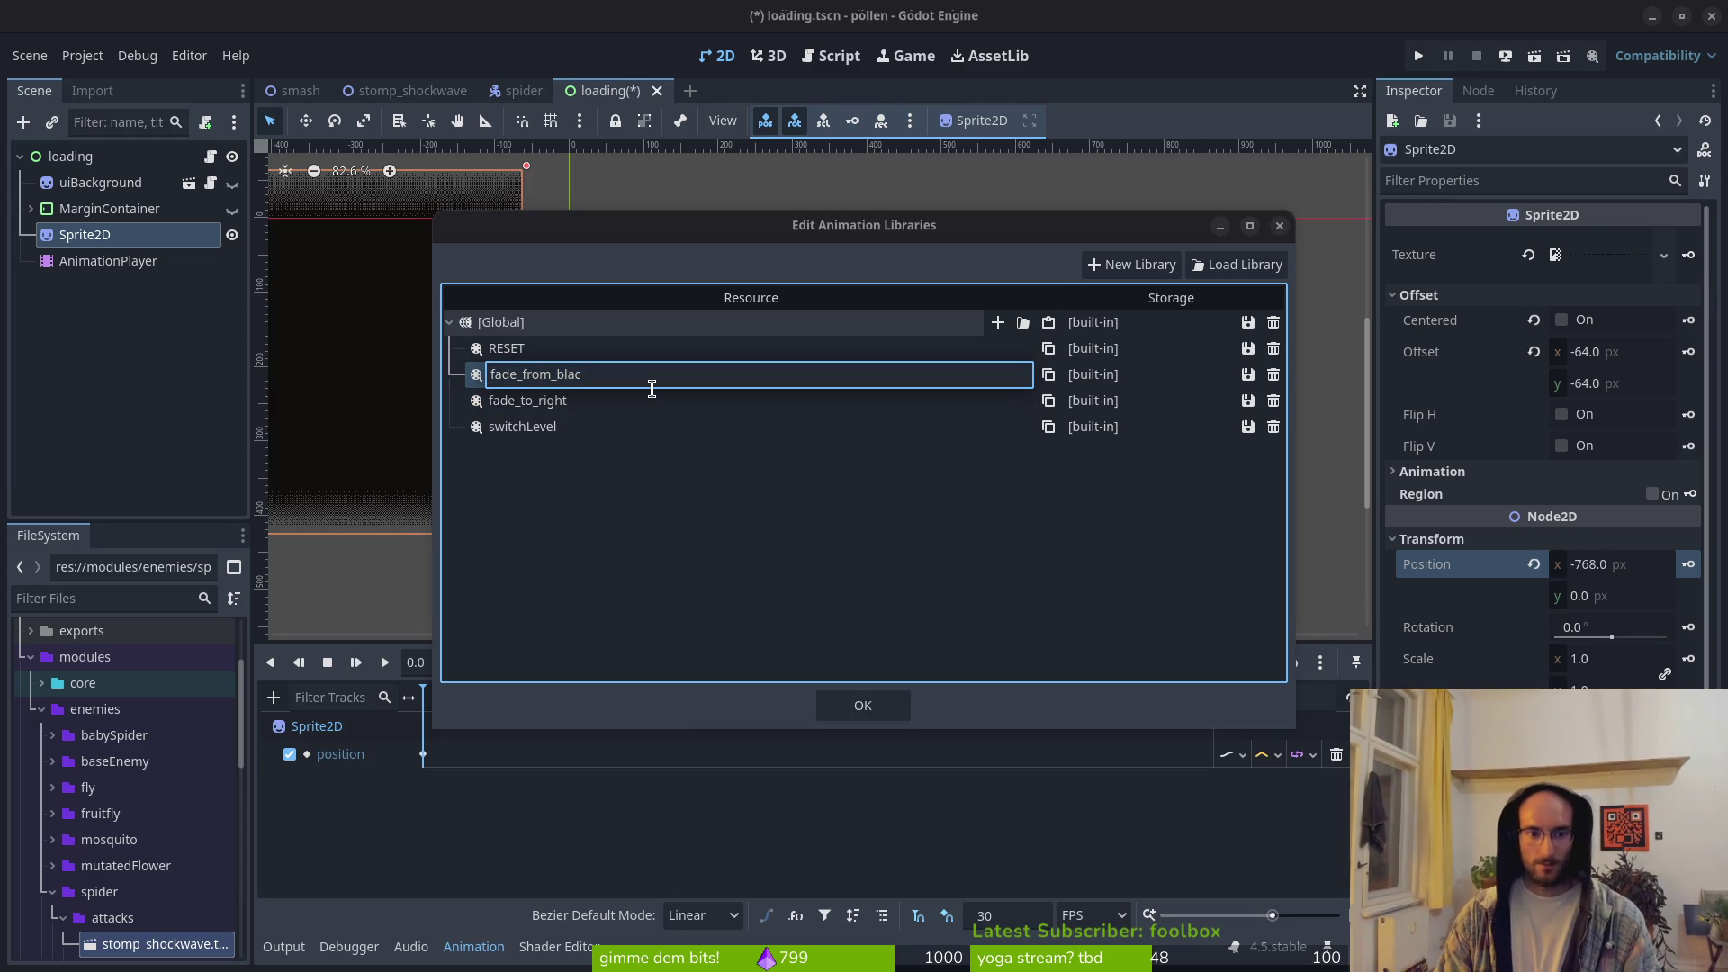
key("BackSpace")
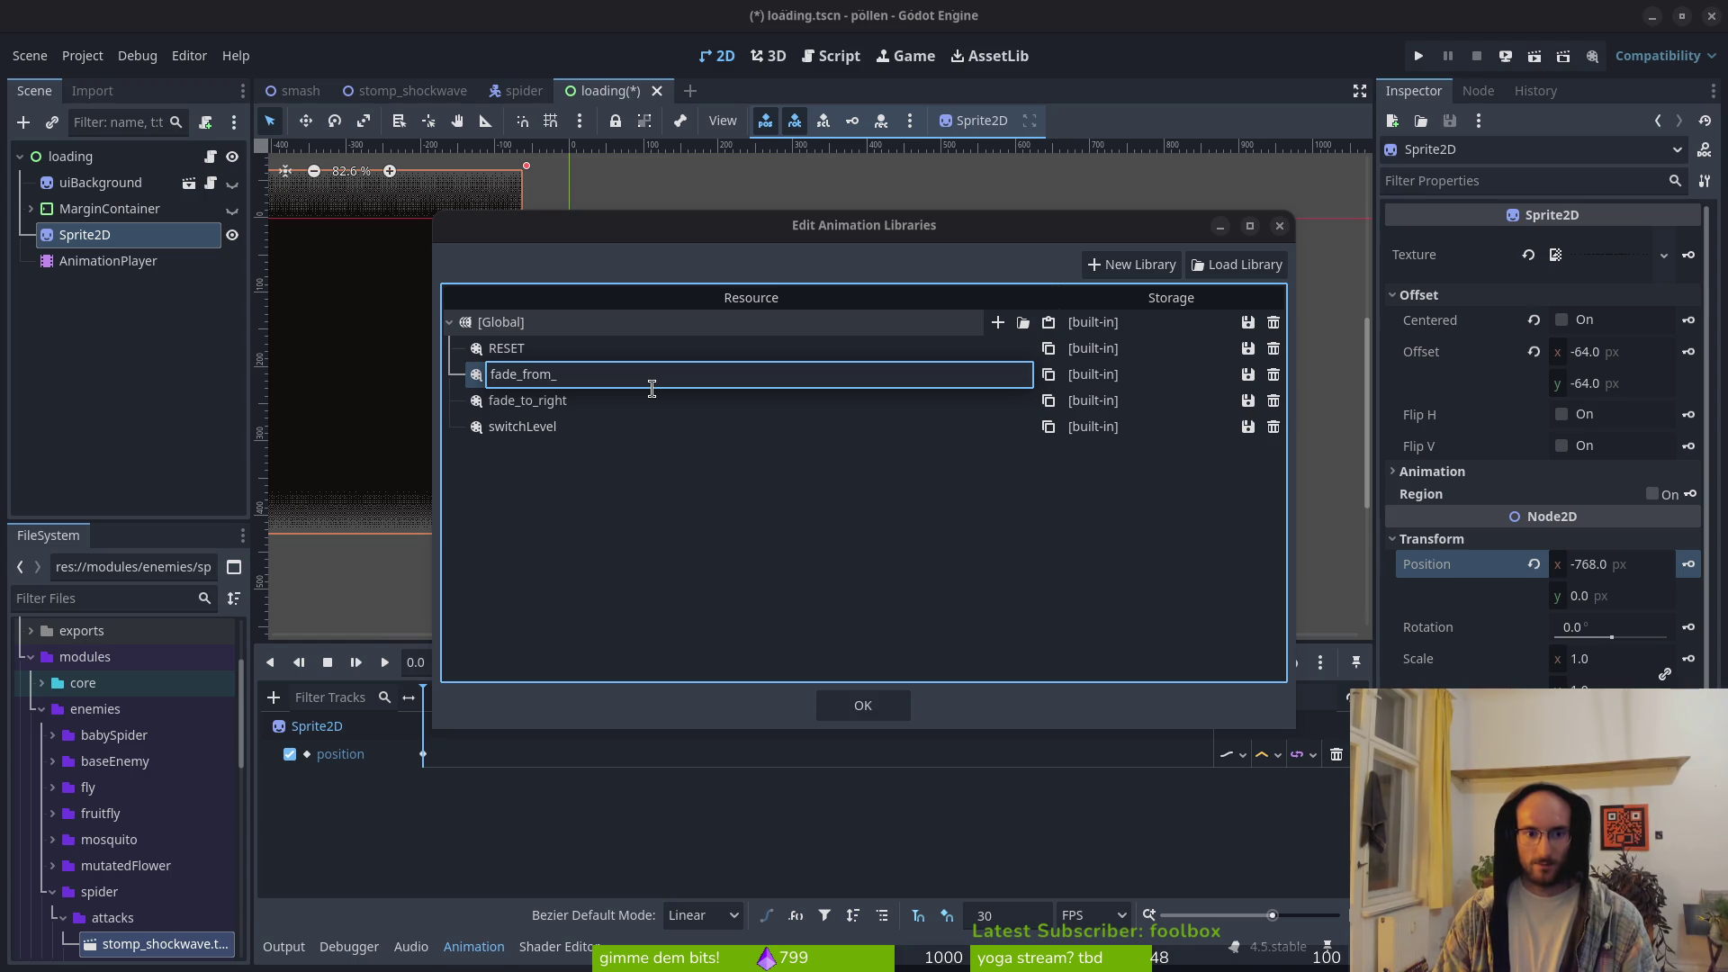
key("BackSpace")
key("BackSpace")
key("BackSpace")
type("rom")
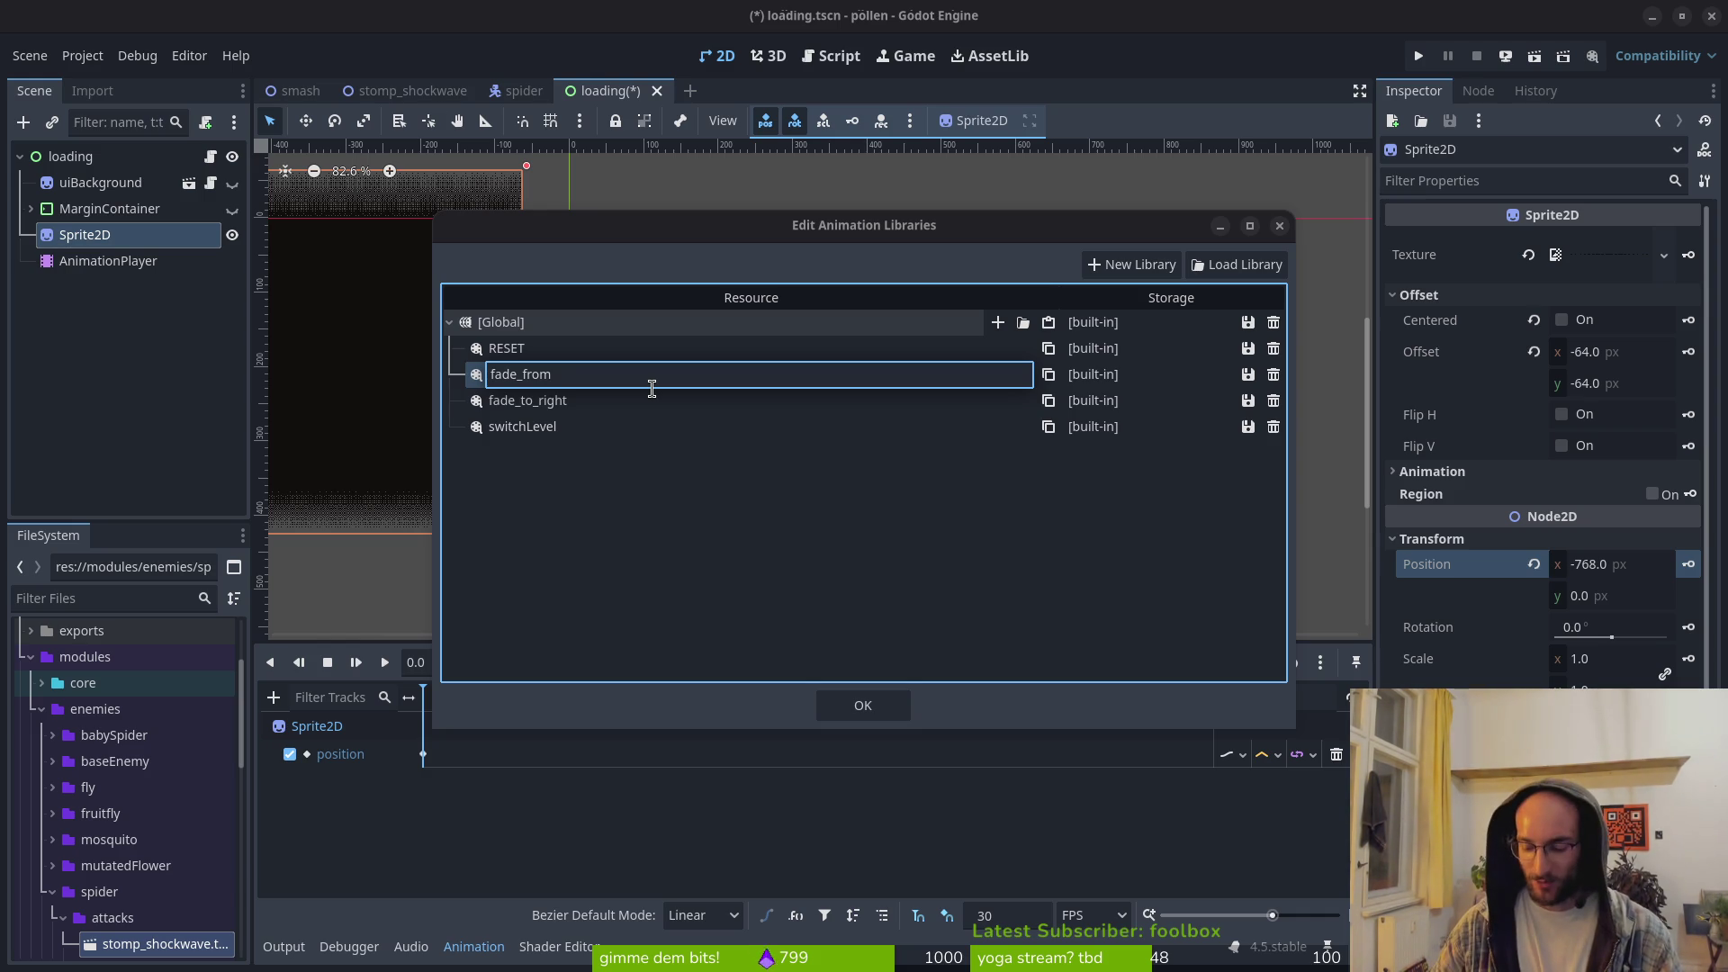
type("_right")
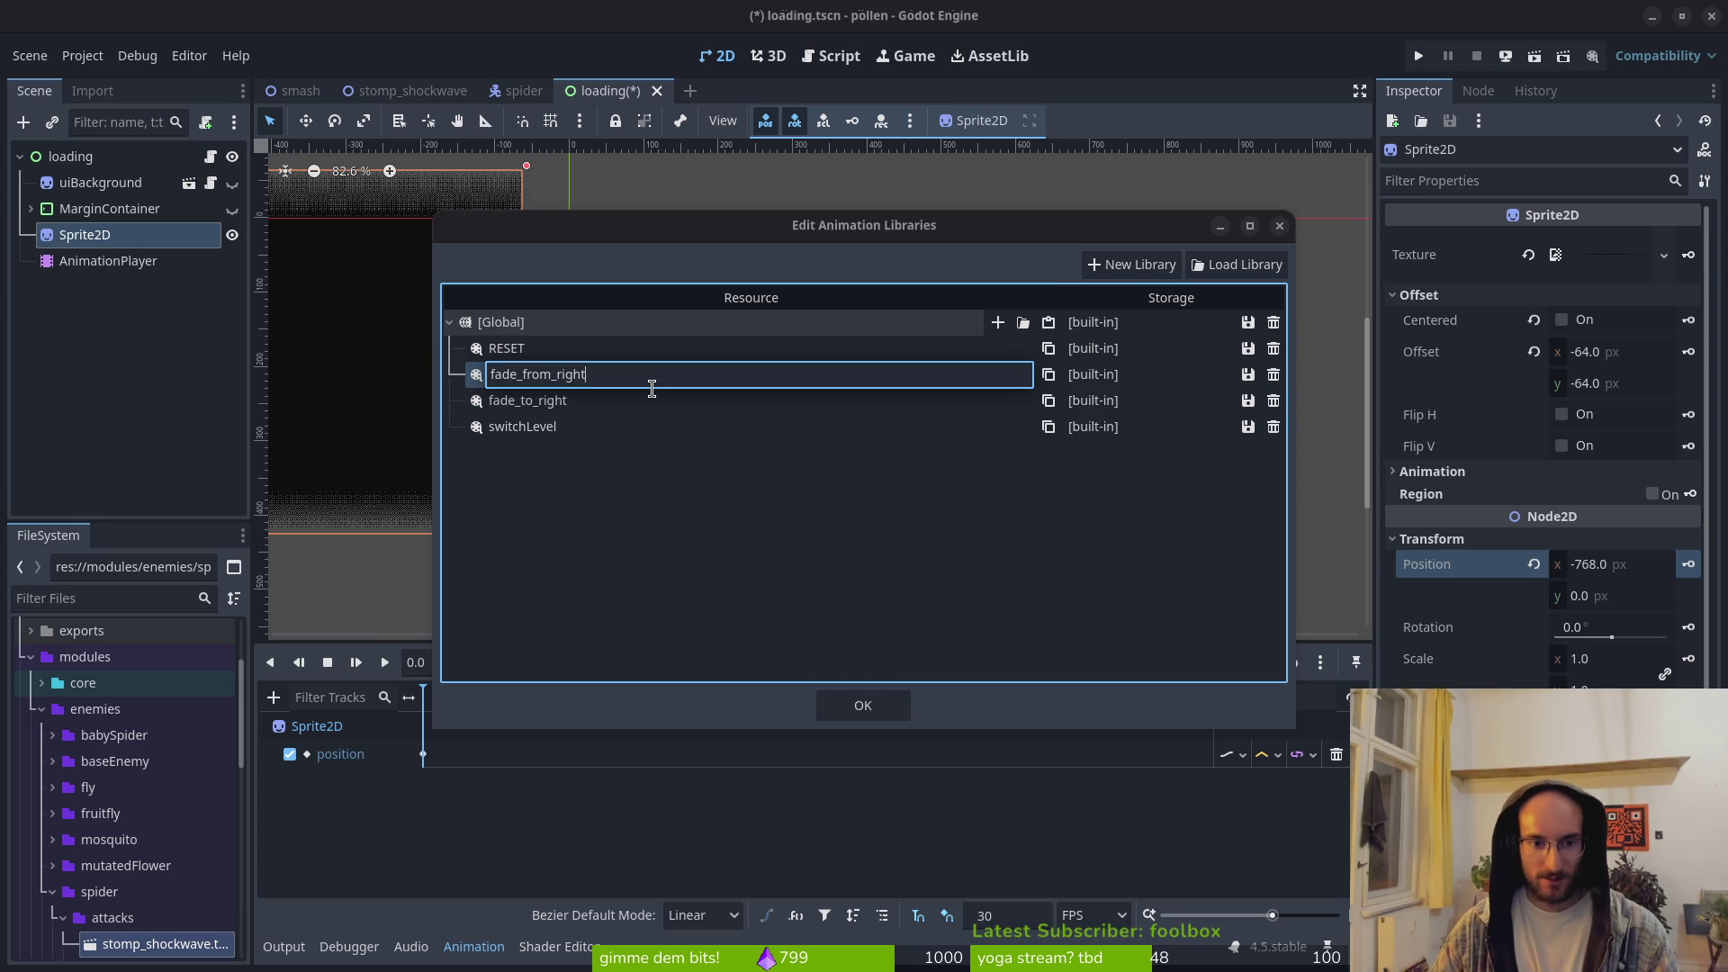
key("Return")
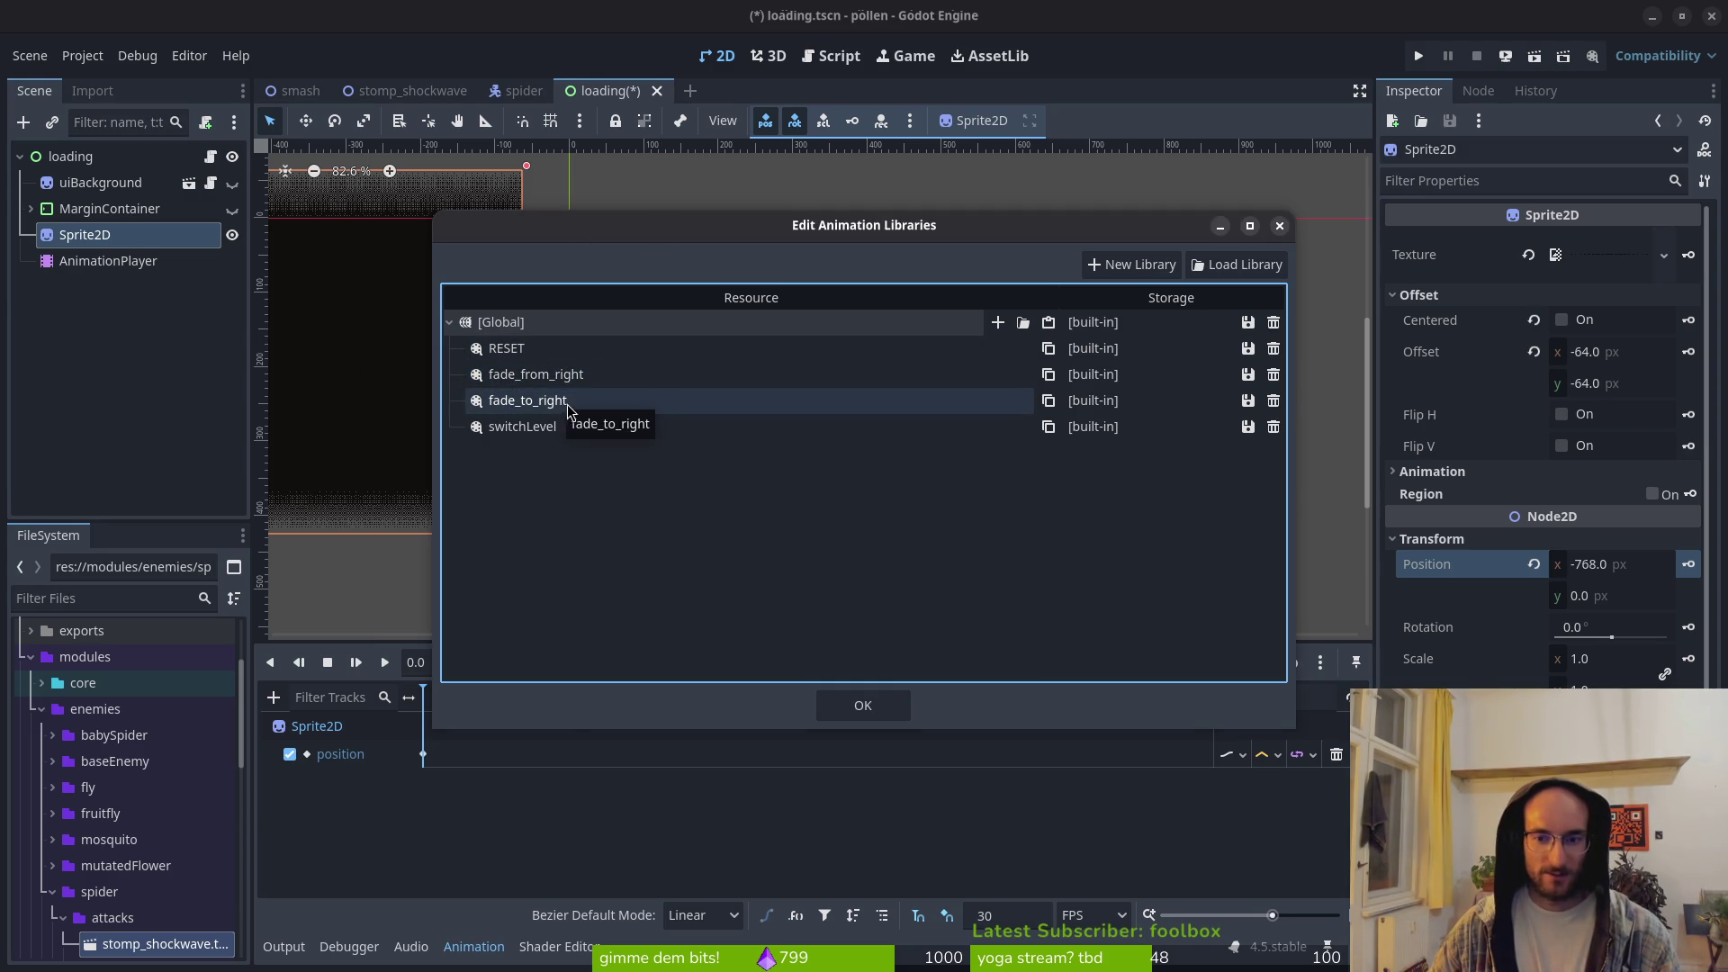
left_click(854, 706)
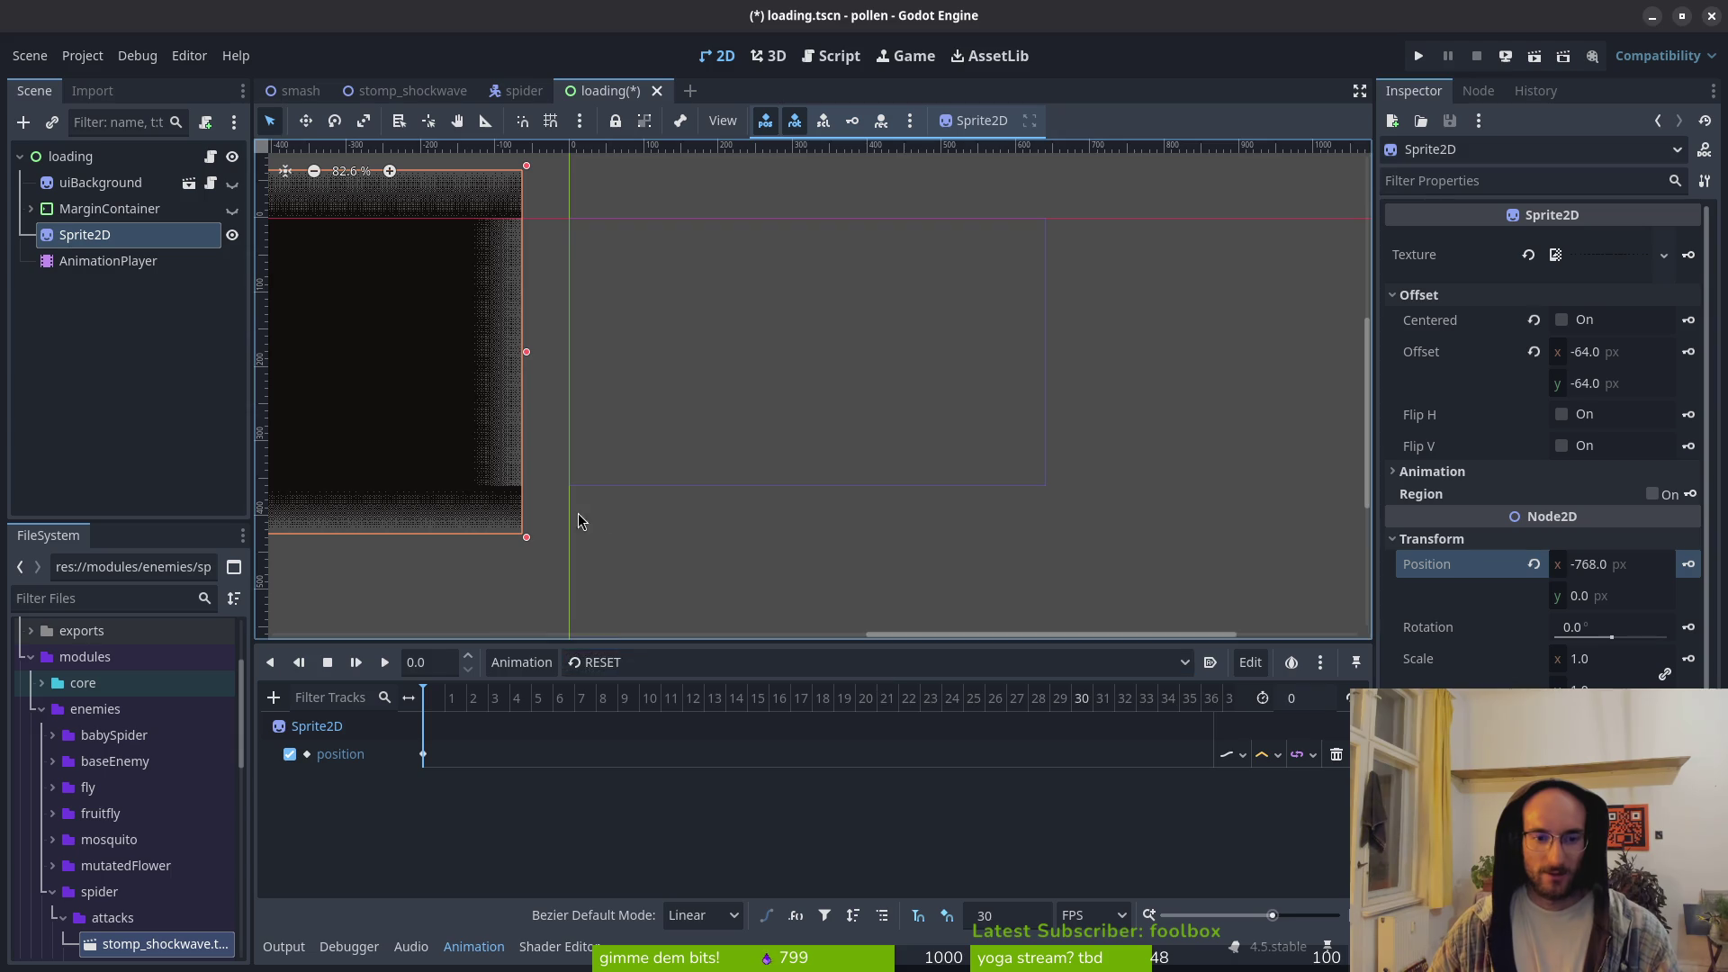
Step: Select the fade_from_right animation for editing after briefly viewing fade_to_right
left_click(657, 663)
left_click(722, 720)
left_click(693, 656)
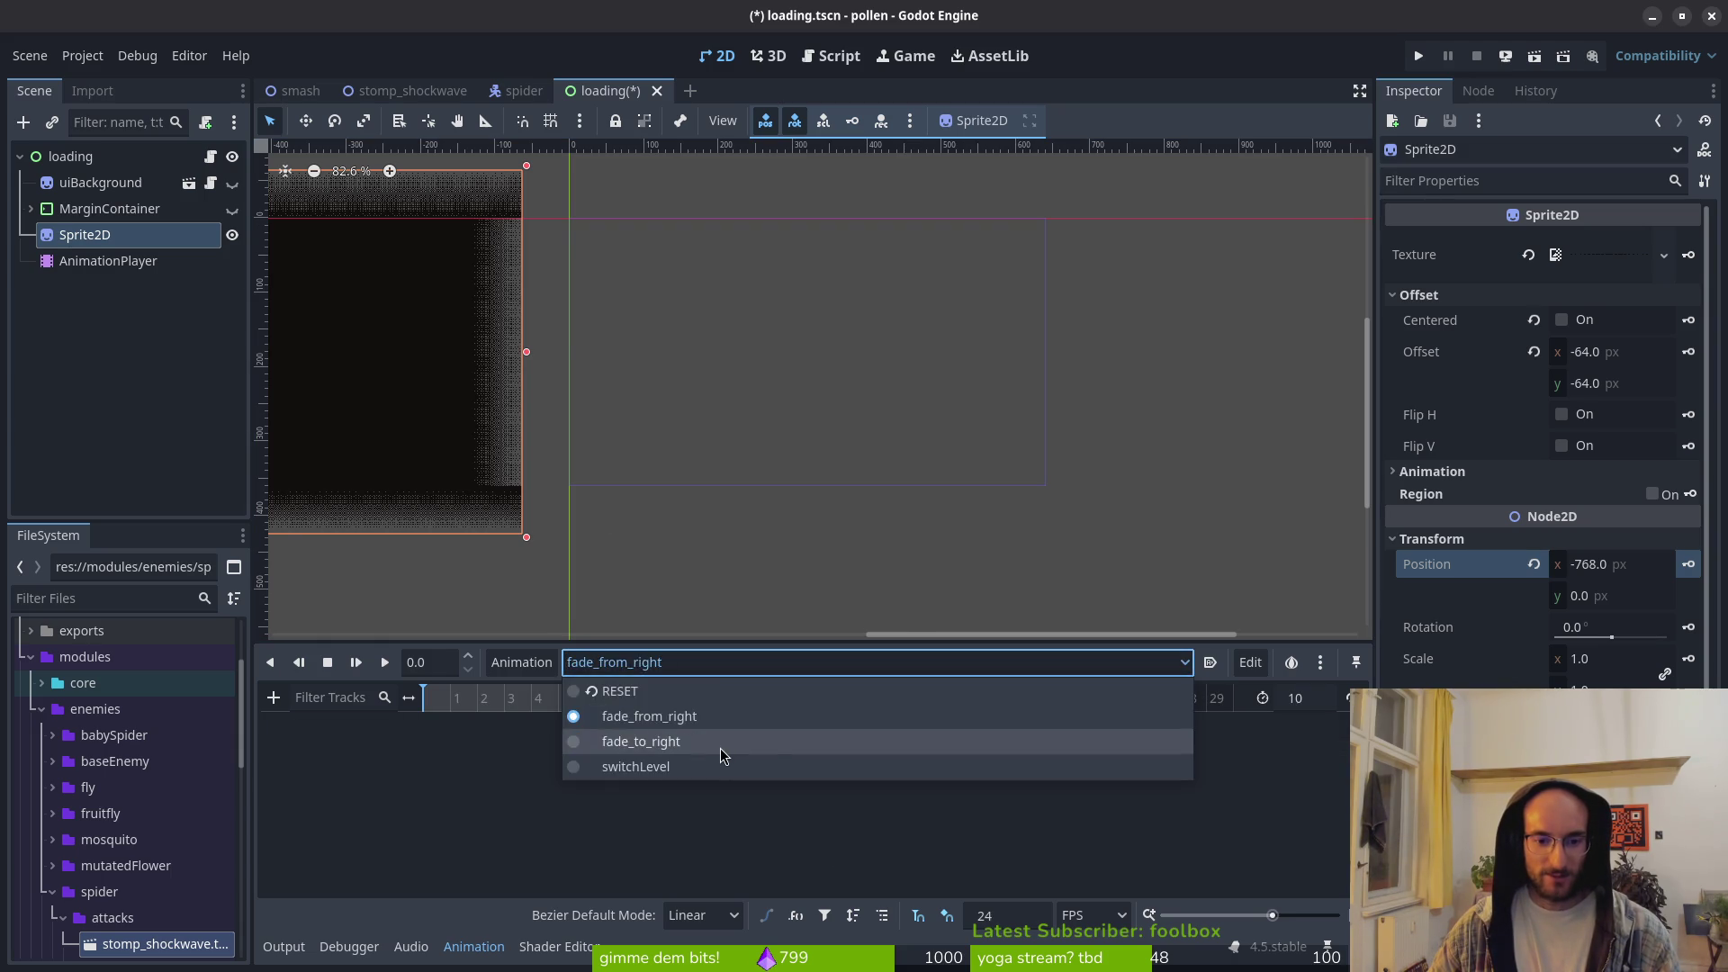
left_click(720, 742)
left_click(706, 662)
left_click(715, 716)
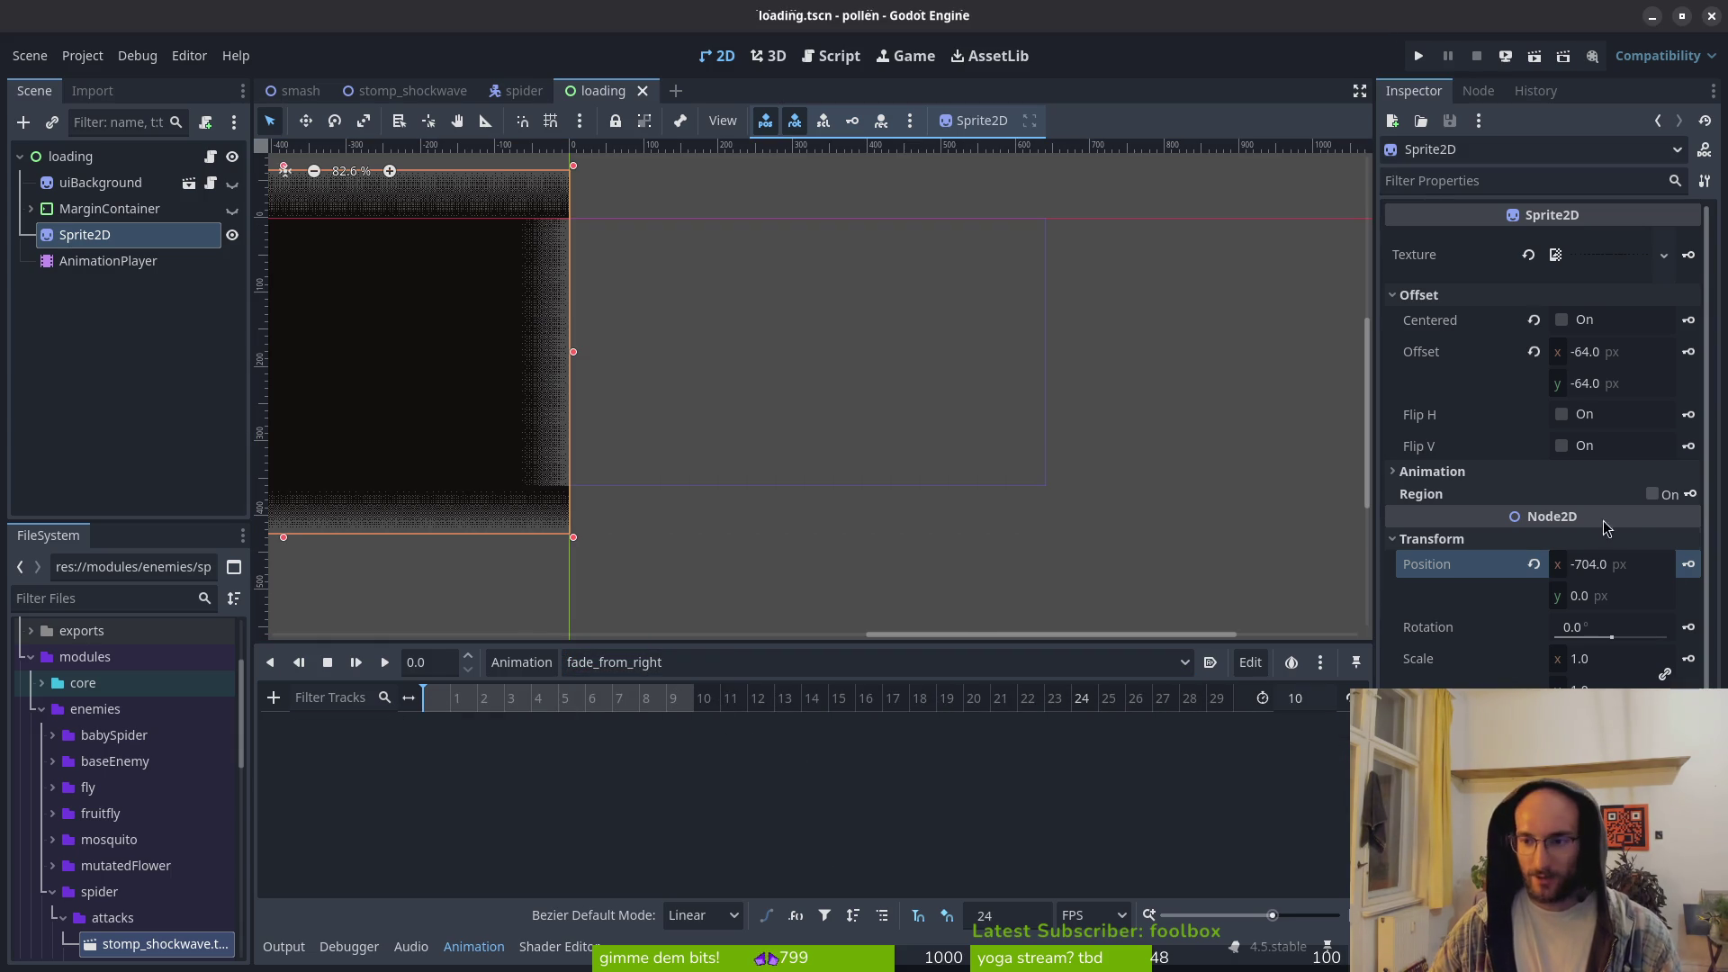
Step: Reset the sprite's x position to 0, key it at the start, and save
left_click(1533, 565)
left_click(1688, 564)
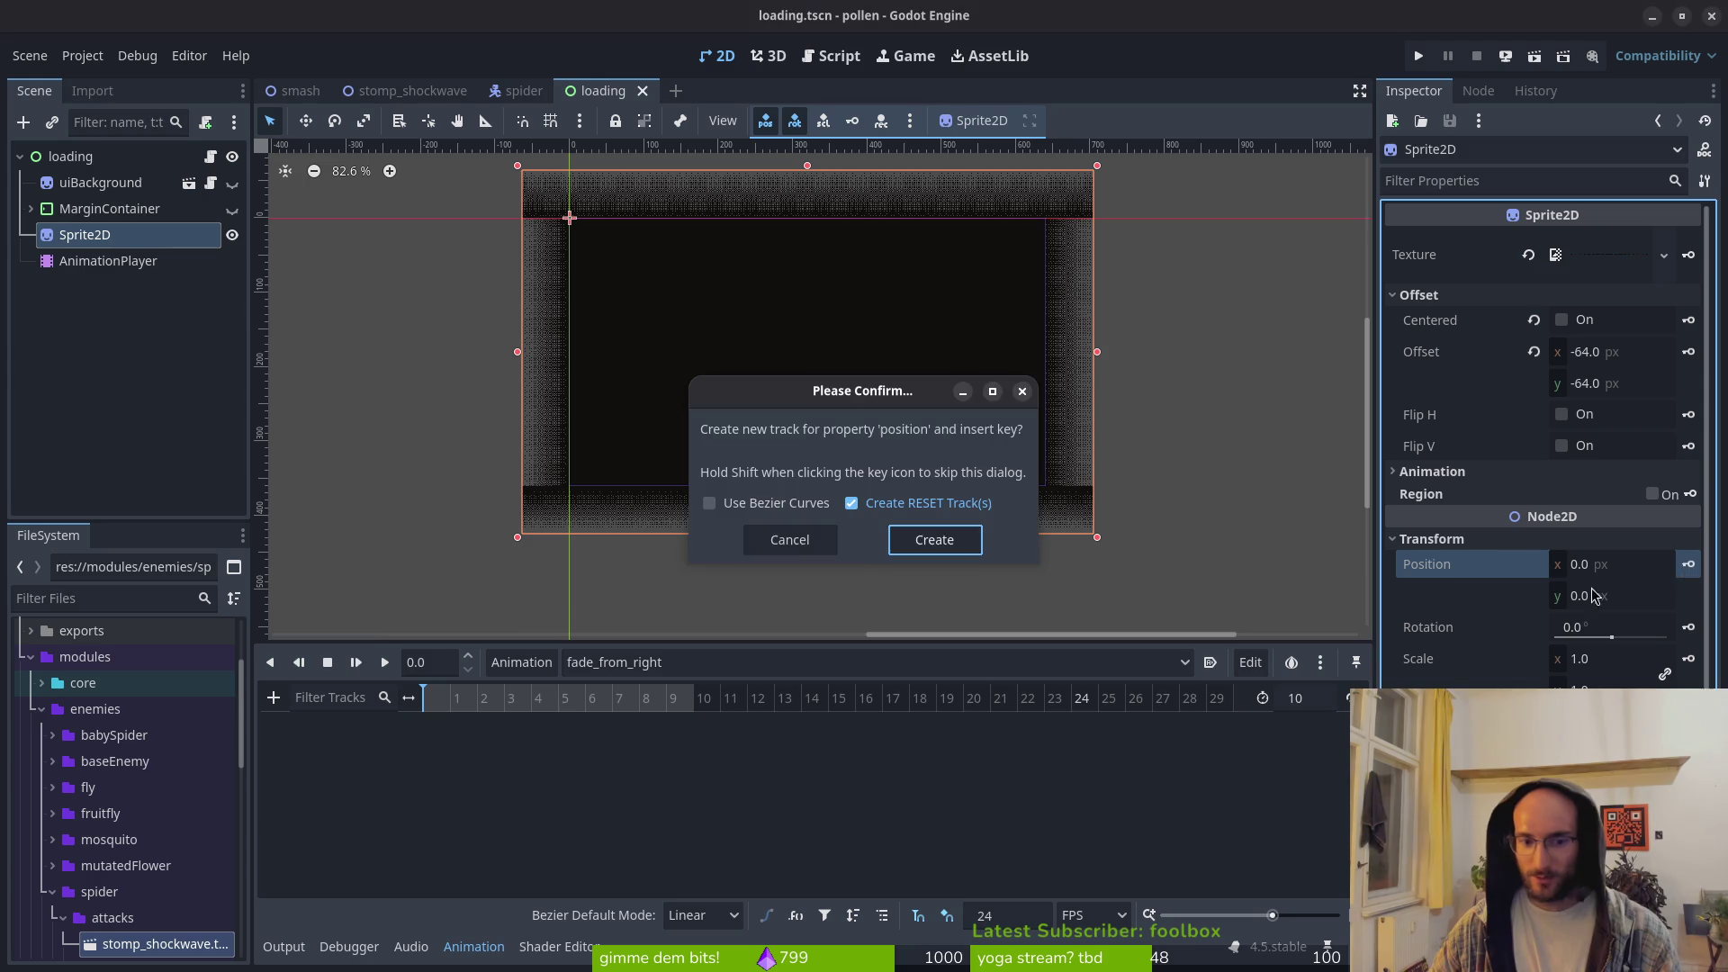
left_click(933, 545)
left_click(666, 703)
key("ctrl+s")
Step: Set the sprite's x position to 704 px at 0.375 s and save
left_click(1632, 575)
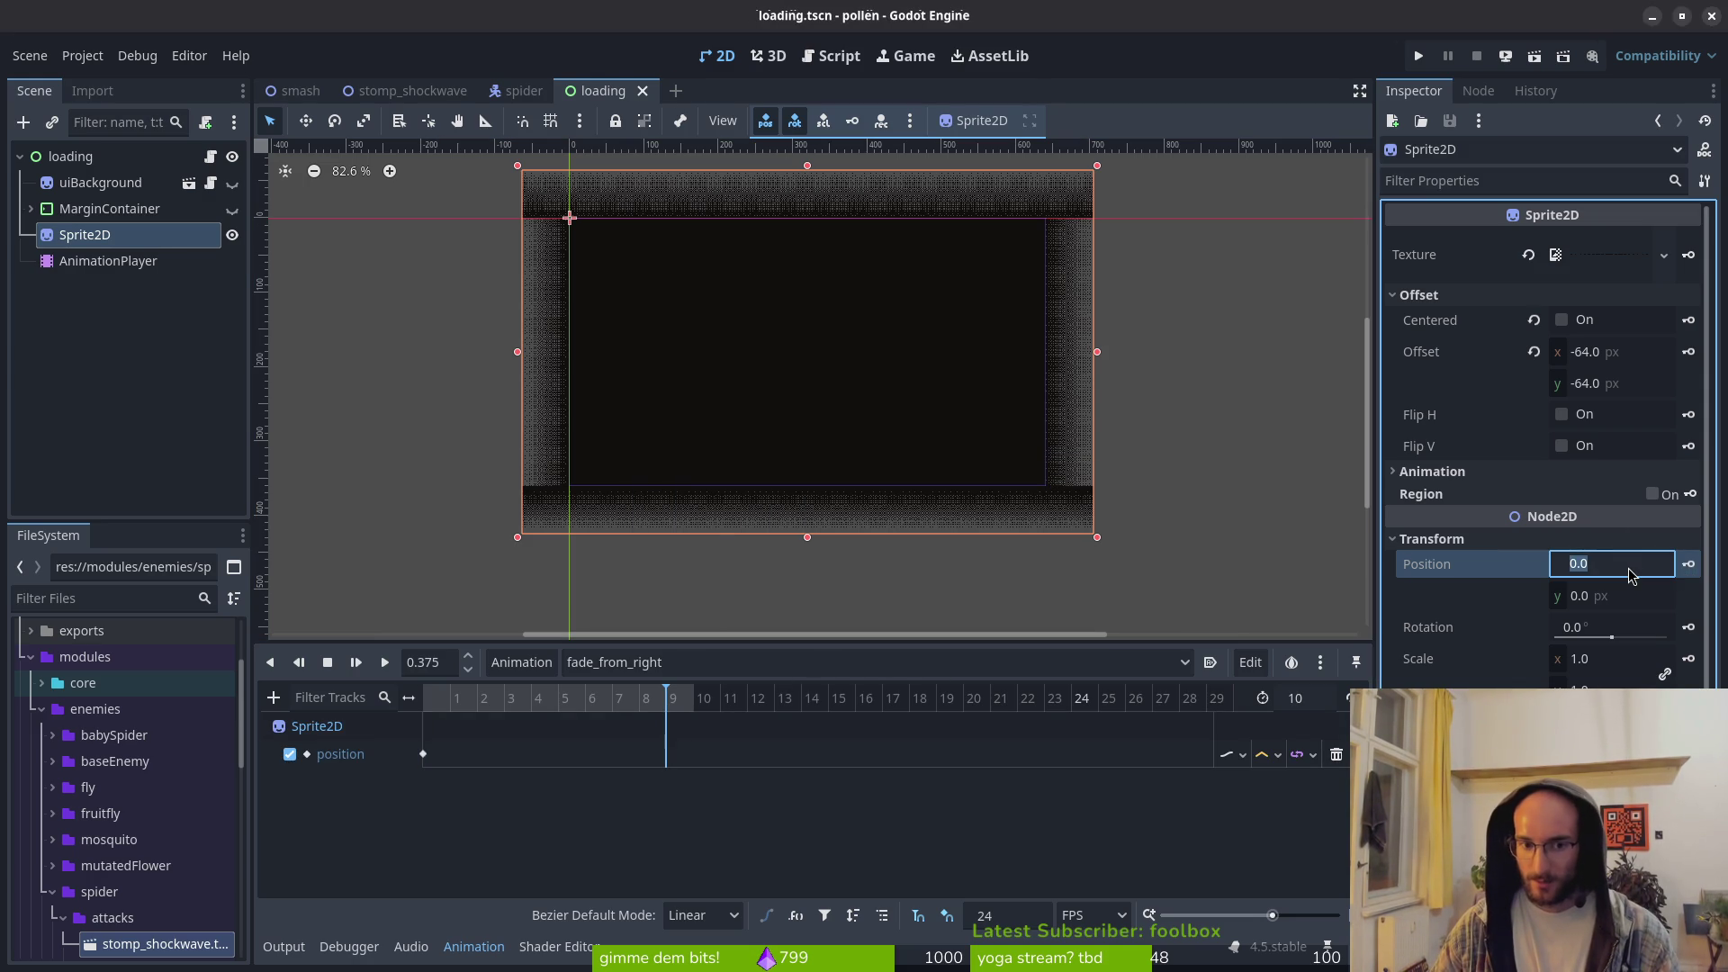
type("768")
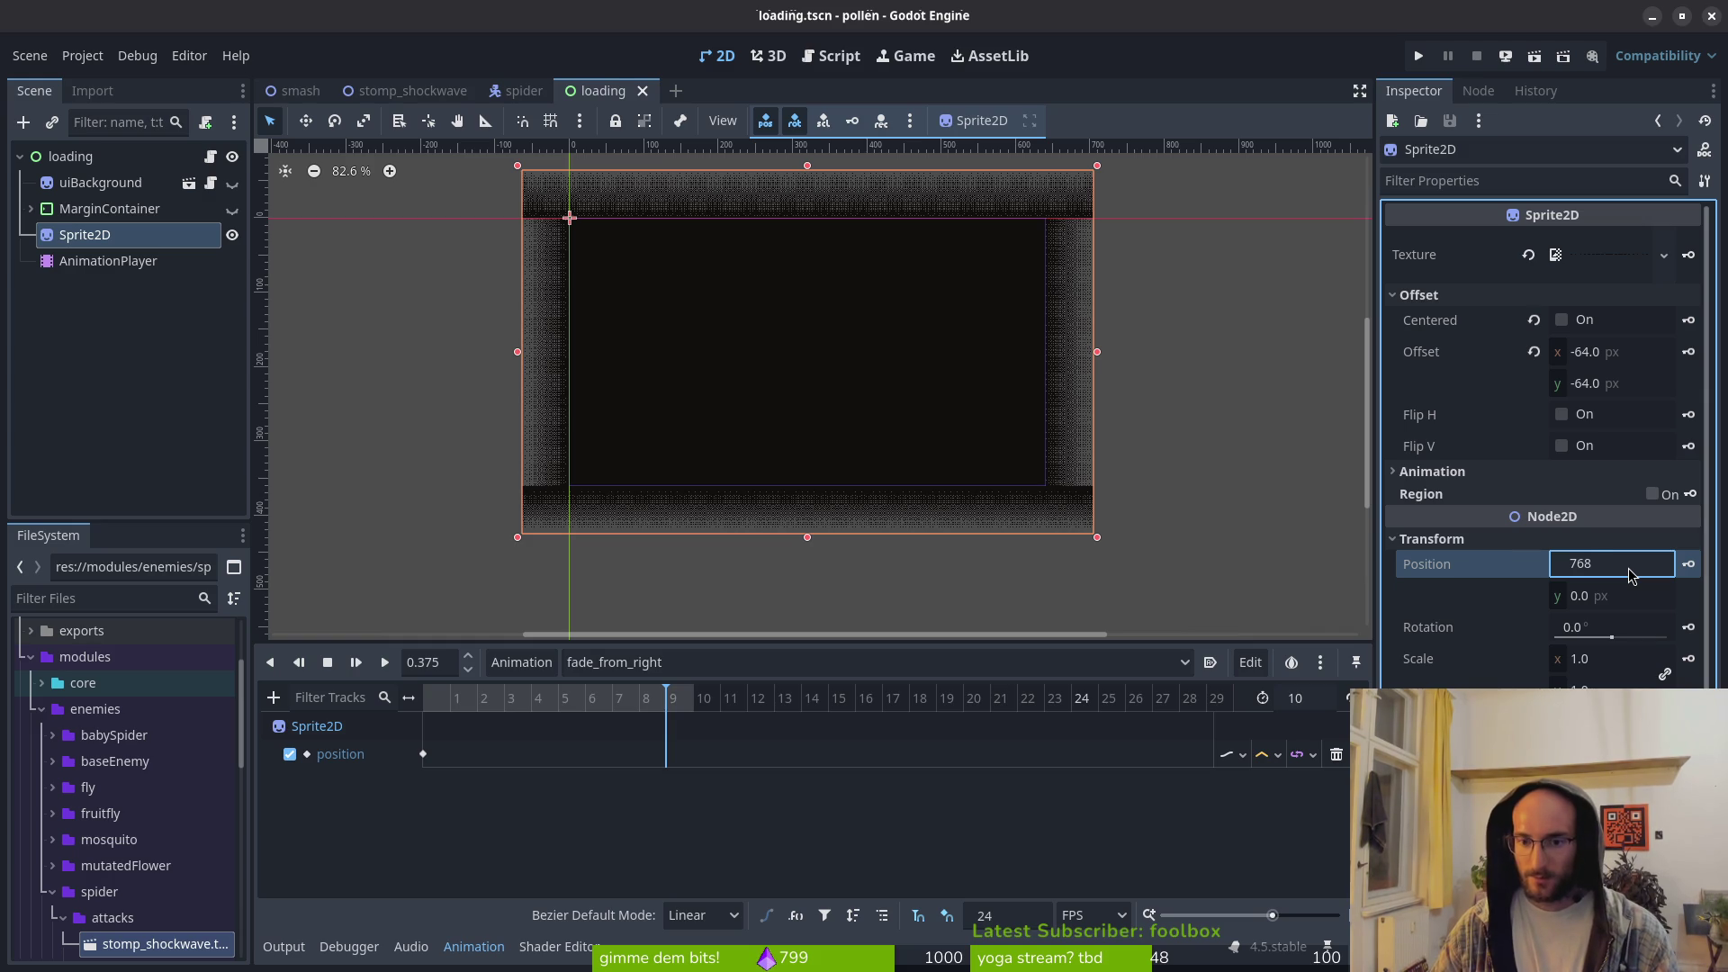
type("8.0")
key("Return")
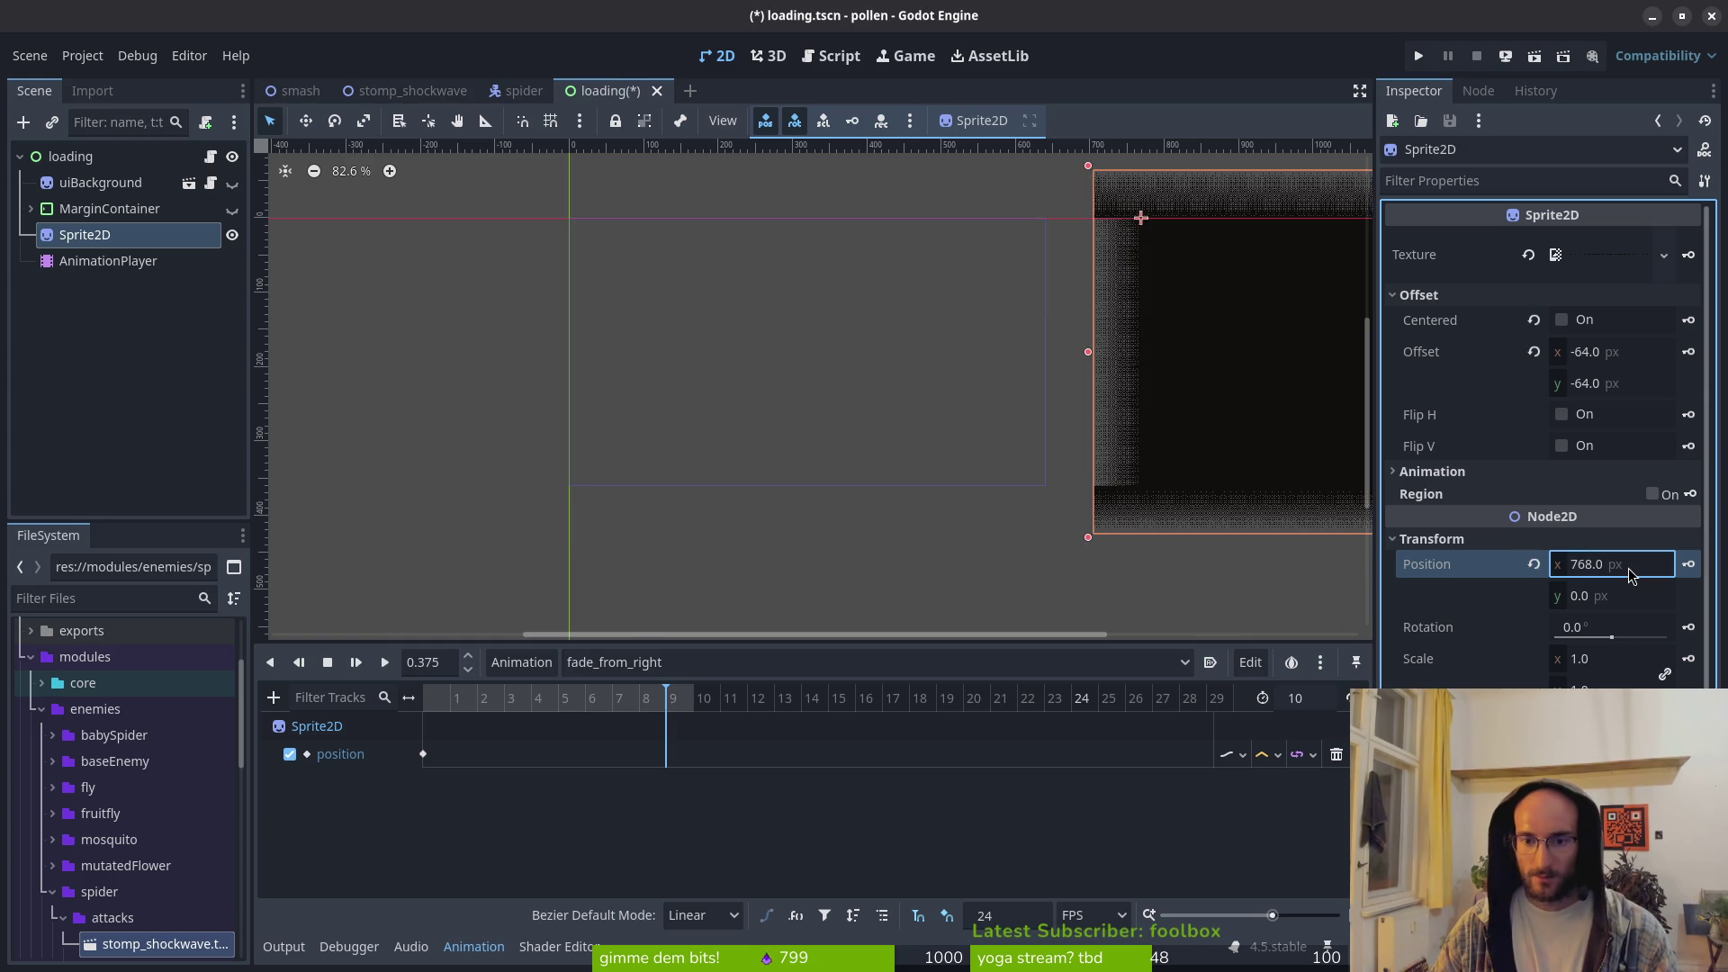
left_click(1601, 564)
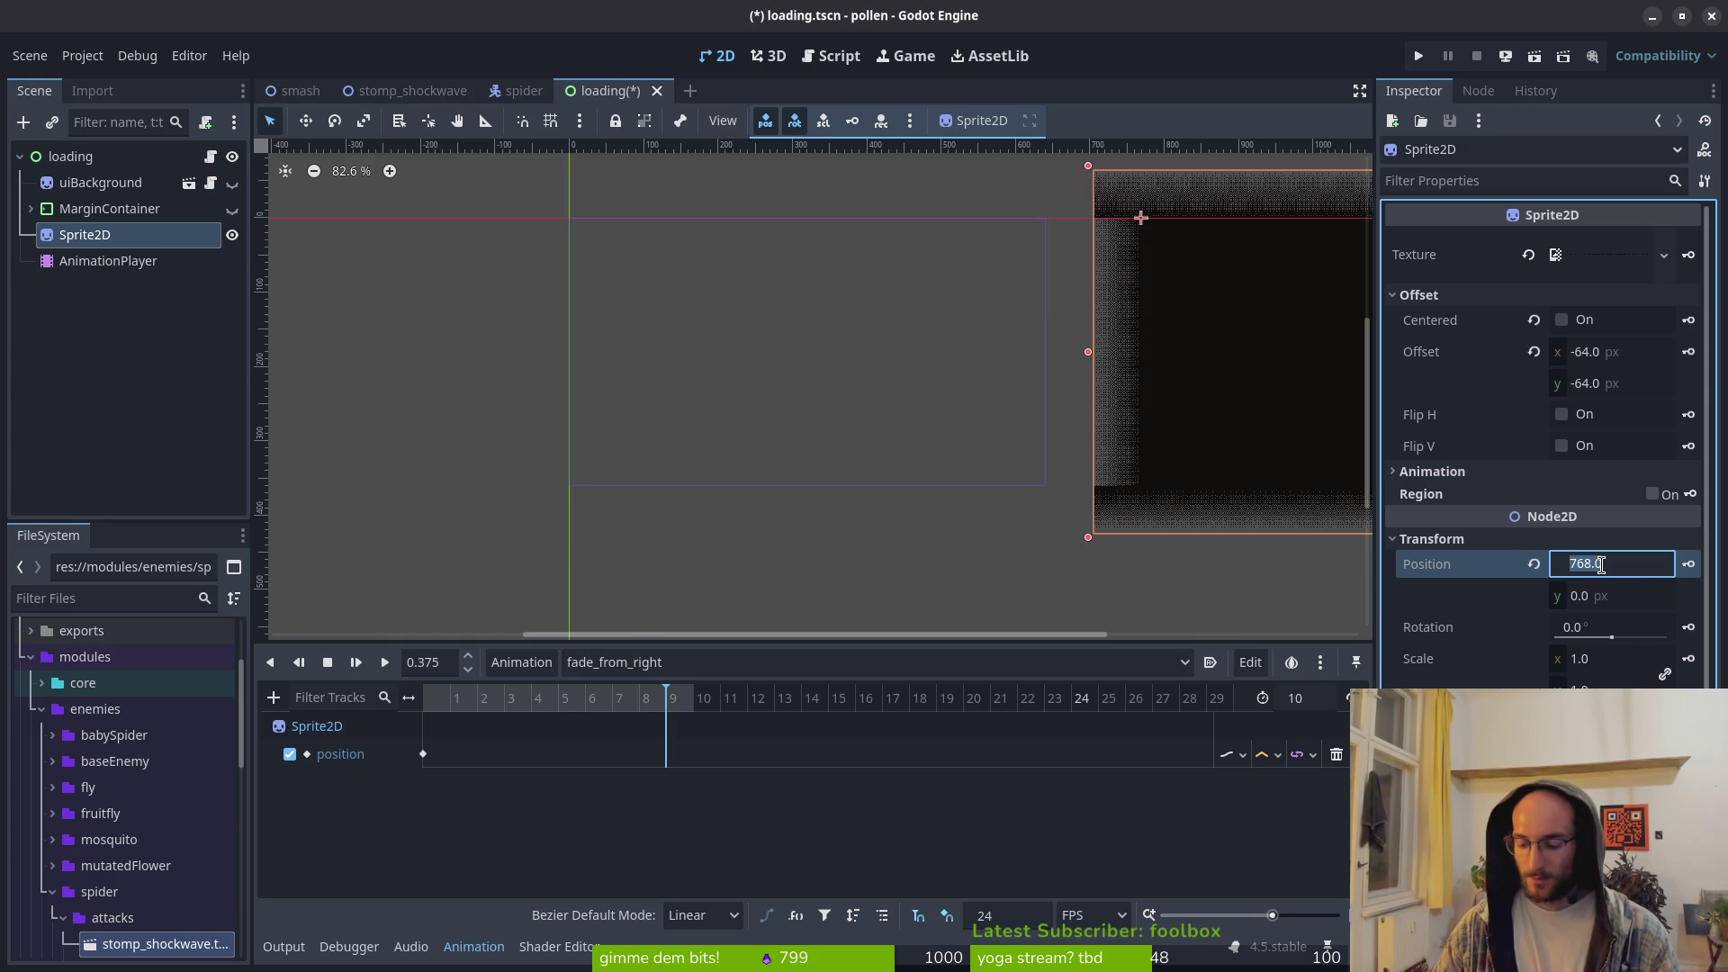
type("704")
key("Return")
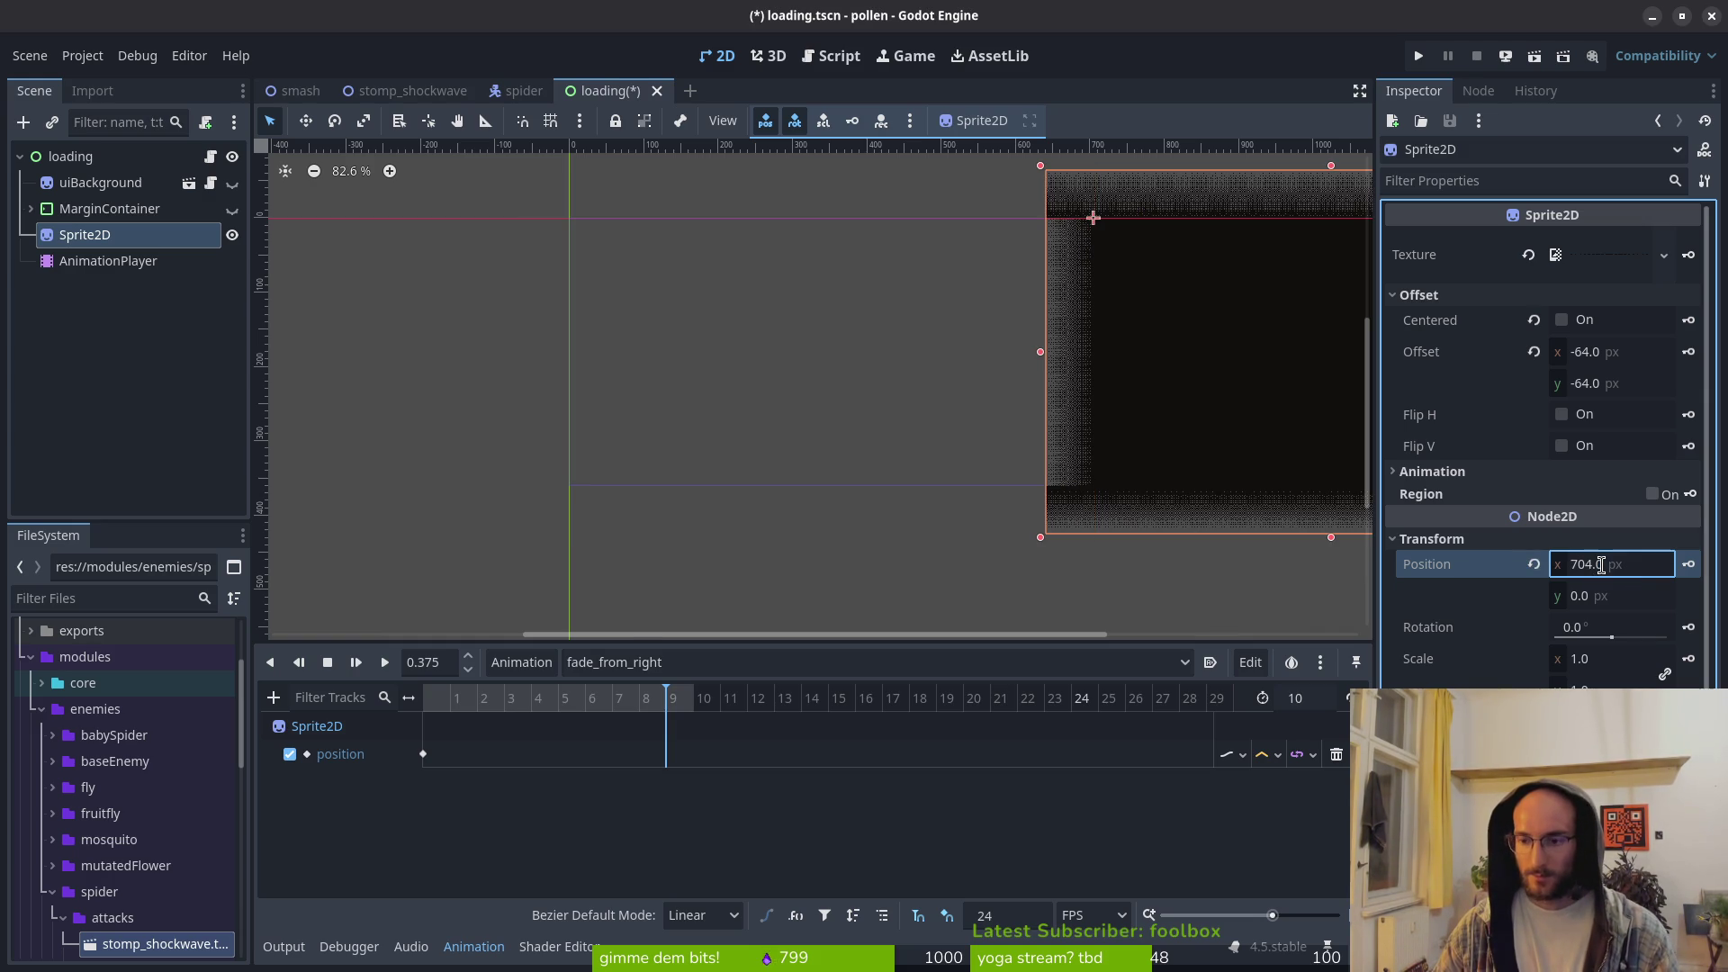
scroll(963, 378, "down", 2)
scroll(891, 405, "right", 5)
key("ctrl+s")
Step: Keyframe the 704 px position at 0.375 s, save, and select the starting position key
scroll(837, 443, "right", 2)
left_click(1688, 564)
key("ctrl+s")
left_click(1277, 756)
left_click(423, 754)
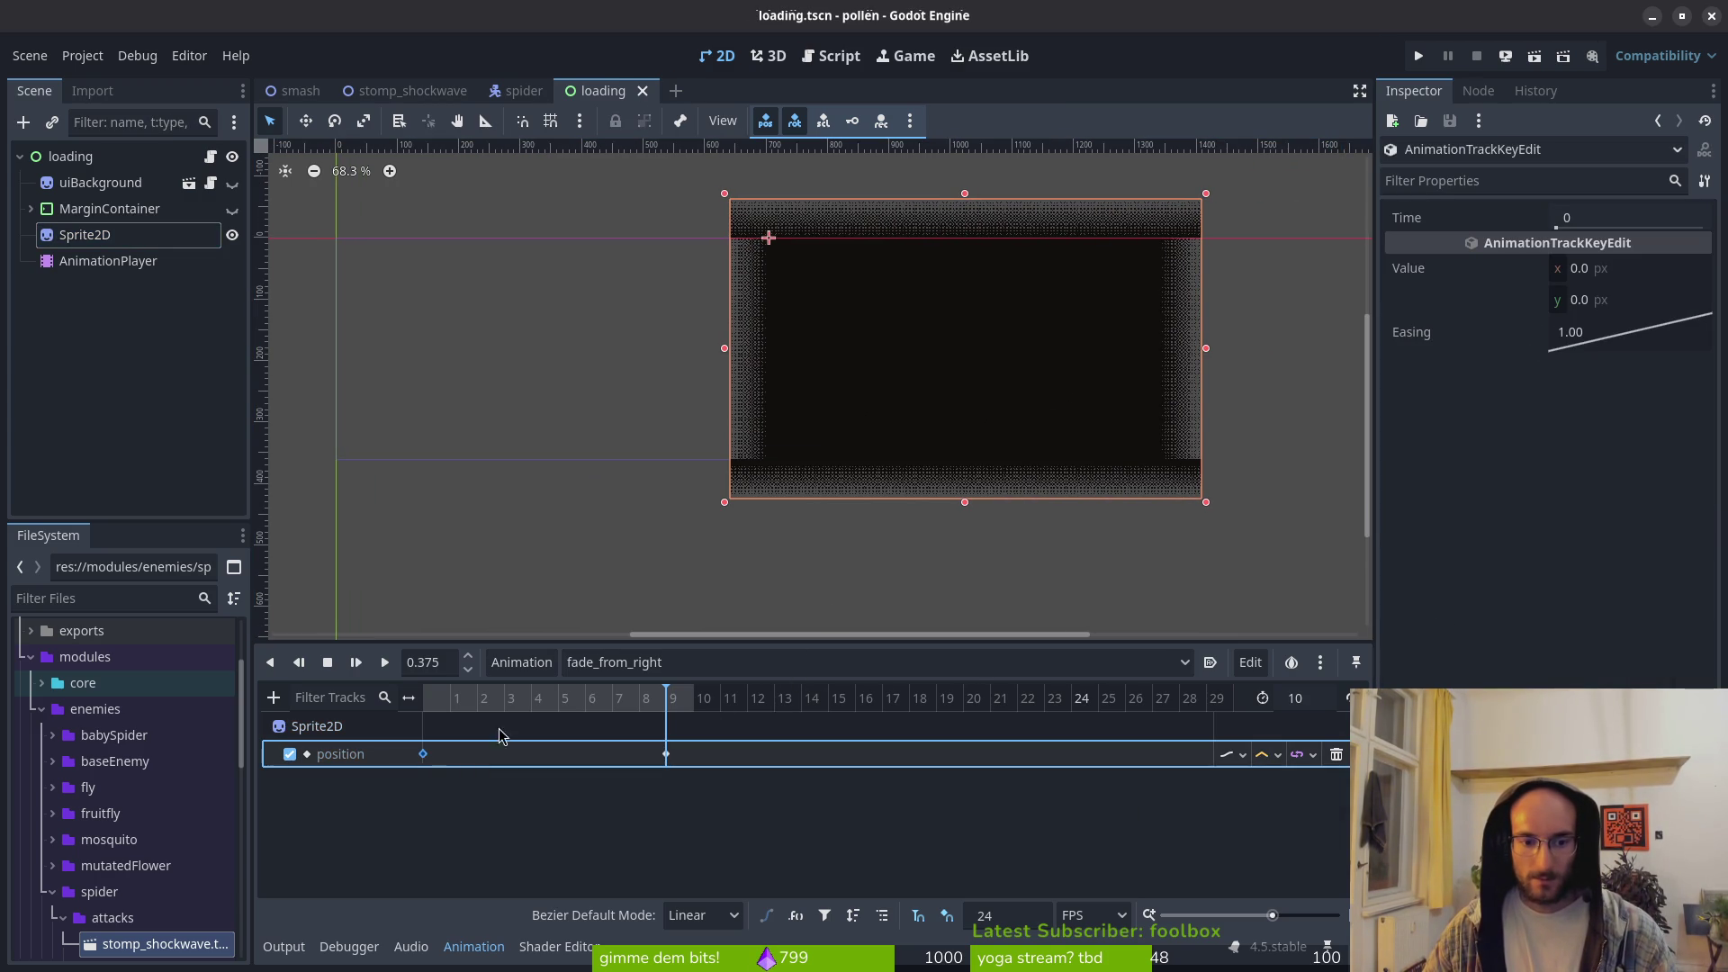
Step: Give fade_from_right's starting position key an easing of 0.3, save, and preview it
double_click(1599, 333)
type(".")
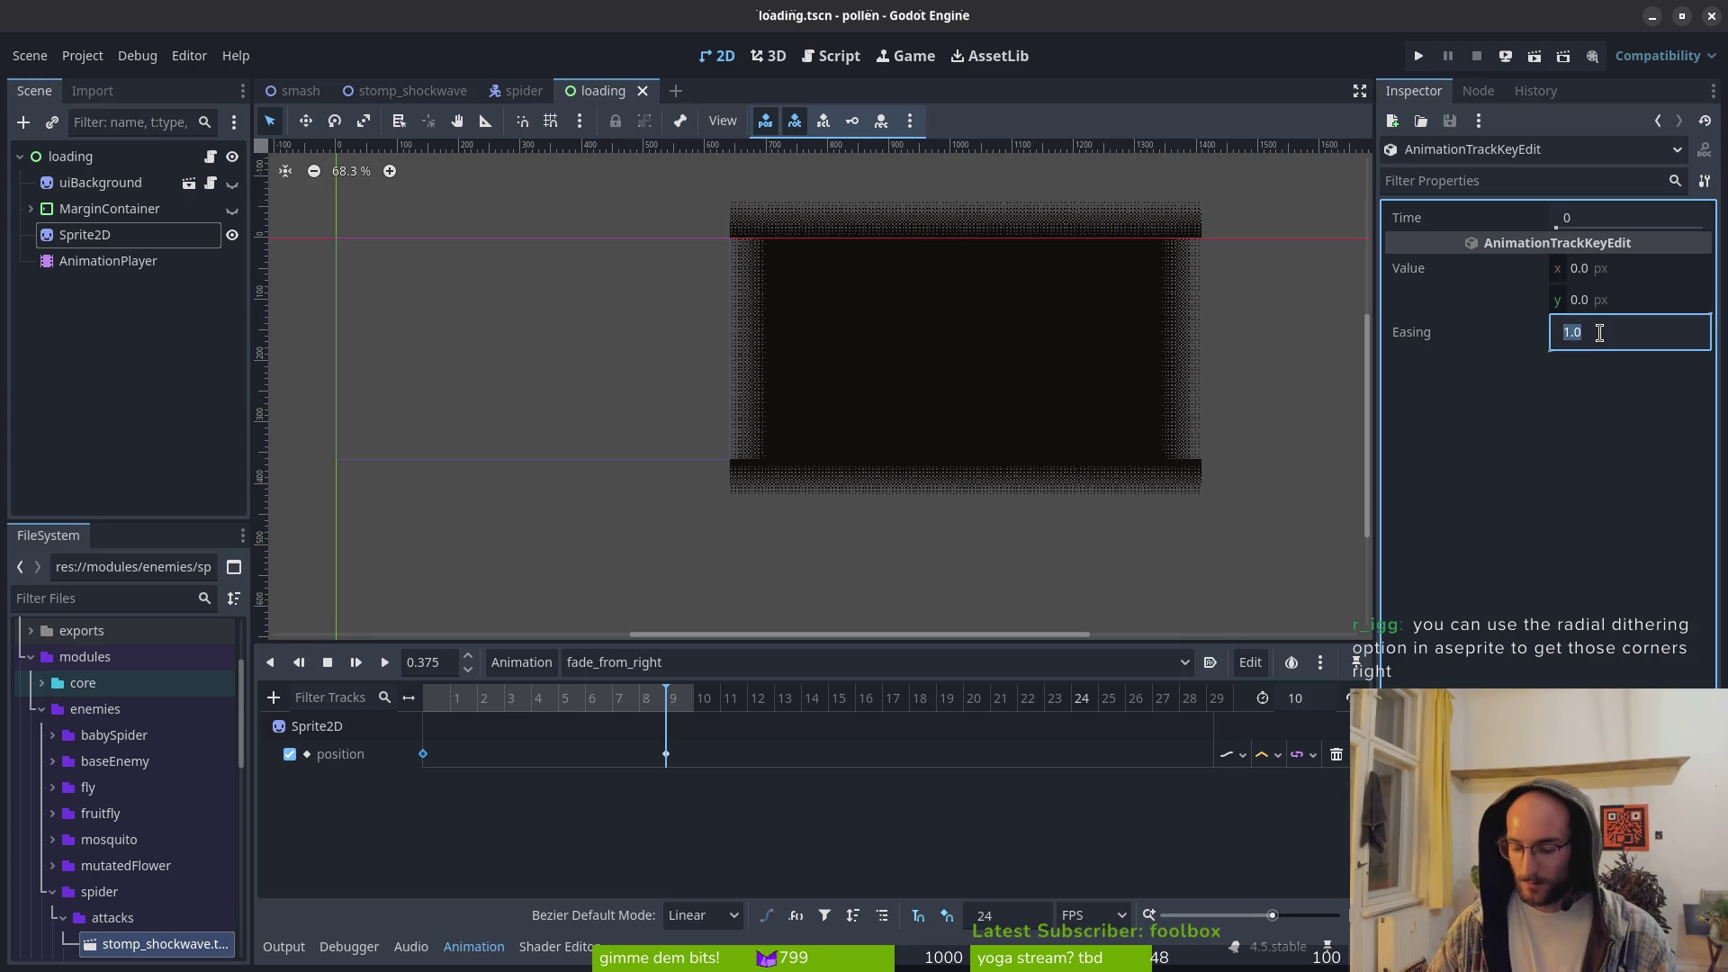
type("3")
key("Return")
key("ctrl+s")
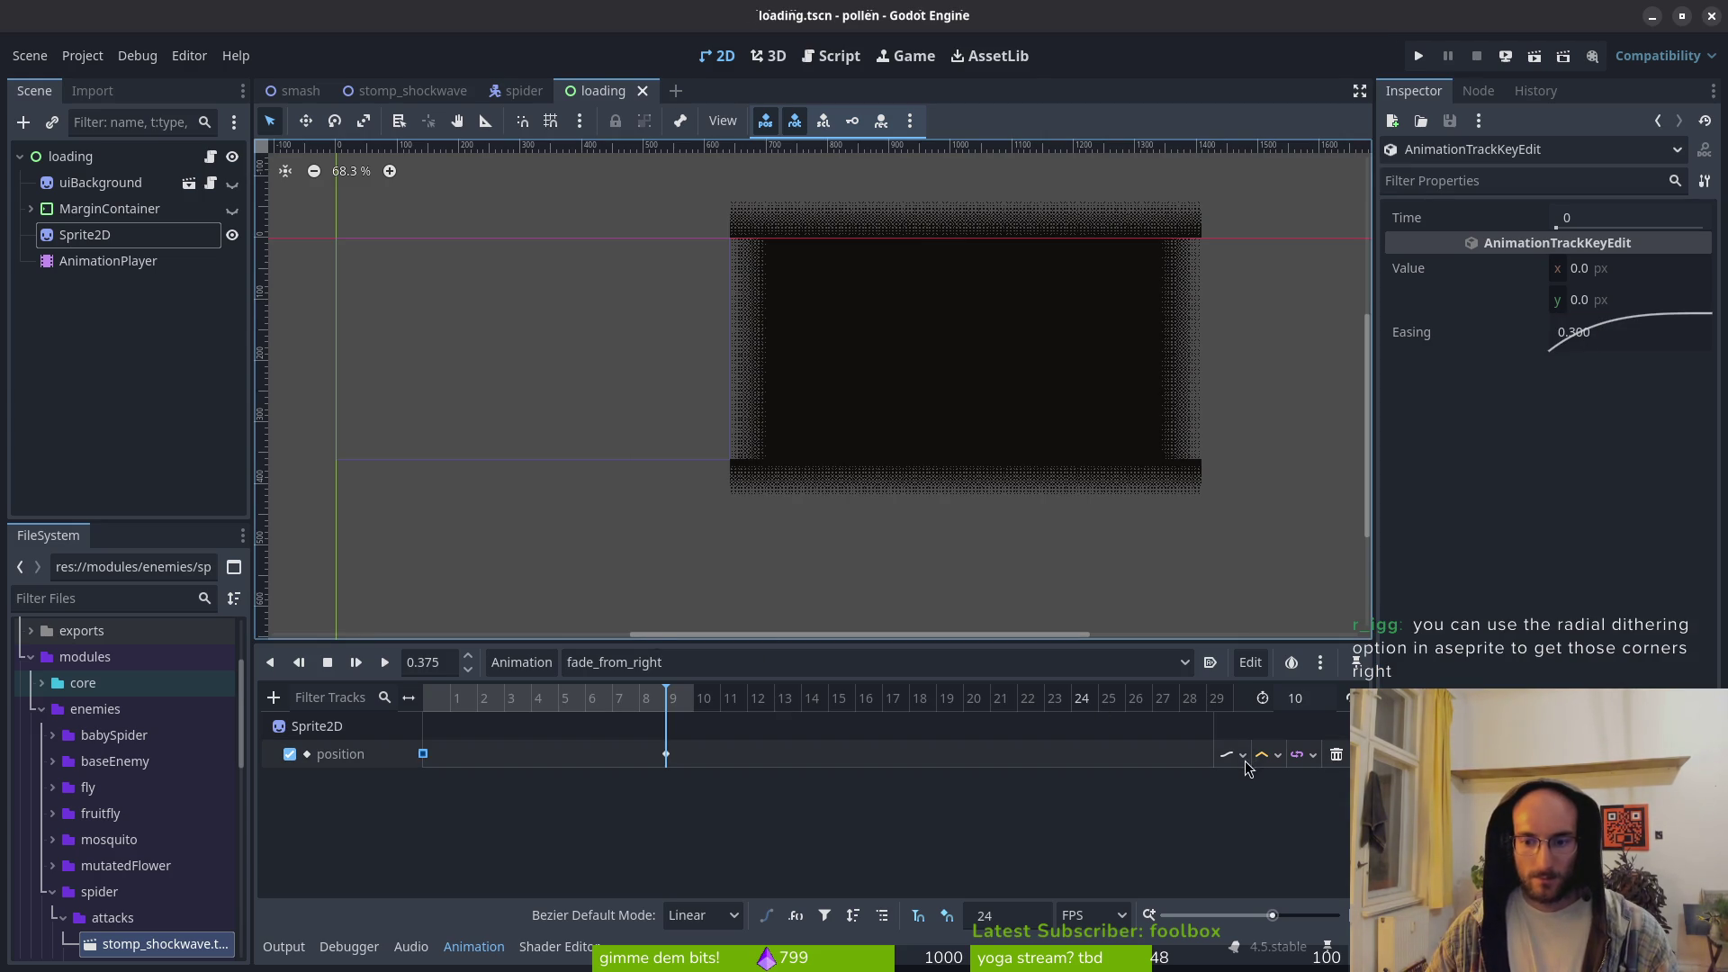
left_click(1275, 760)
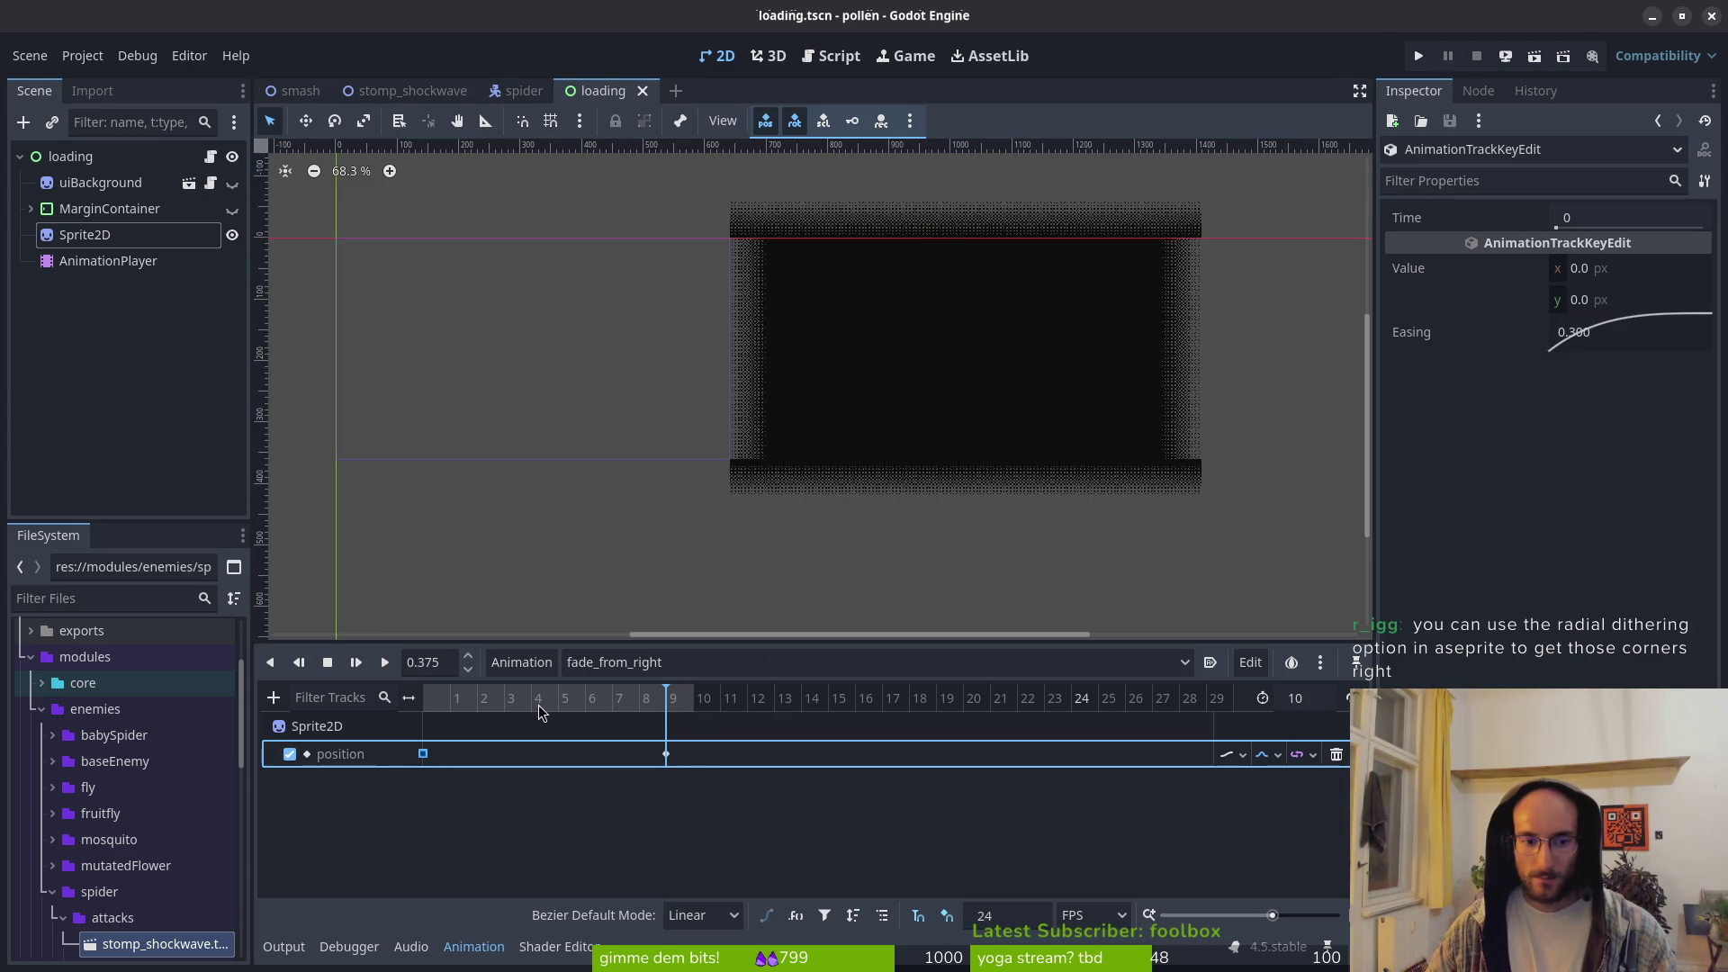
left_click(382, 663)
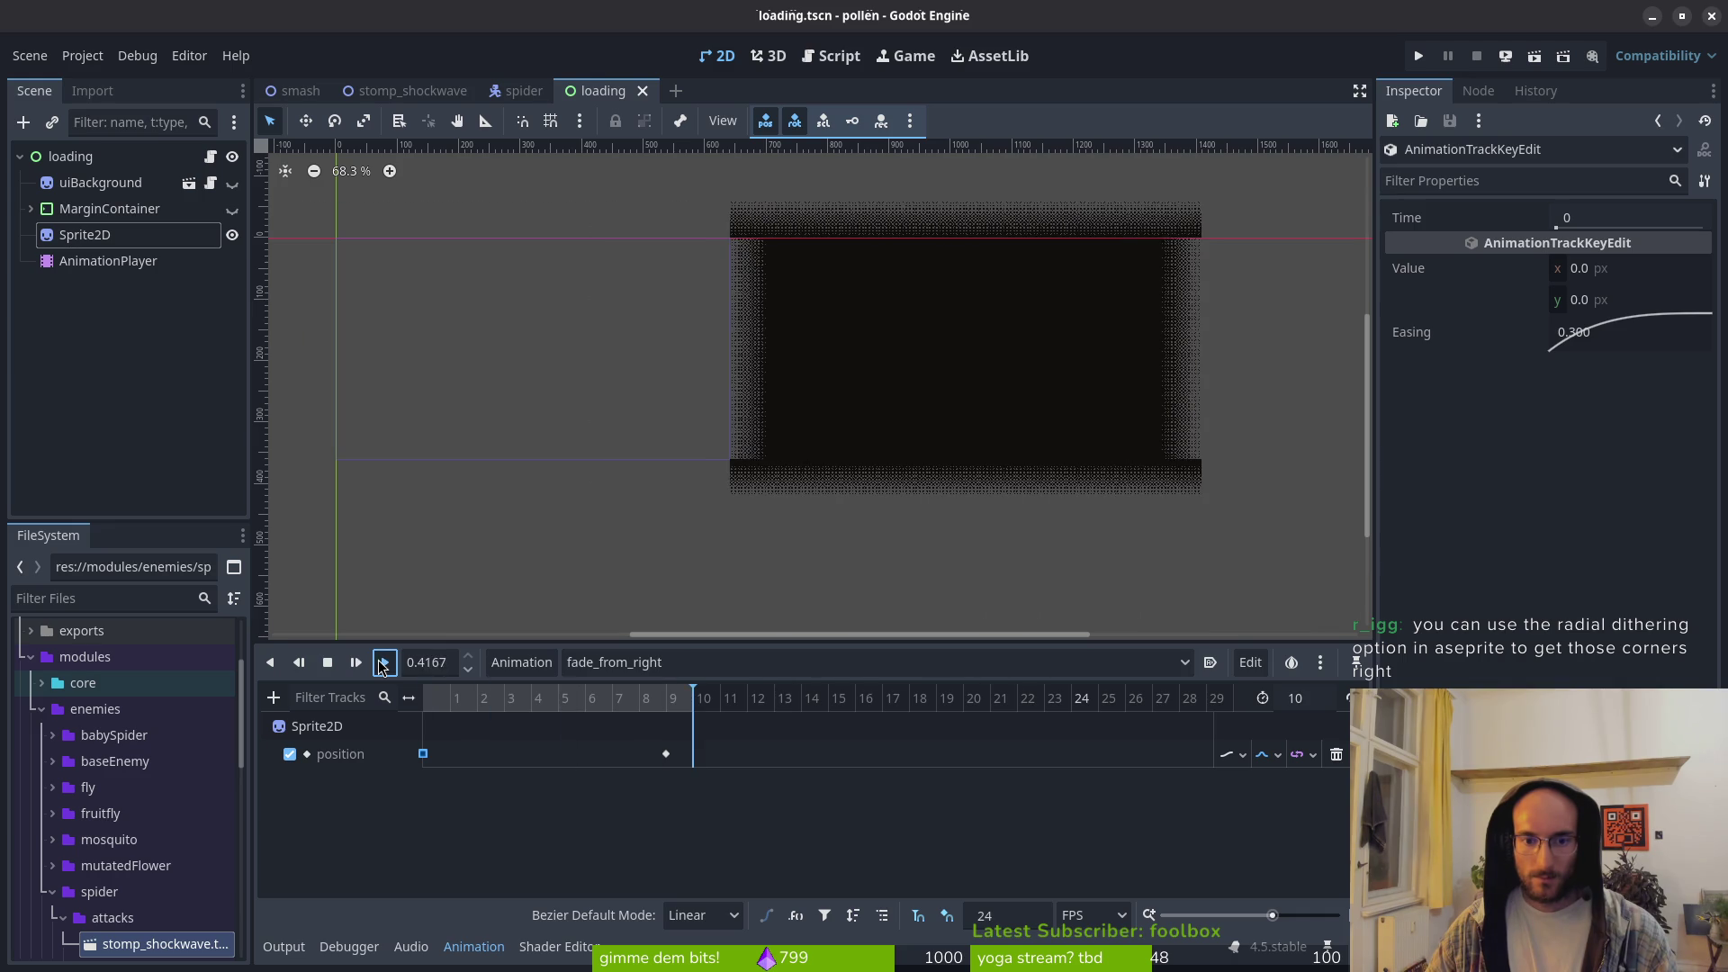
Step: Switch to fade_to_right, set its position track to Cubic interpolation, save, and preview
left_click(704, 666)
left_click(680, 743)
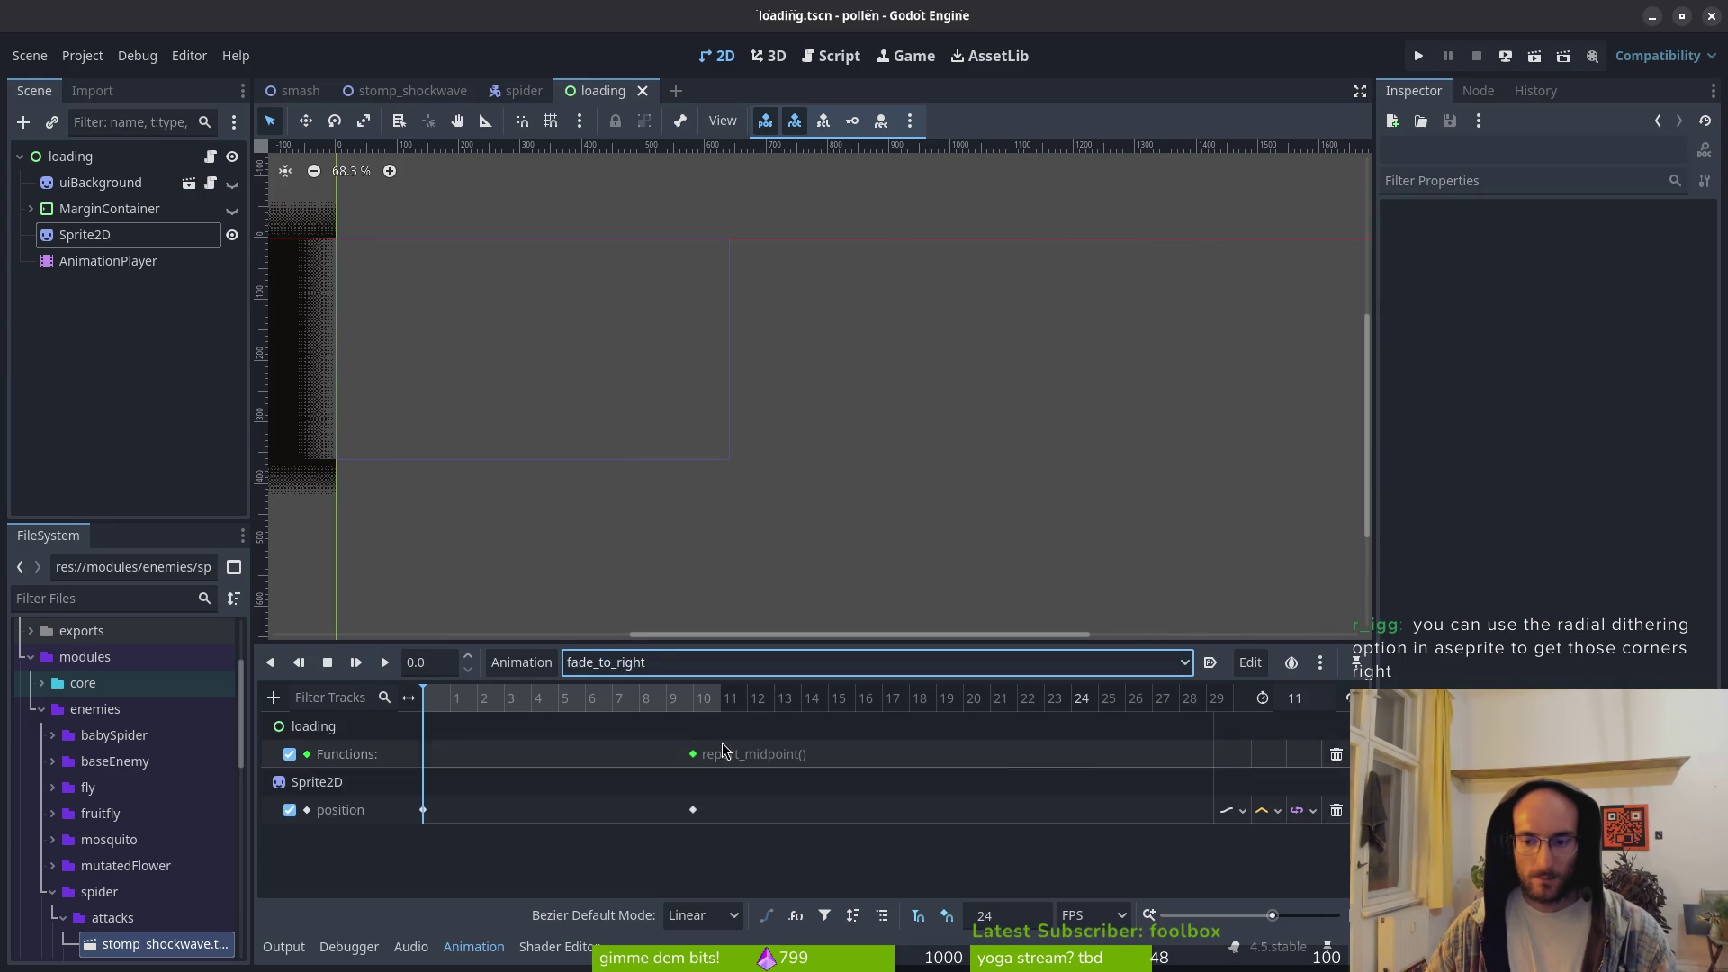
left_click(1271, 810)
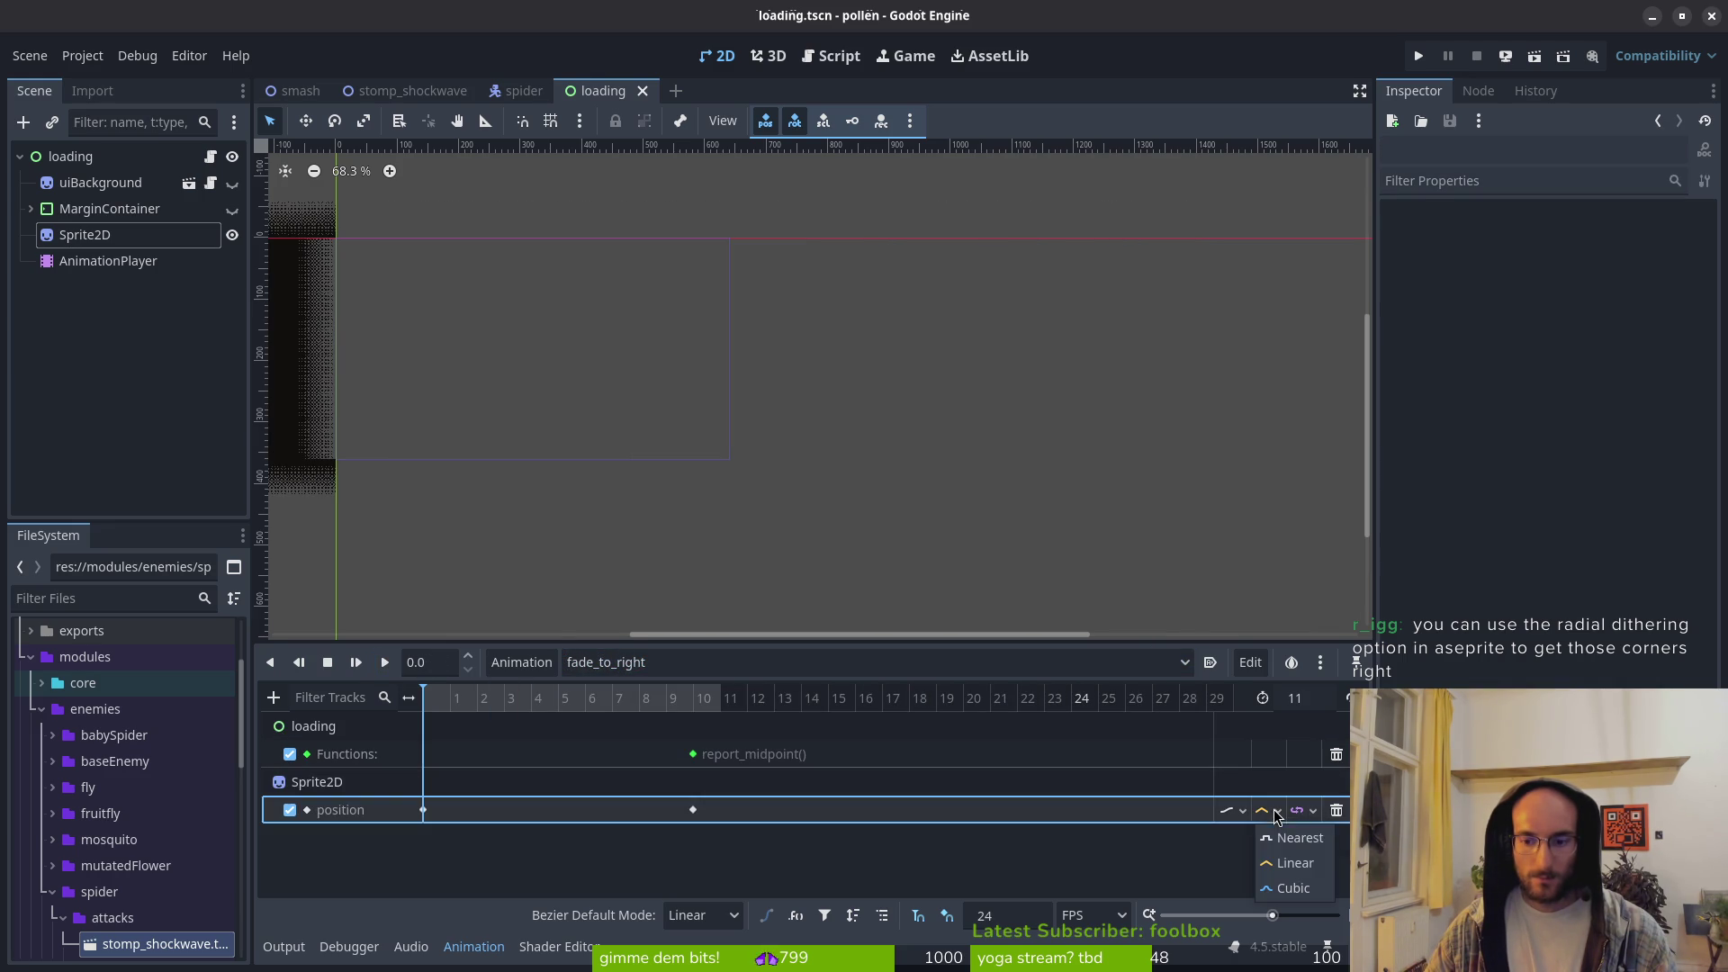
left_click(1307, 889)
key("ctrl+s")
left_click(384, 664)
left_click(384, 666)
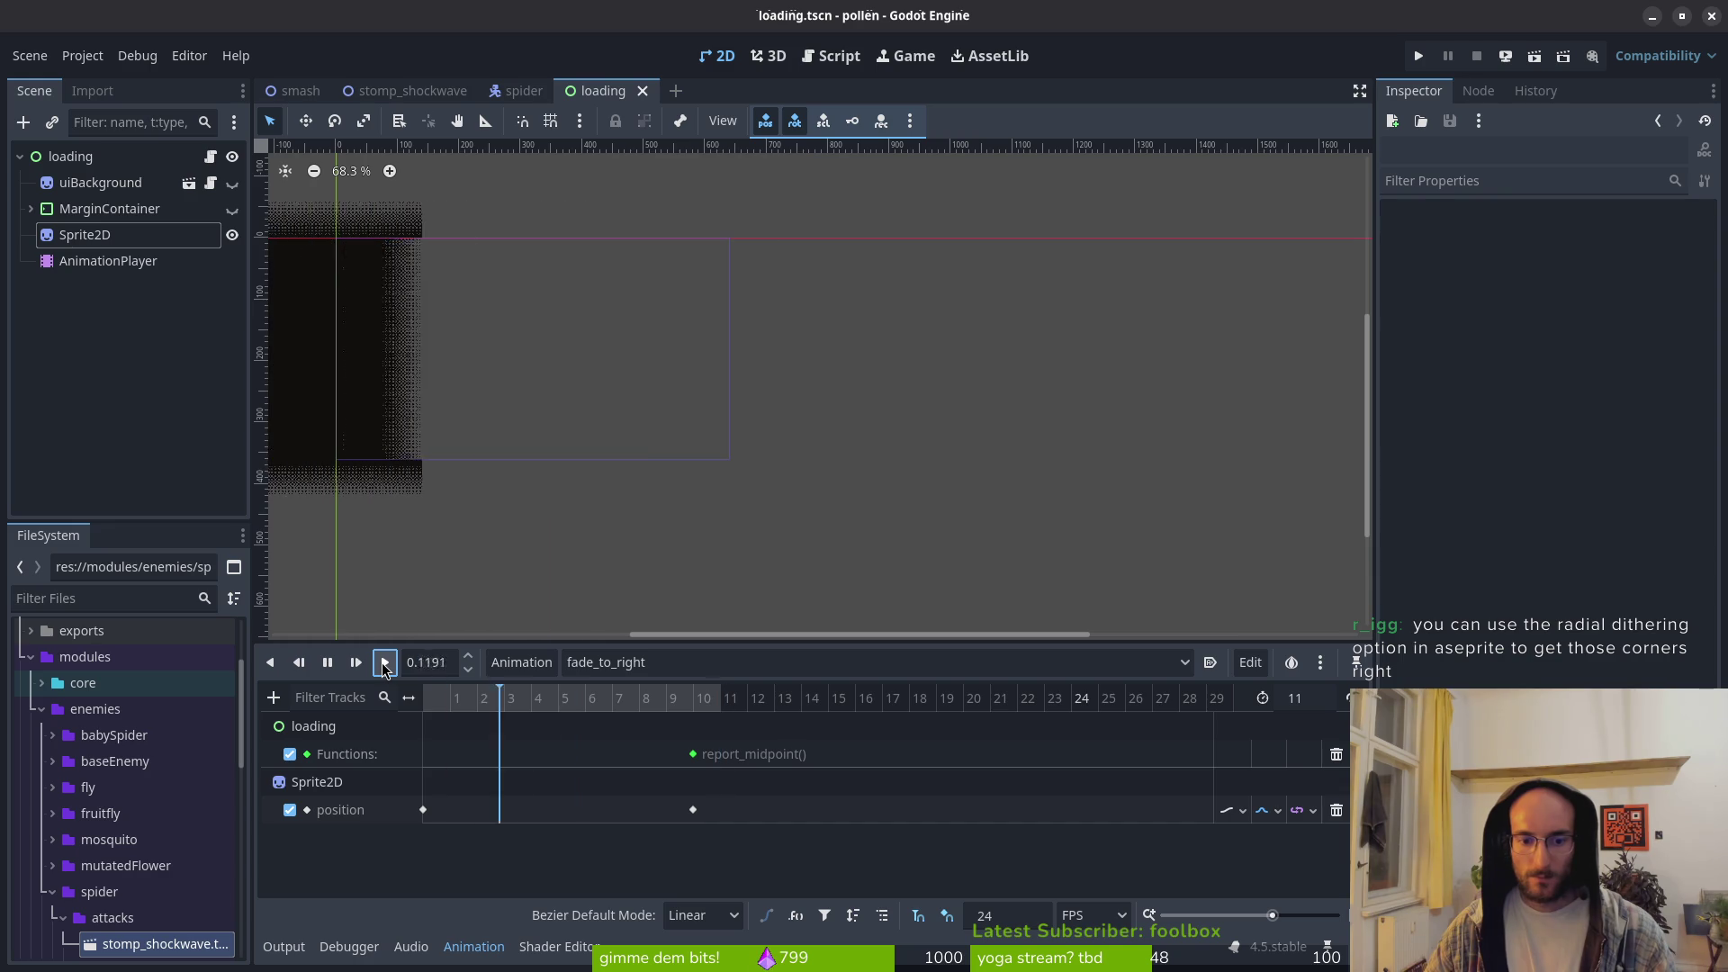
Step: Set fade_to_right's first position key easing to 0.3, save, and play the slide
left_click(423, 809)
left_click_drag(1647, 335, 1649, 341)
double_click(1649, 333)
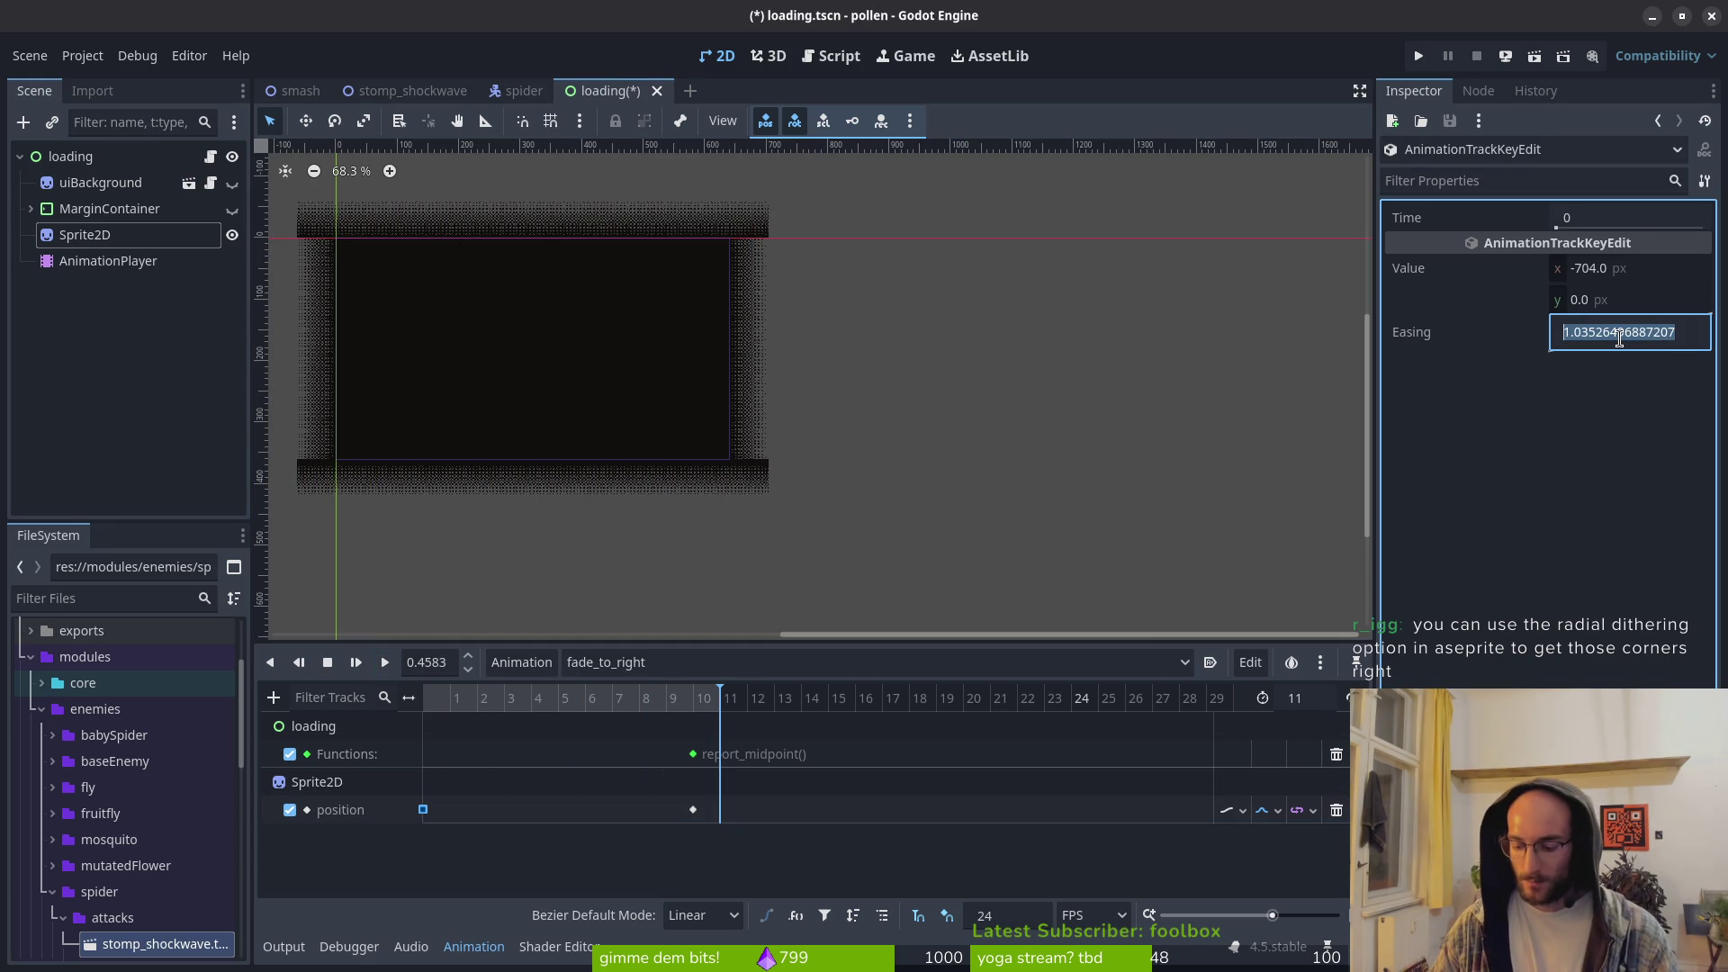
type(".")
key("Return")
key("ctrl+s")
left_click(387, 669)
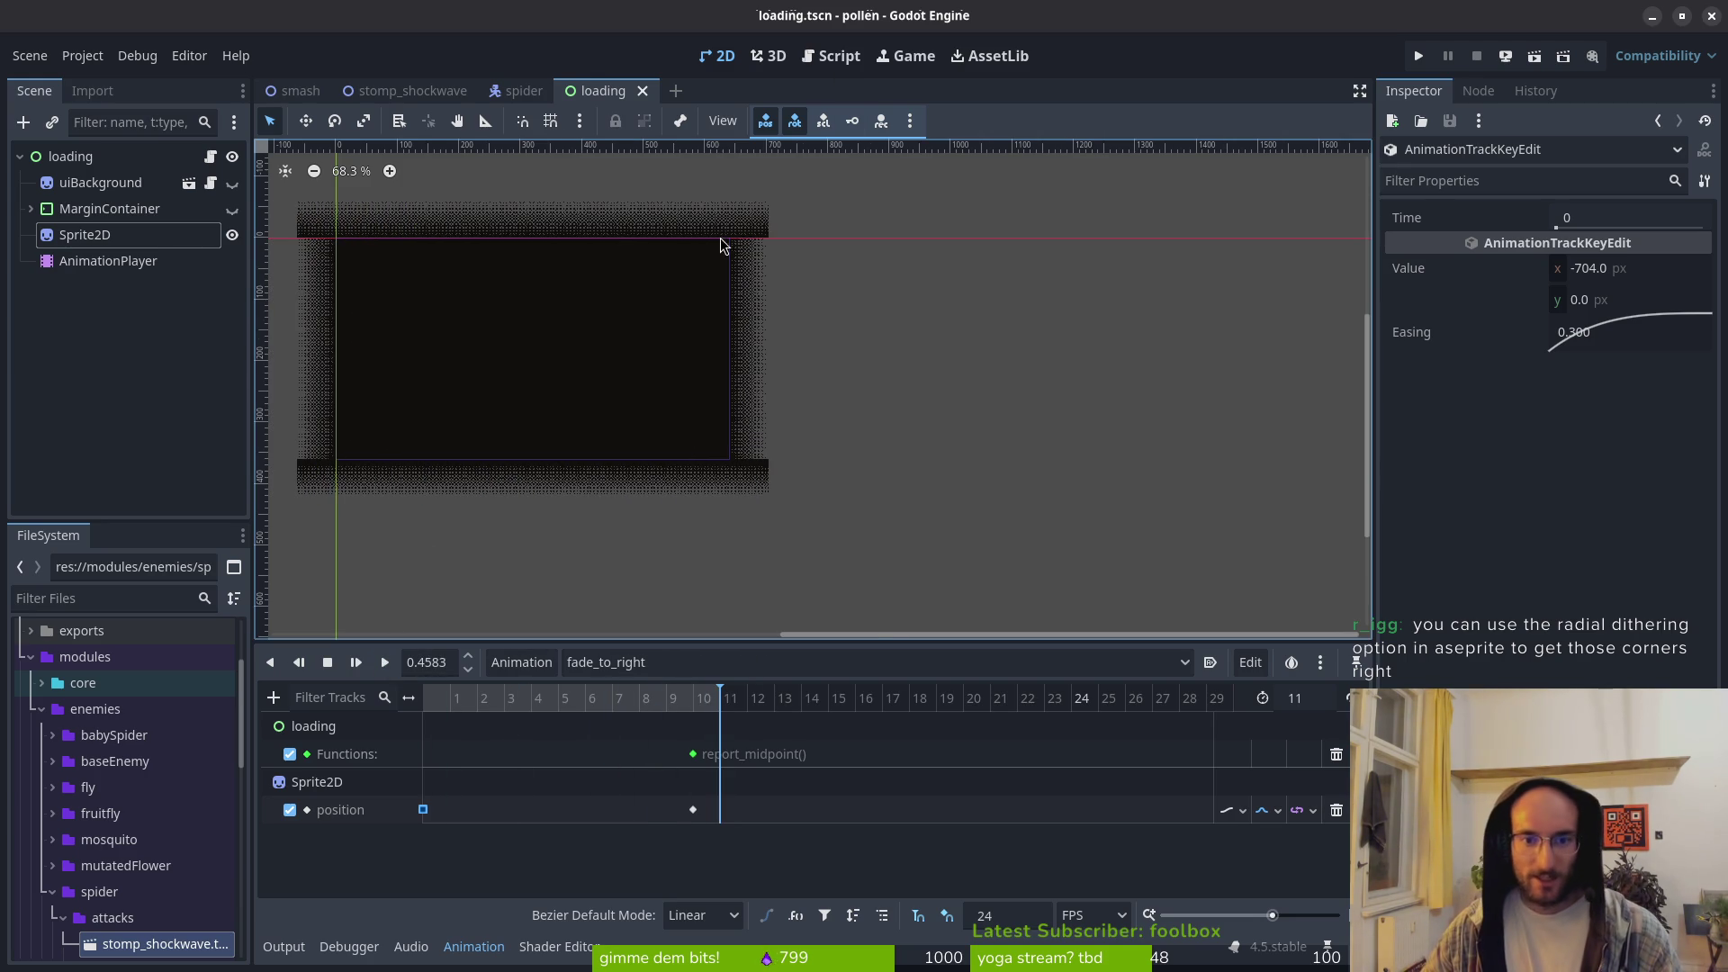
Step: Pan over the sprite's dithered corner, then switch to the levelTransition-Sheet artwork in Aseprite
scroll(729, 247, "up", 10)
left_click_drag(746, 261, 774, 429)
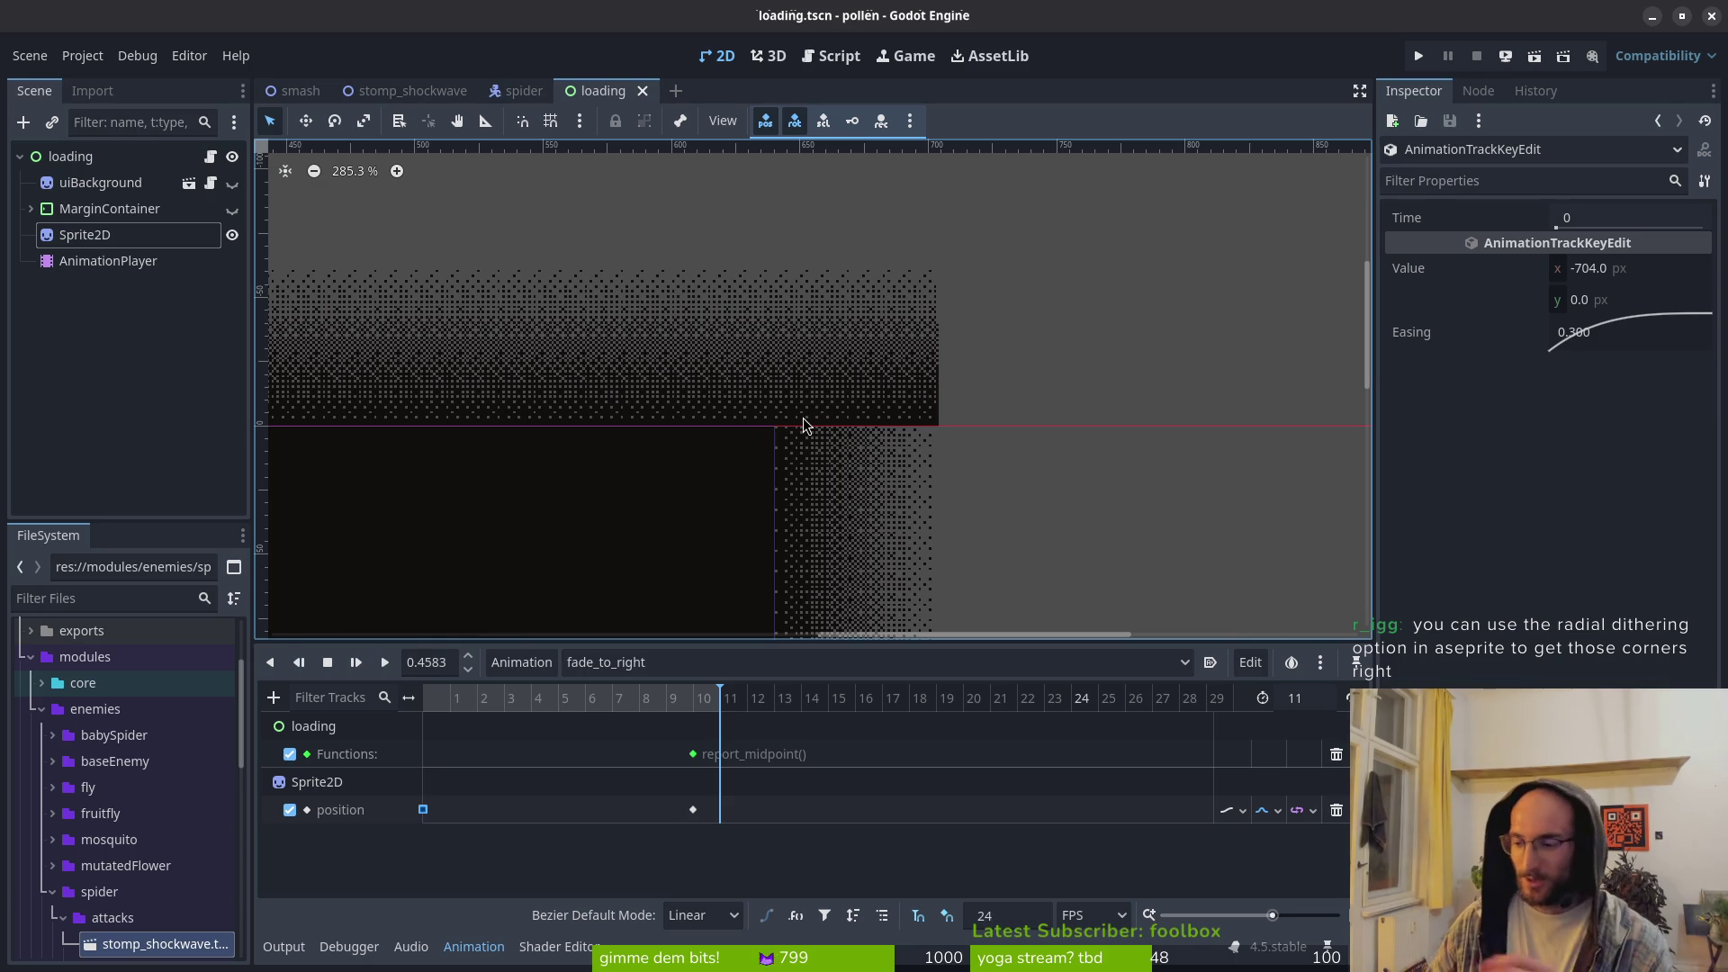
scroll(802, 417, "down", 8)
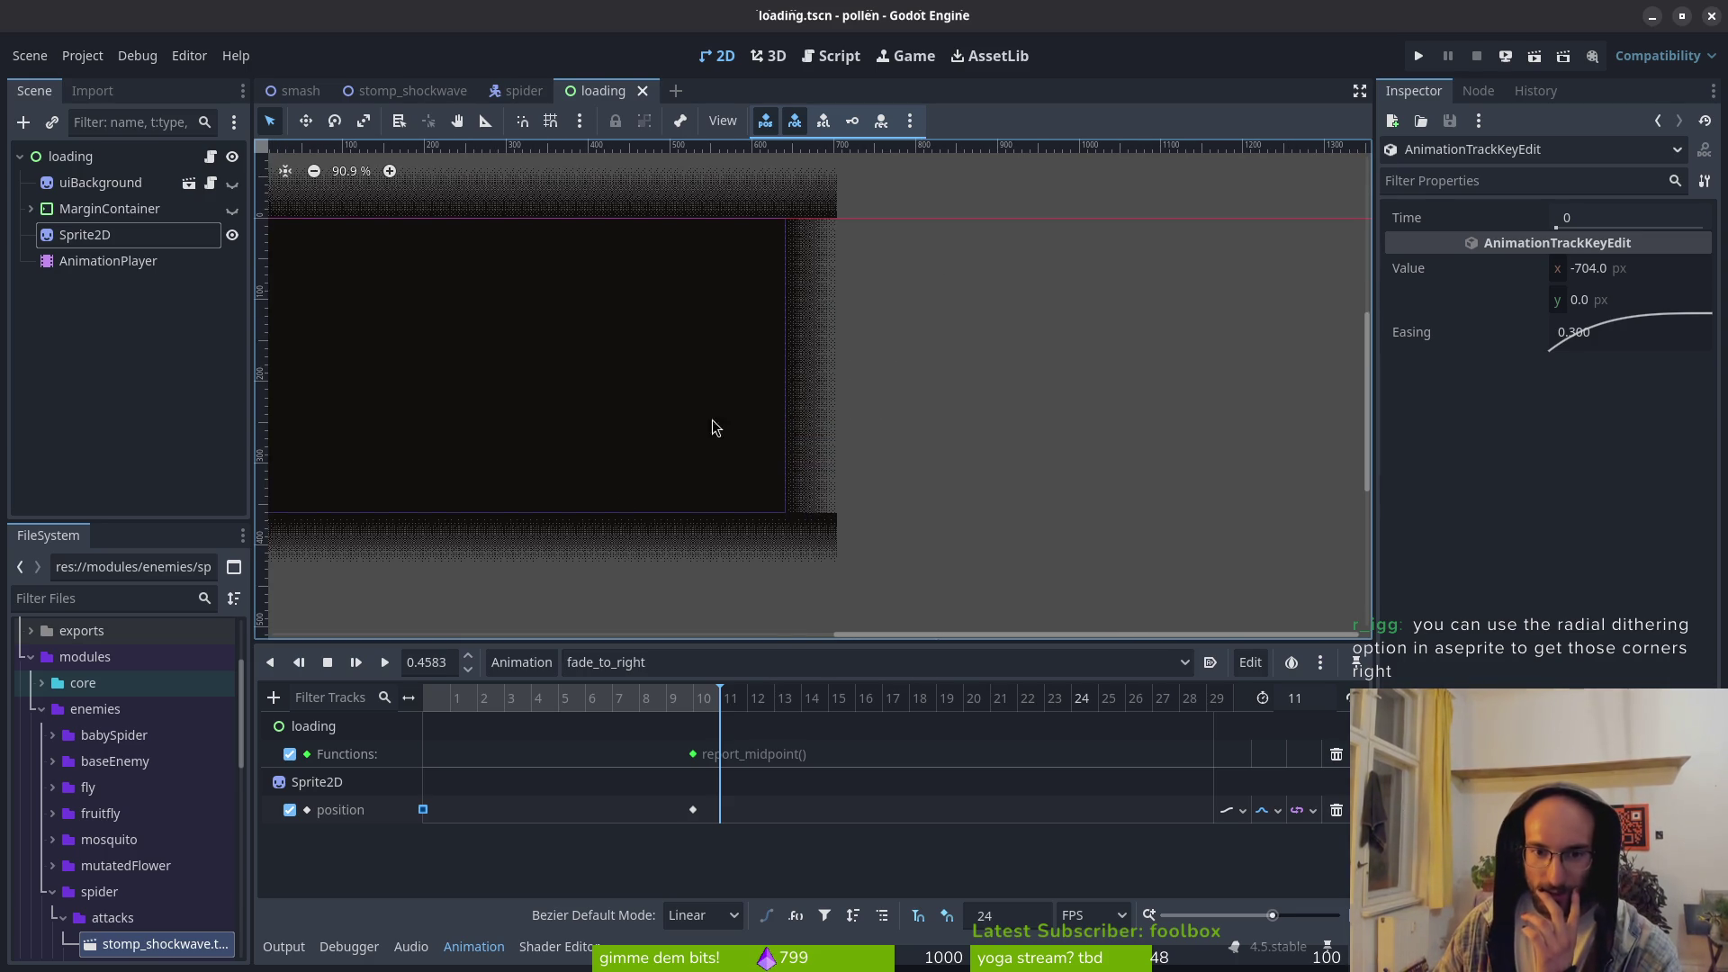
scroll(947, 423, "left", 4)
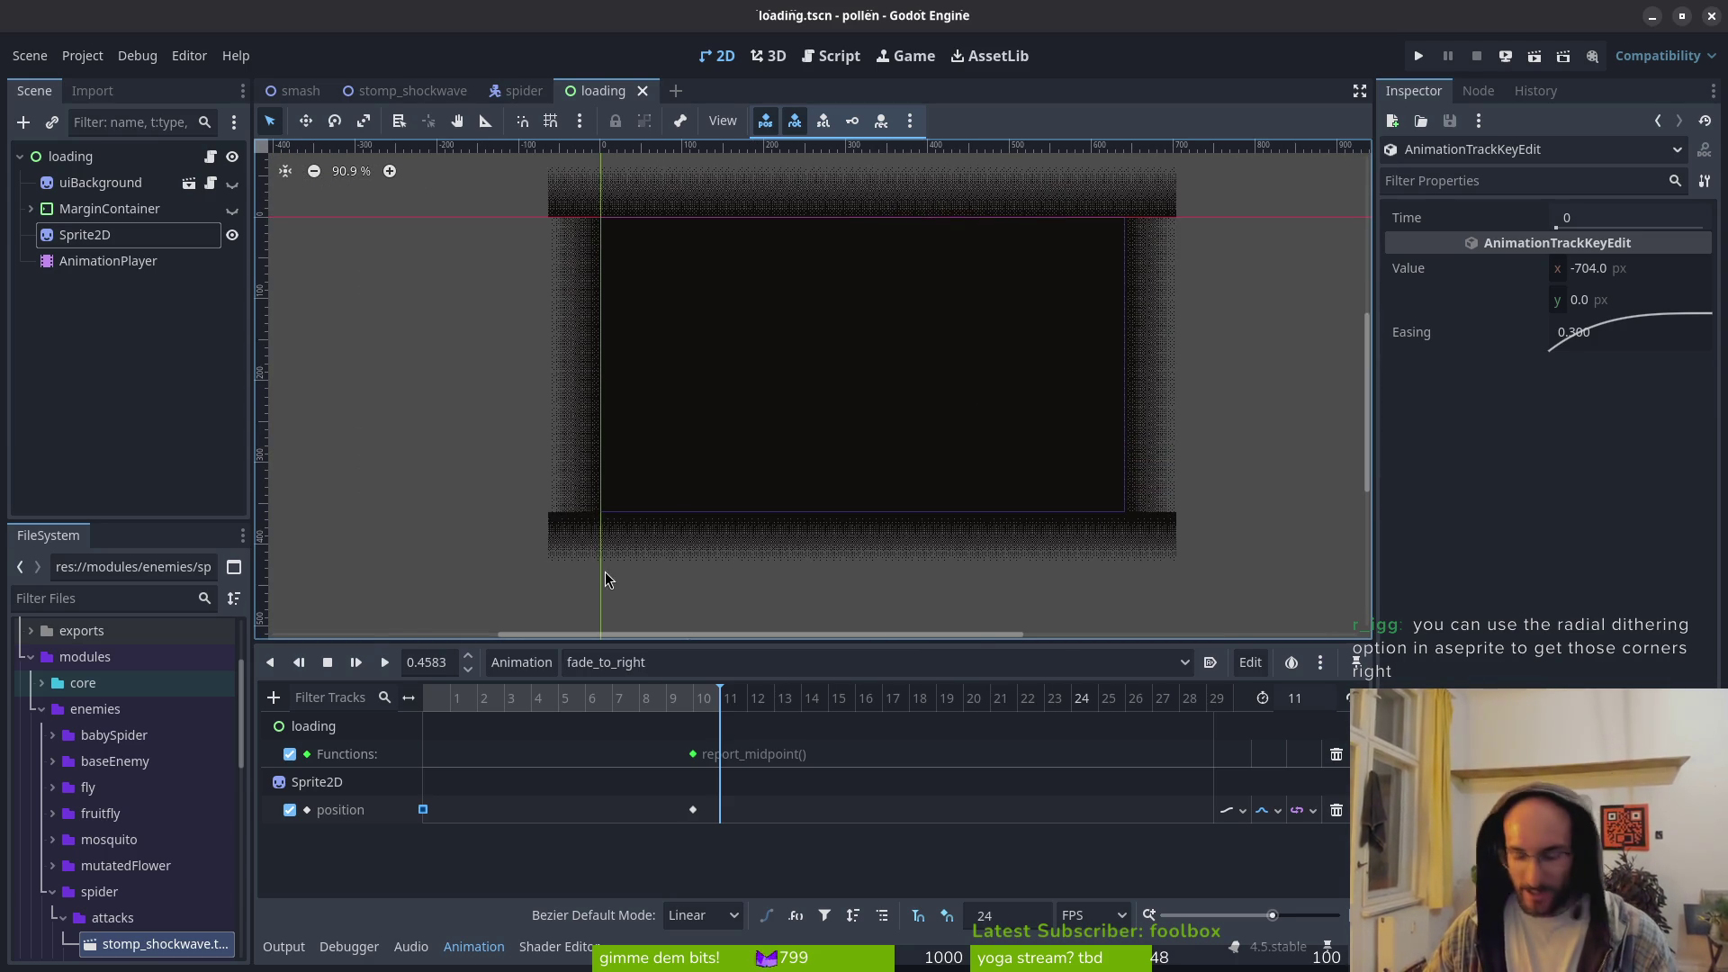
key("alt+Tab")
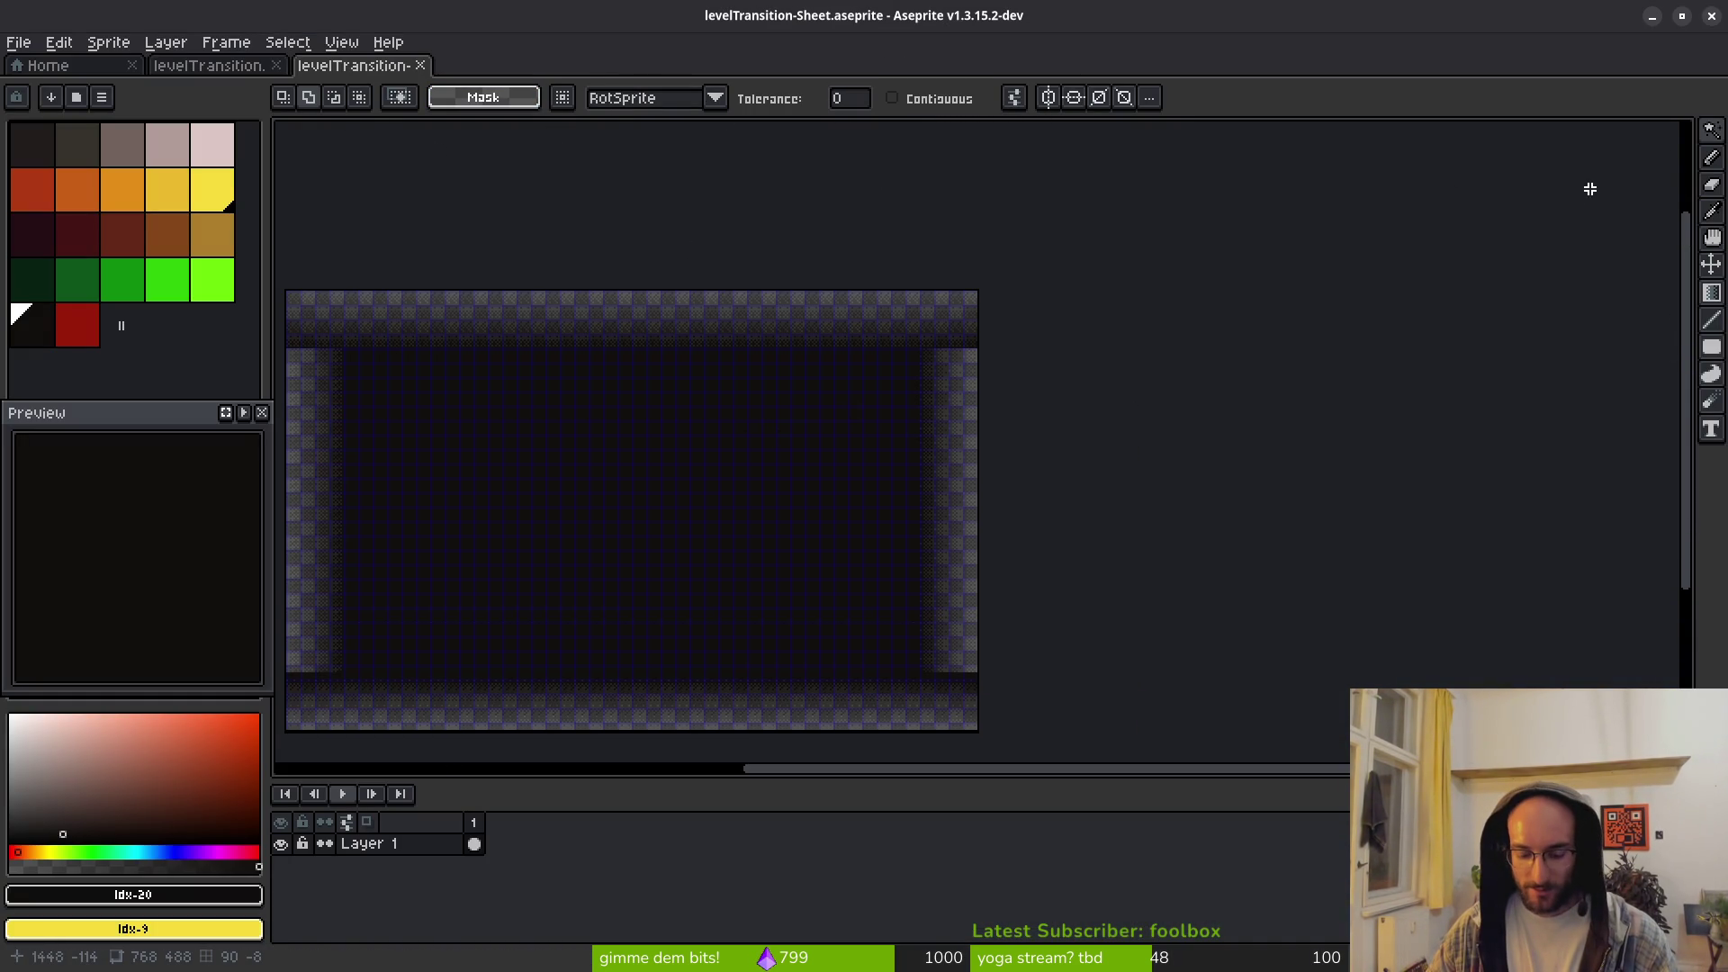
Step: Try a diagonal dithered gradient fill across the sprite, then undo it
key("shift+g")
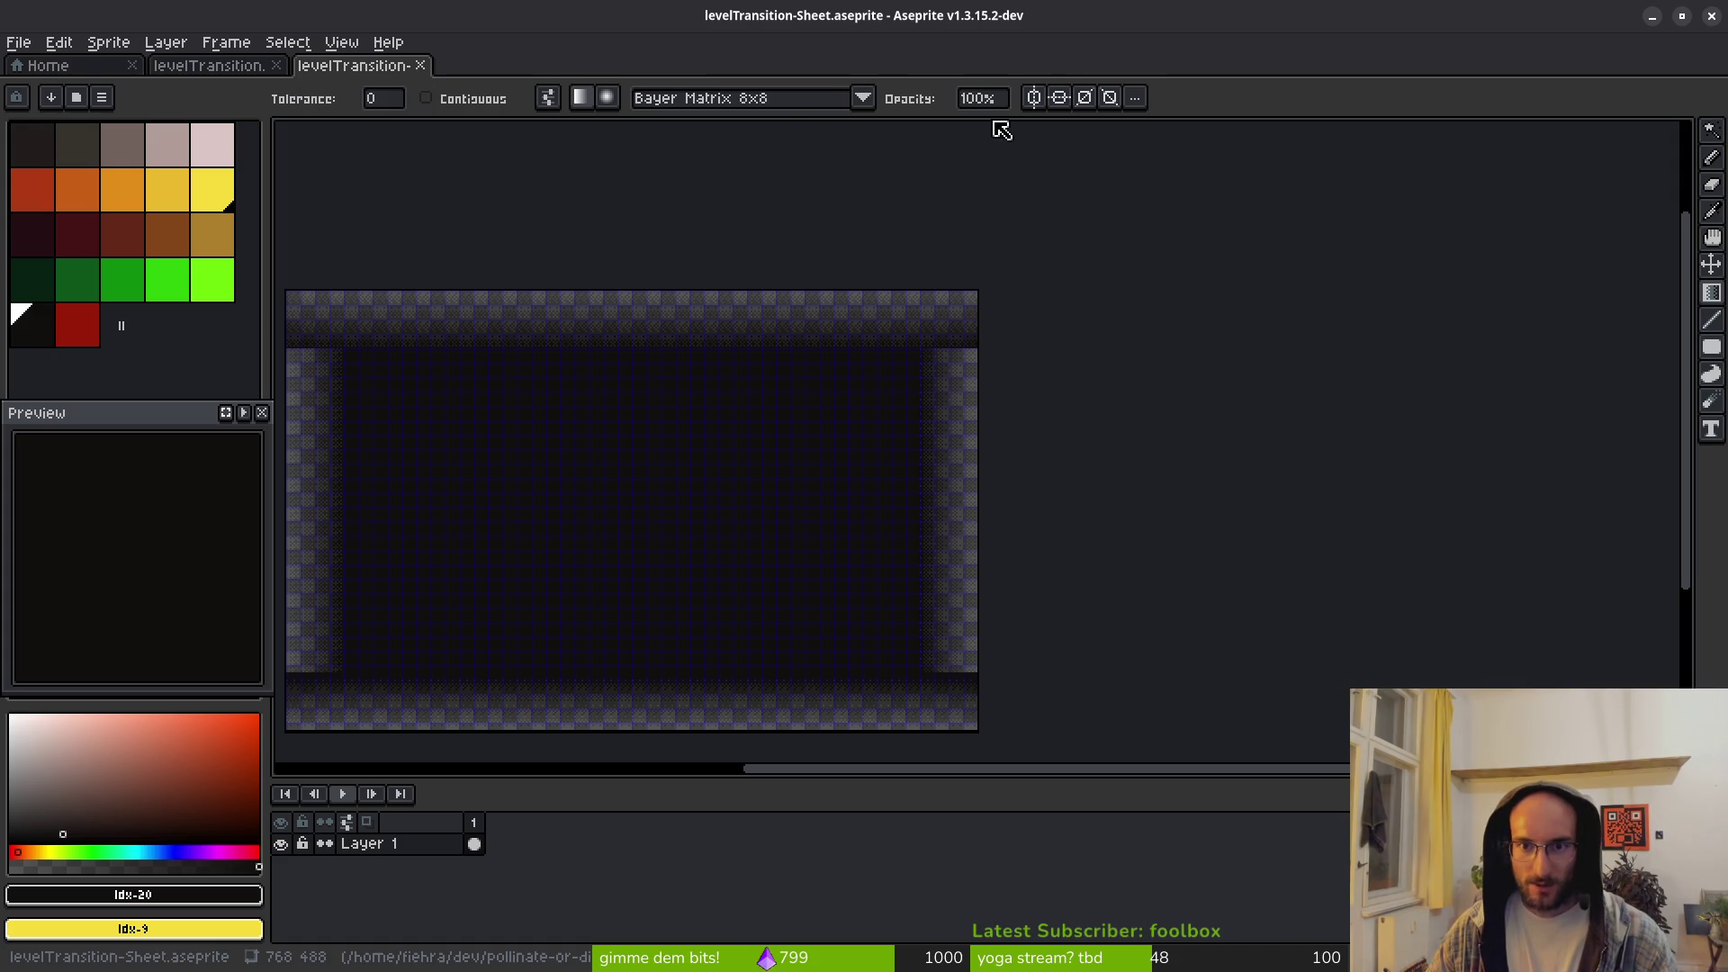
scroll(945, 327, "up", 2)
scroll(783, 540, "up", 1)
scroll(720, 585, "up", 3)
left_click_drag(599, 721, 1067, 254)
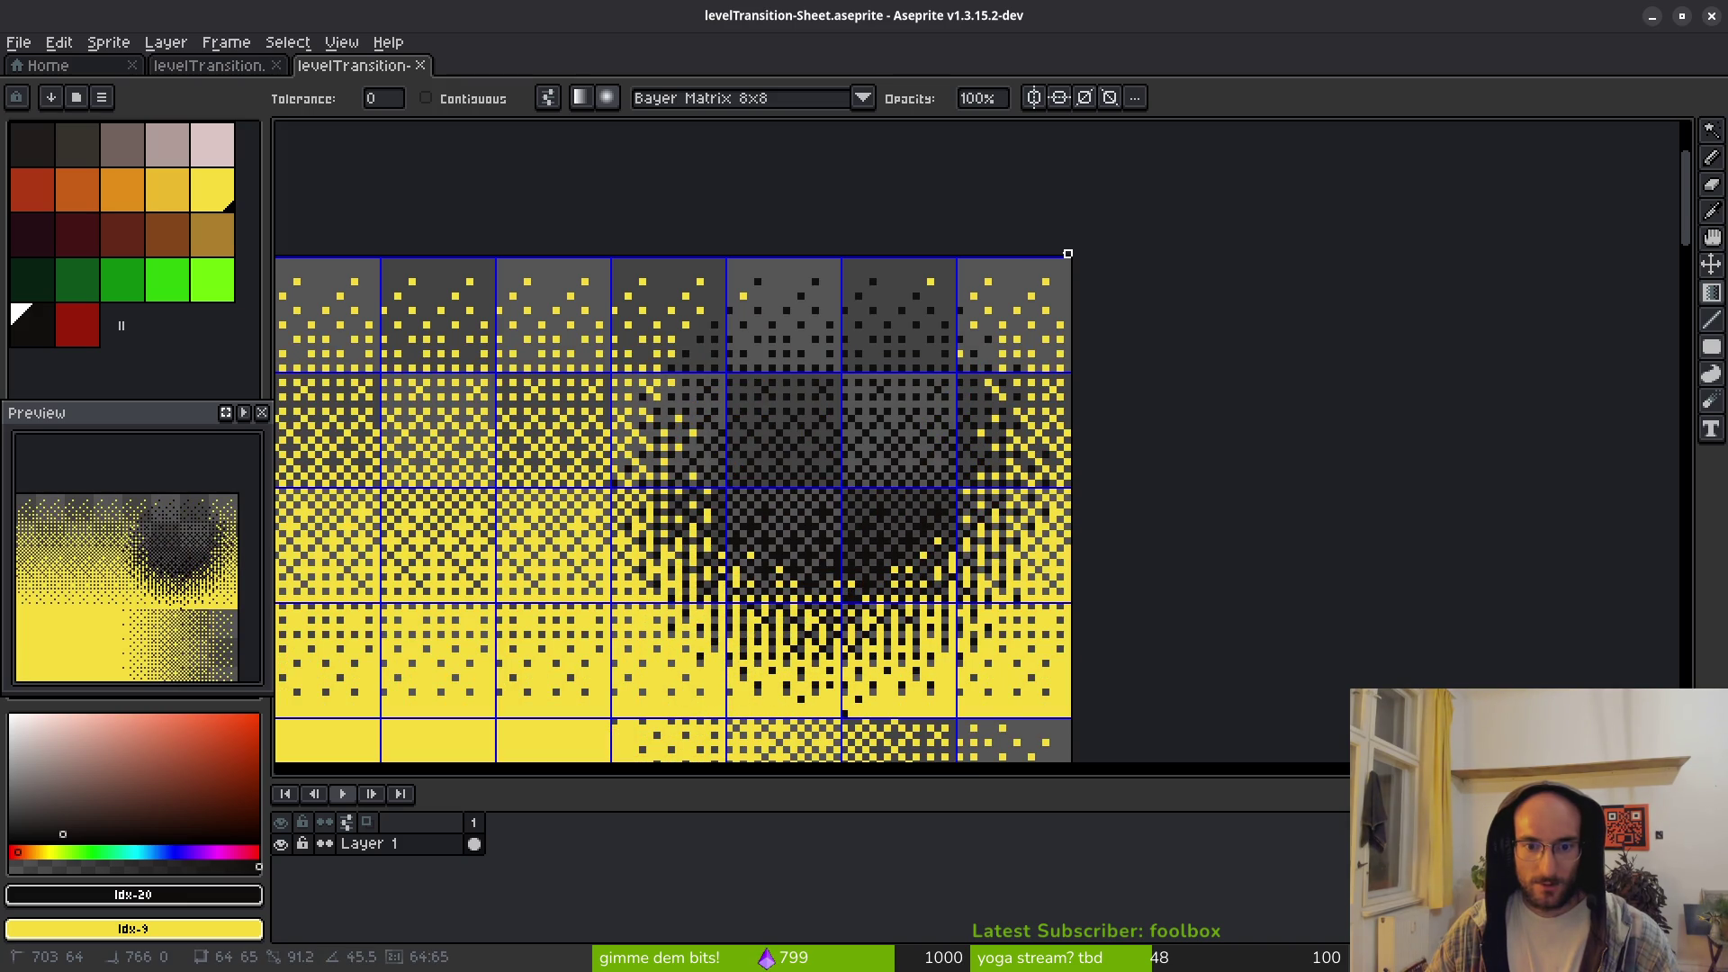
scroll(945, 451, "down", 2)
key("ctrl+z")
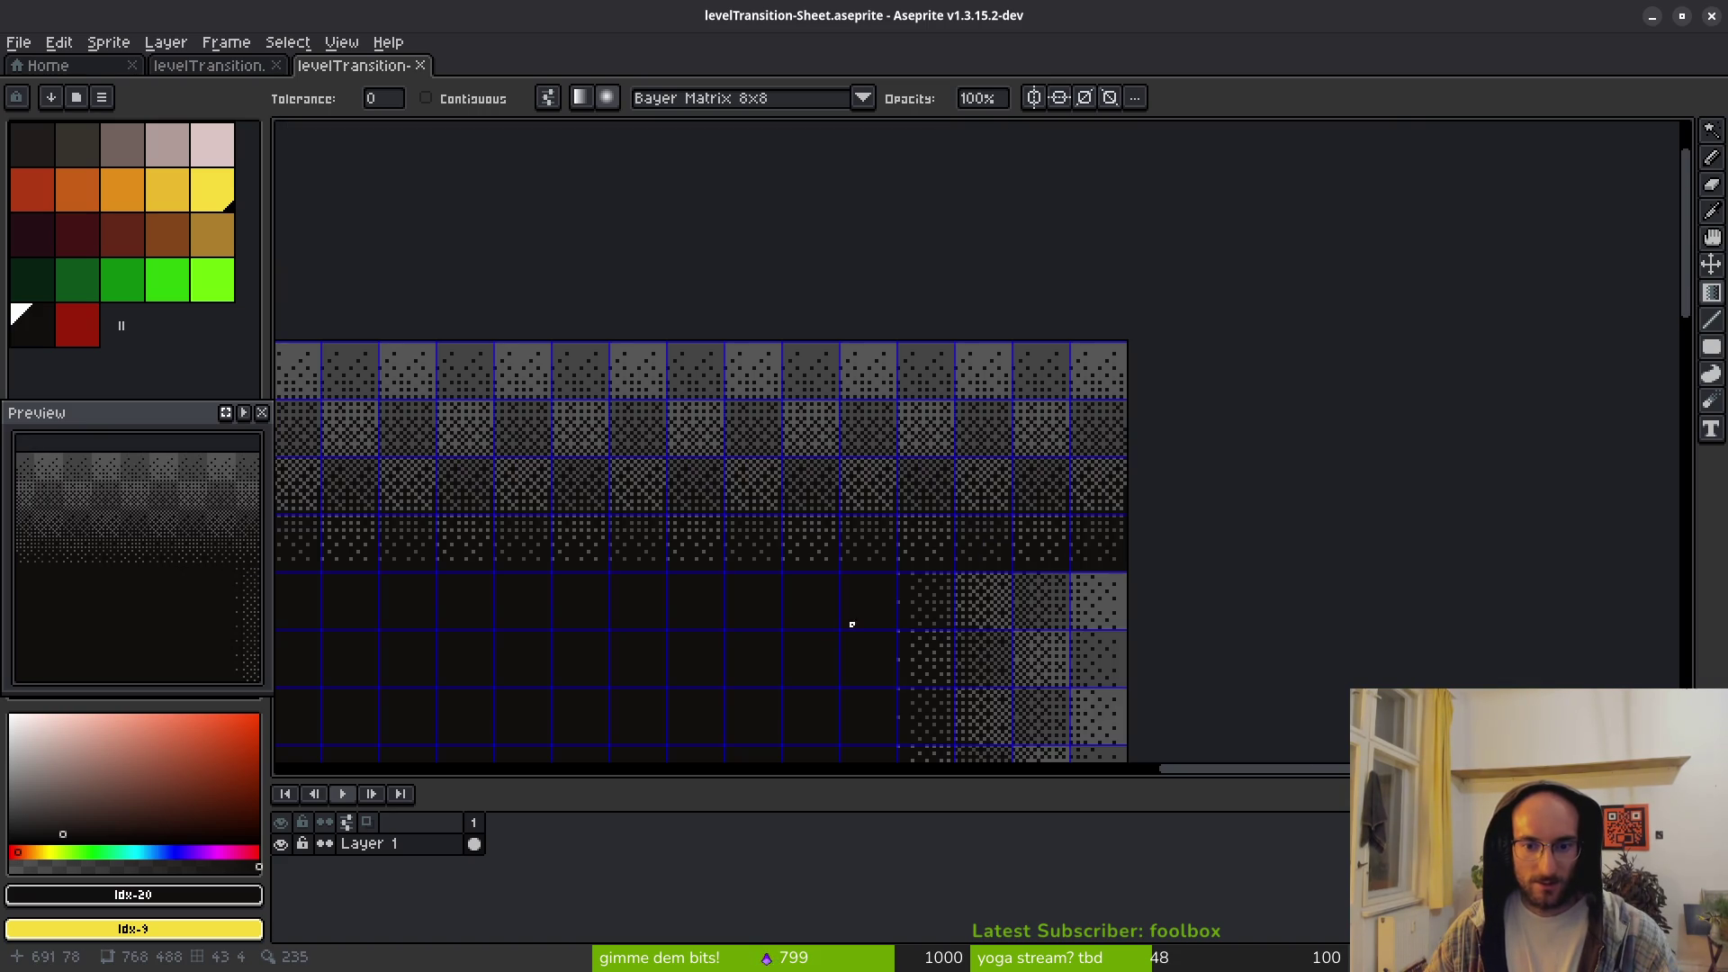
Step: Try a radial dithered gradient fill on the sprite, then undo it
scroll(841, 641, "up", 2)
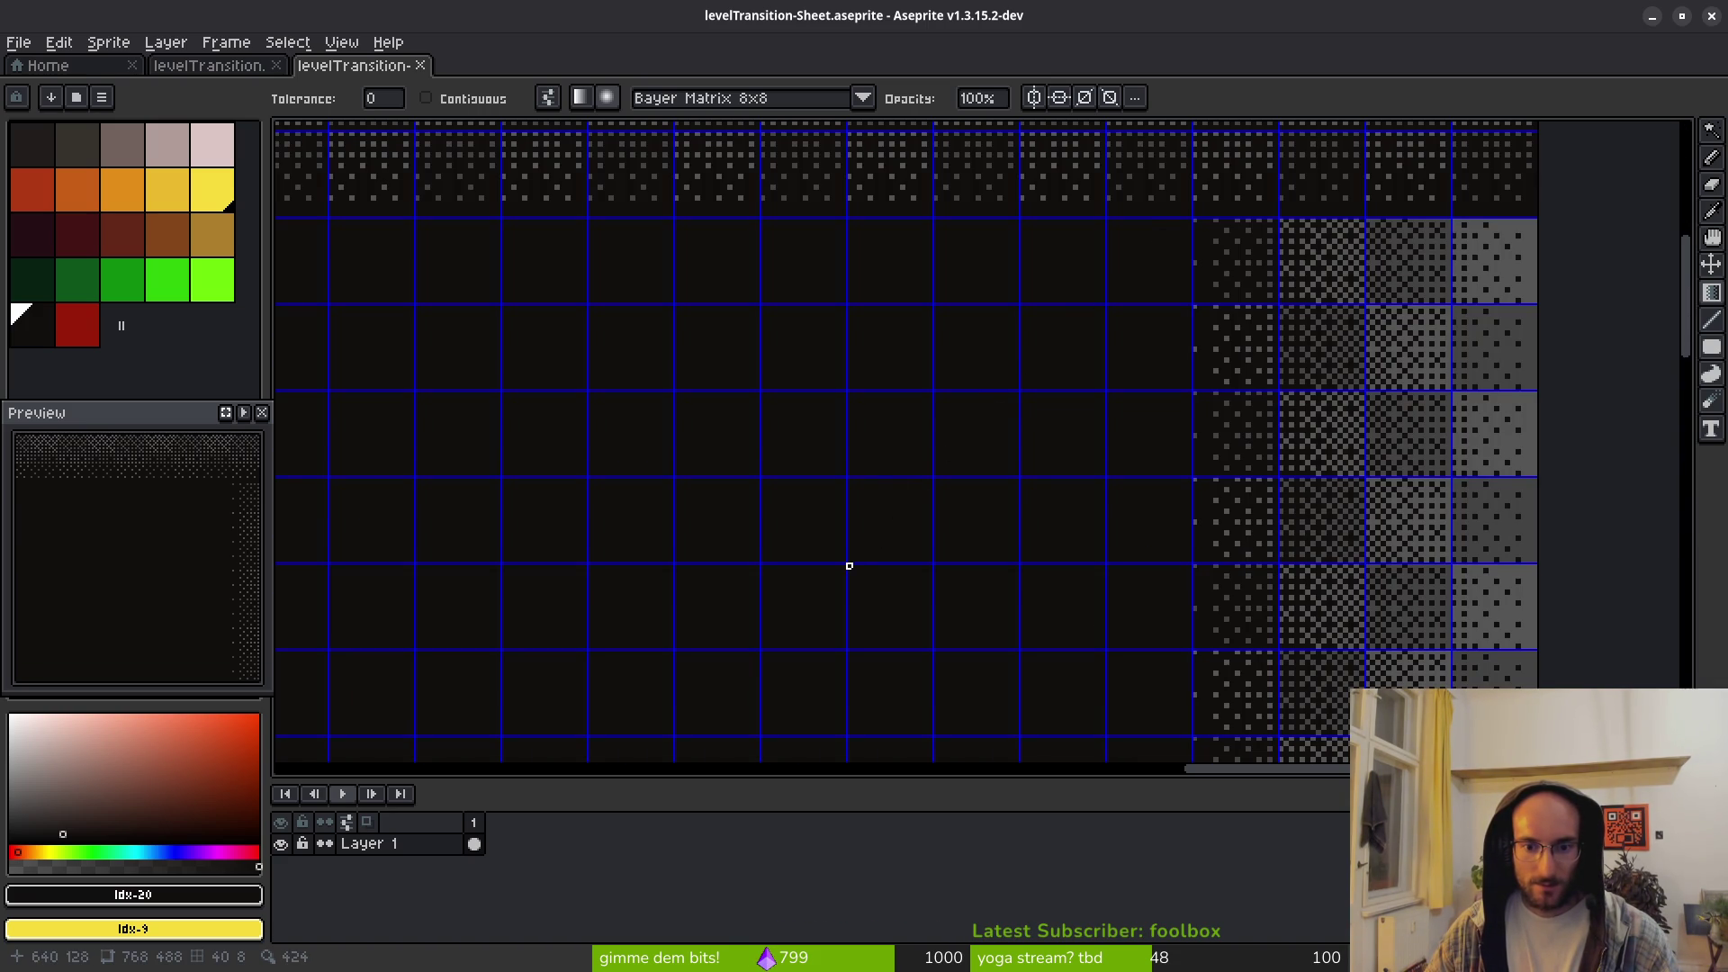
mouse_move(926, 455)
left_mouse_down()
mouse_move(1091, 301)
mouse_move(1260, 269)
mouse_move(1458, 171)
mouse_move(1529, 192)
left_mouse_up()
scroll(1348, 458, "down", 5)
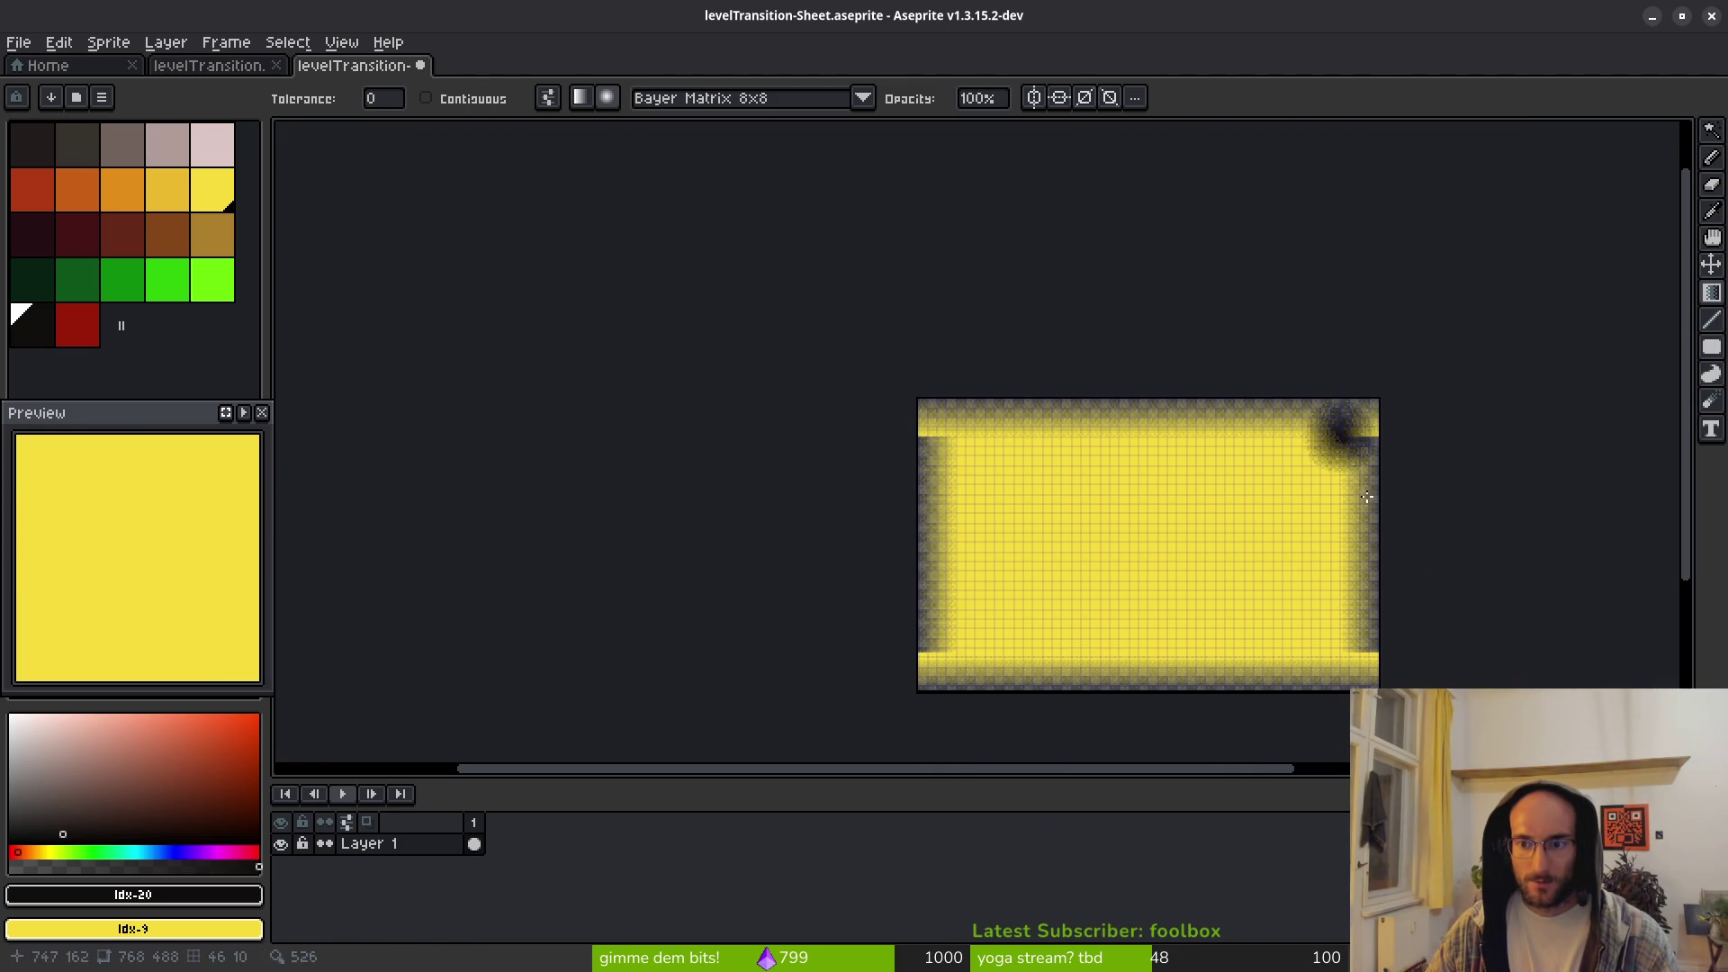
scroll(1348, 459, "up", 3)
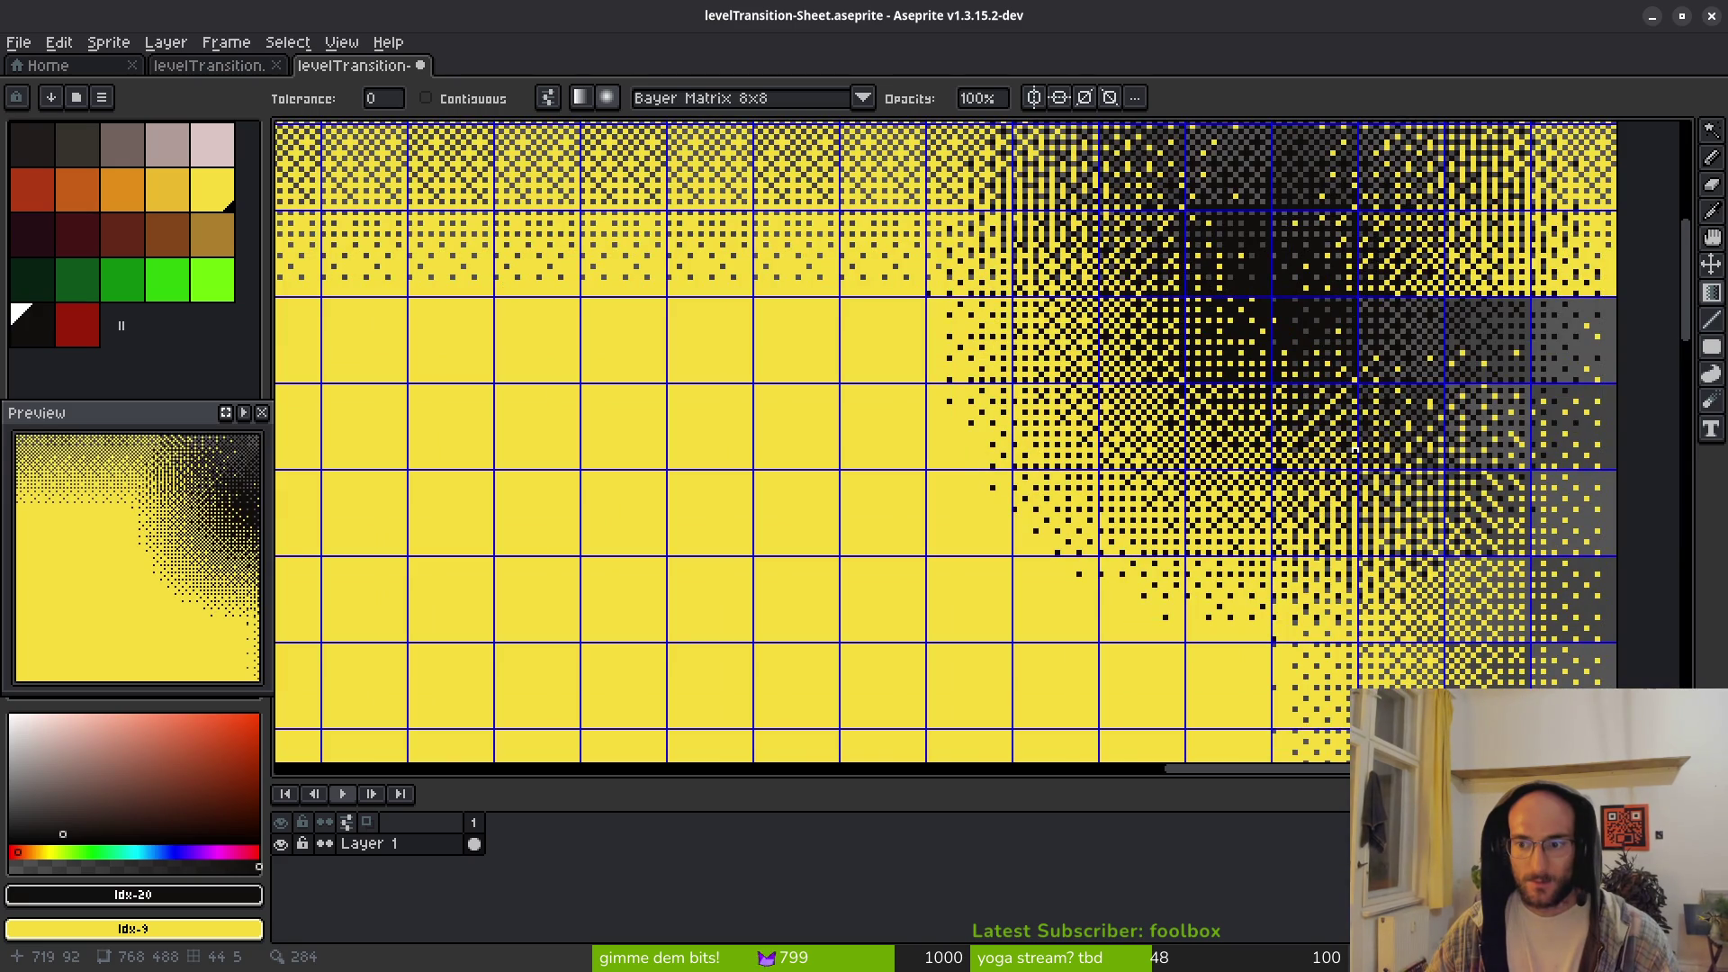
scroll(1352, 451, "down", 1)
scroll(1349, 448, "down", 2)
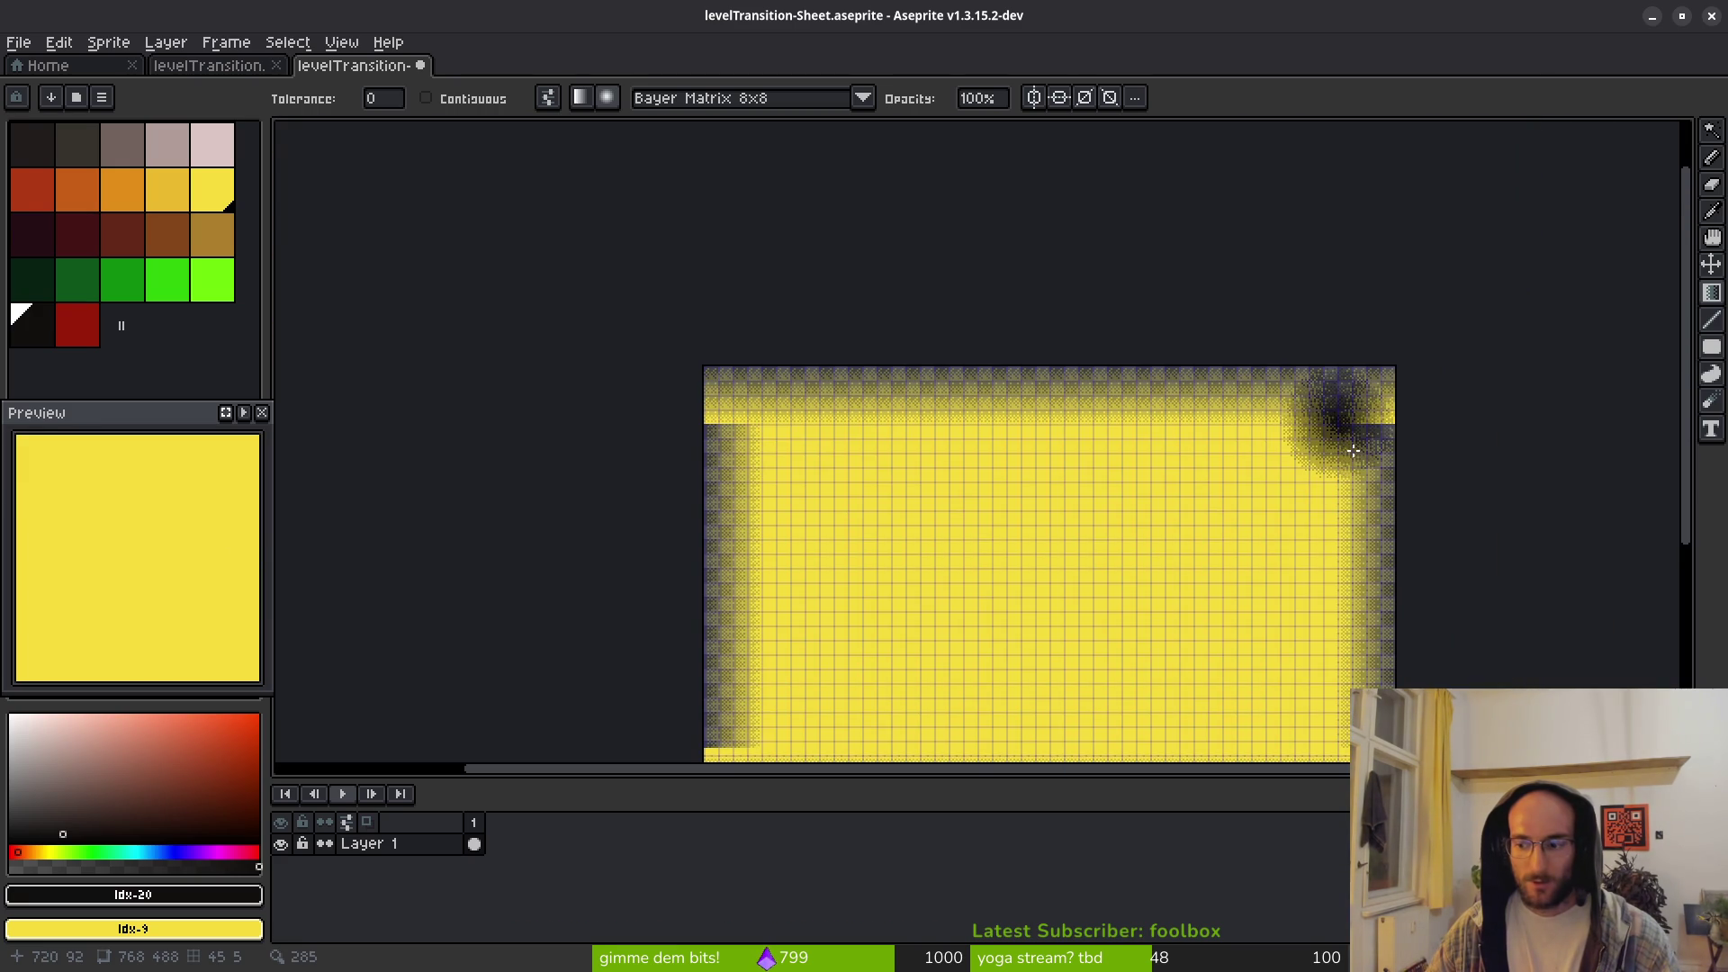
scroll(1349, 448, "up", 2)
scroll(1181, 413, "down", 2)
key("ctrl+z")
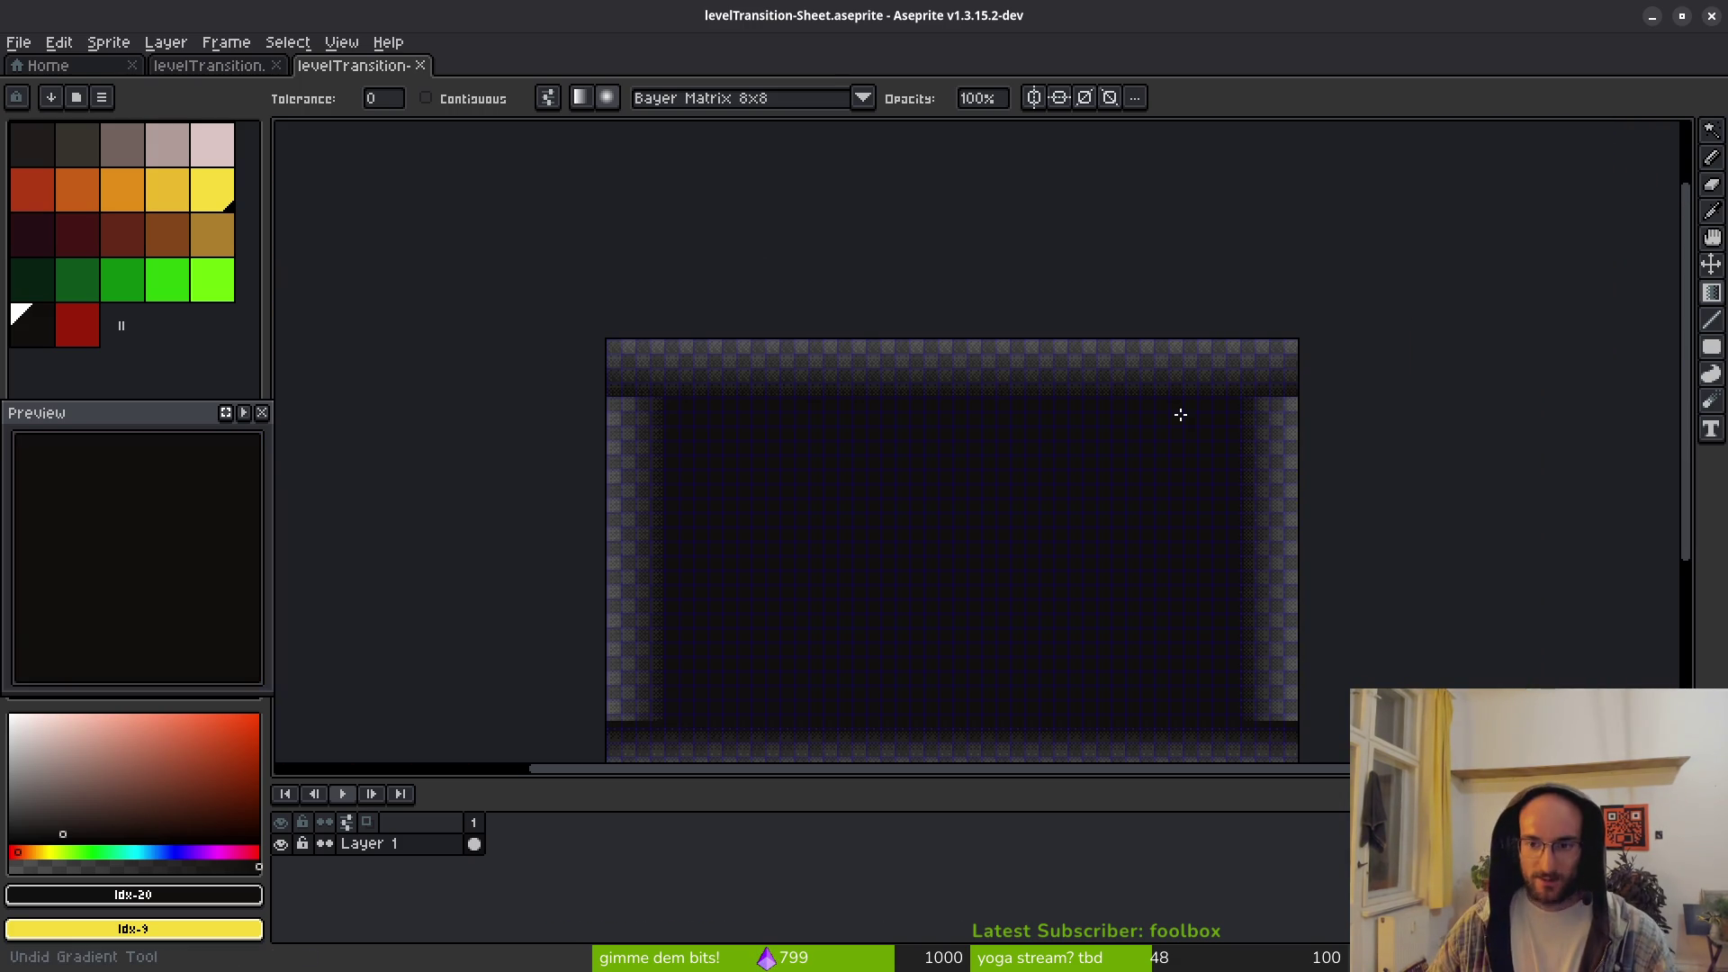
Step: Re-save levelTransition-Sheet.aseprite under the same name and close Aseprite
scroll(1165, 415, "down", 2)
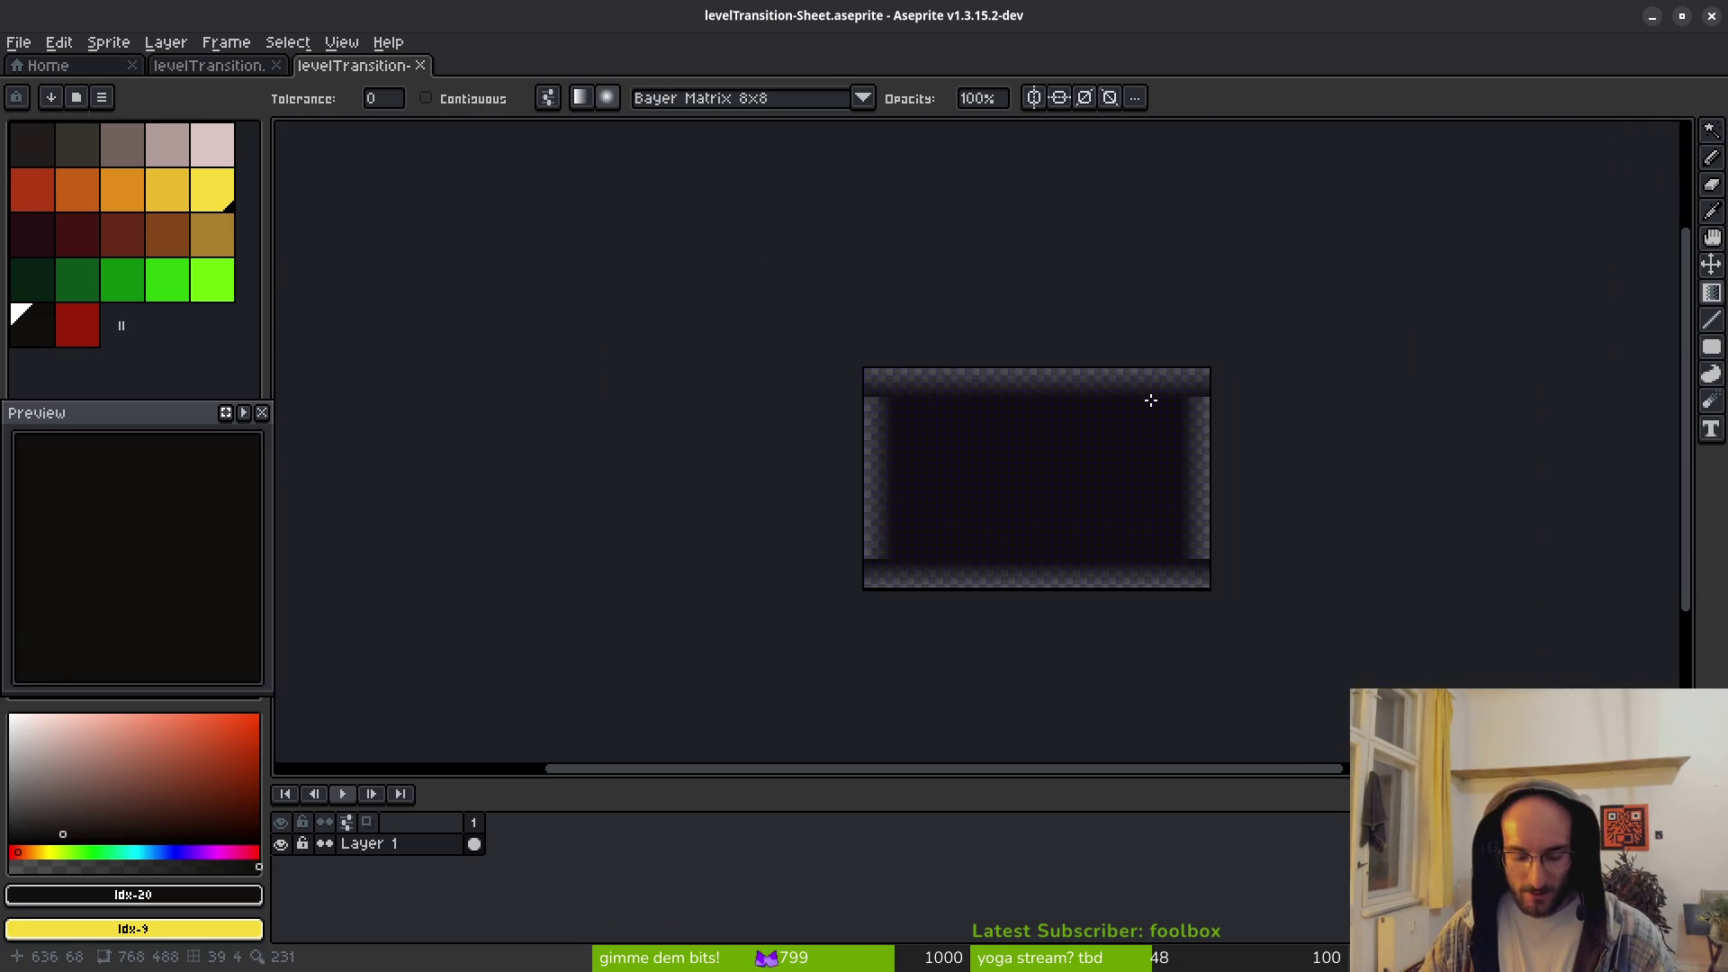
key("ctrl+shift+s")
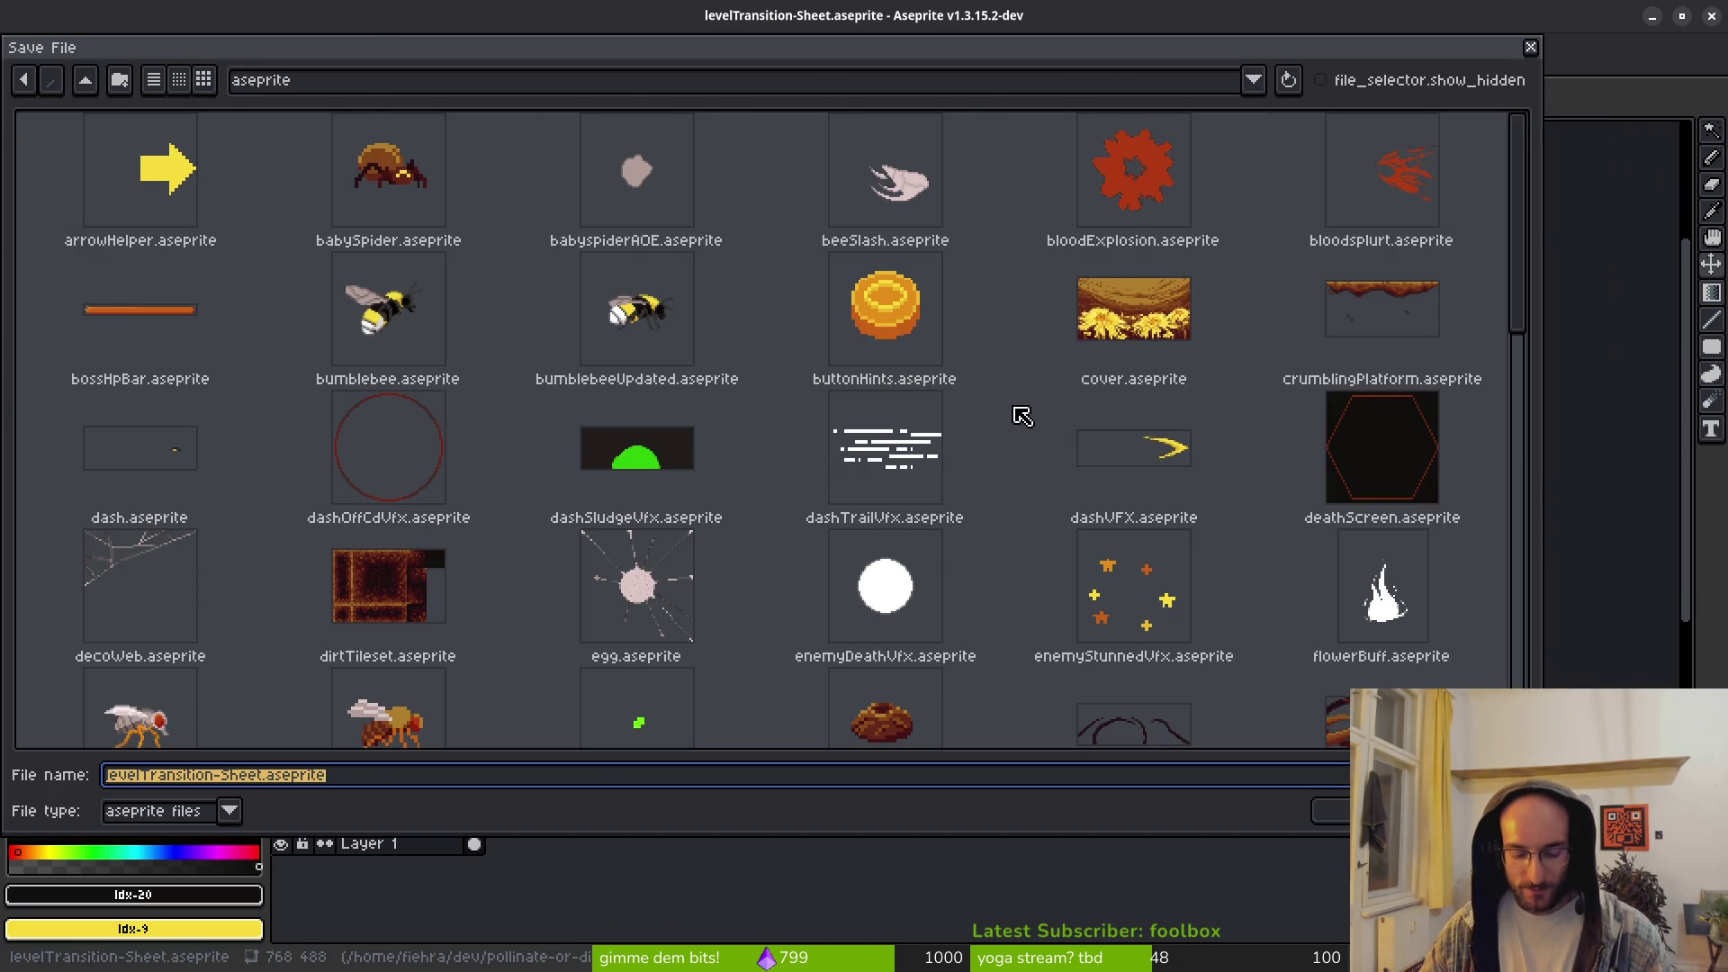
key("Escape")
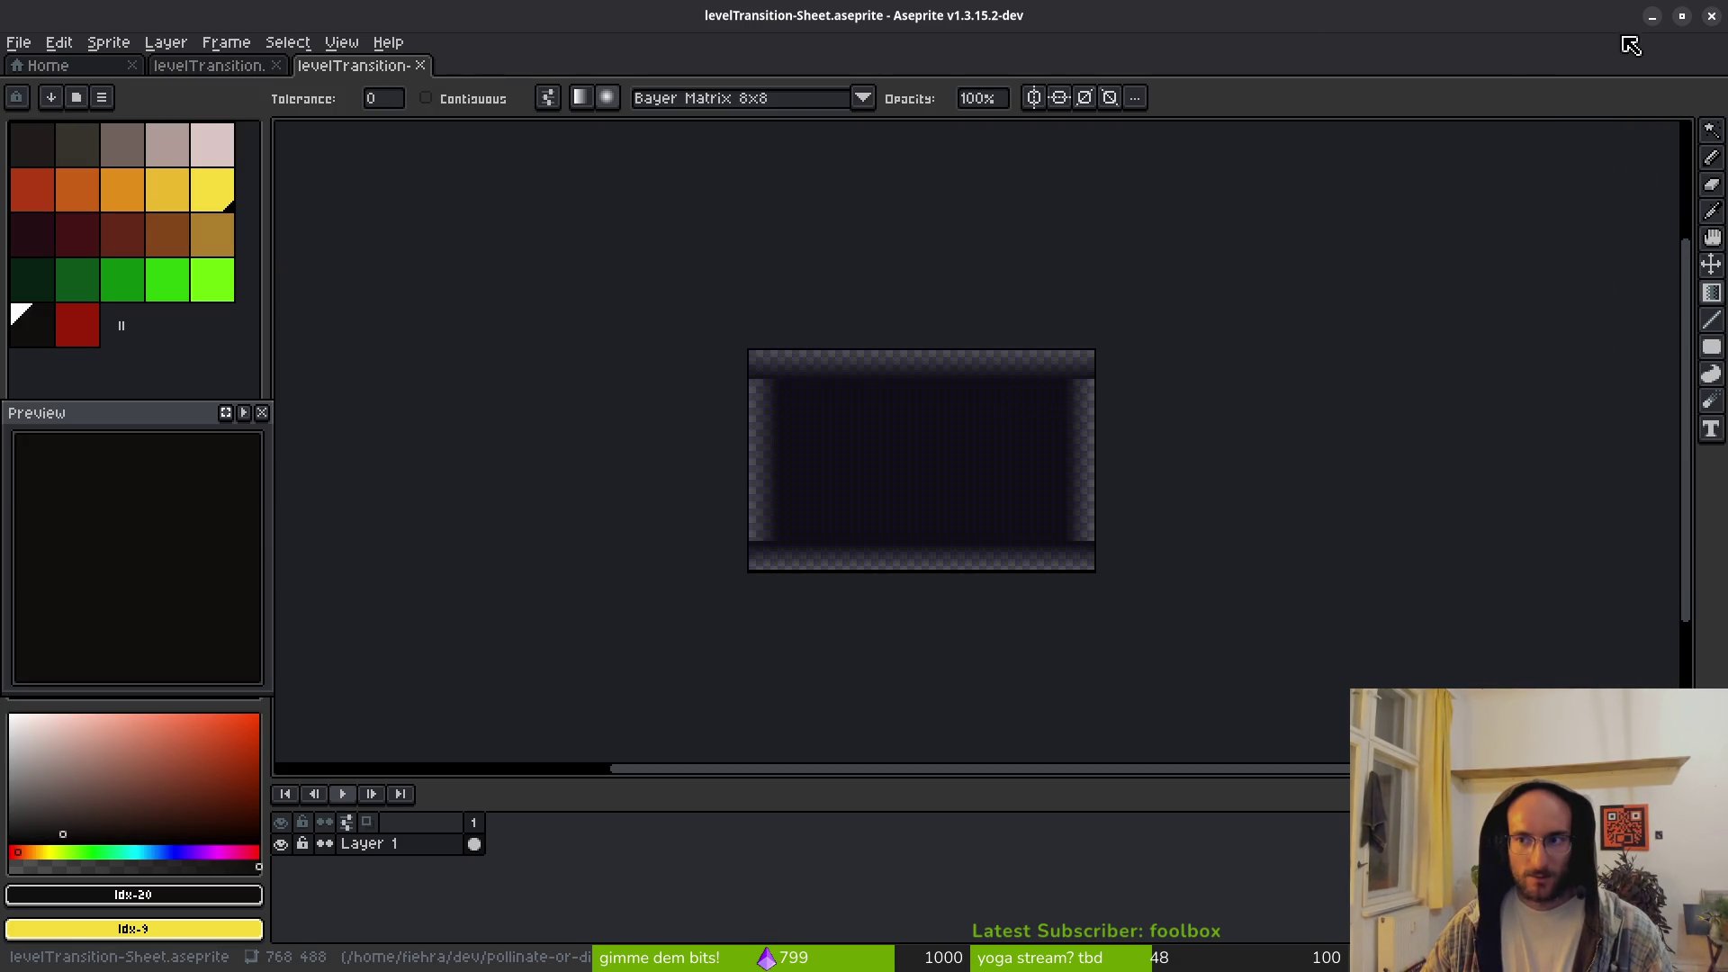
left_click(1712, 16)
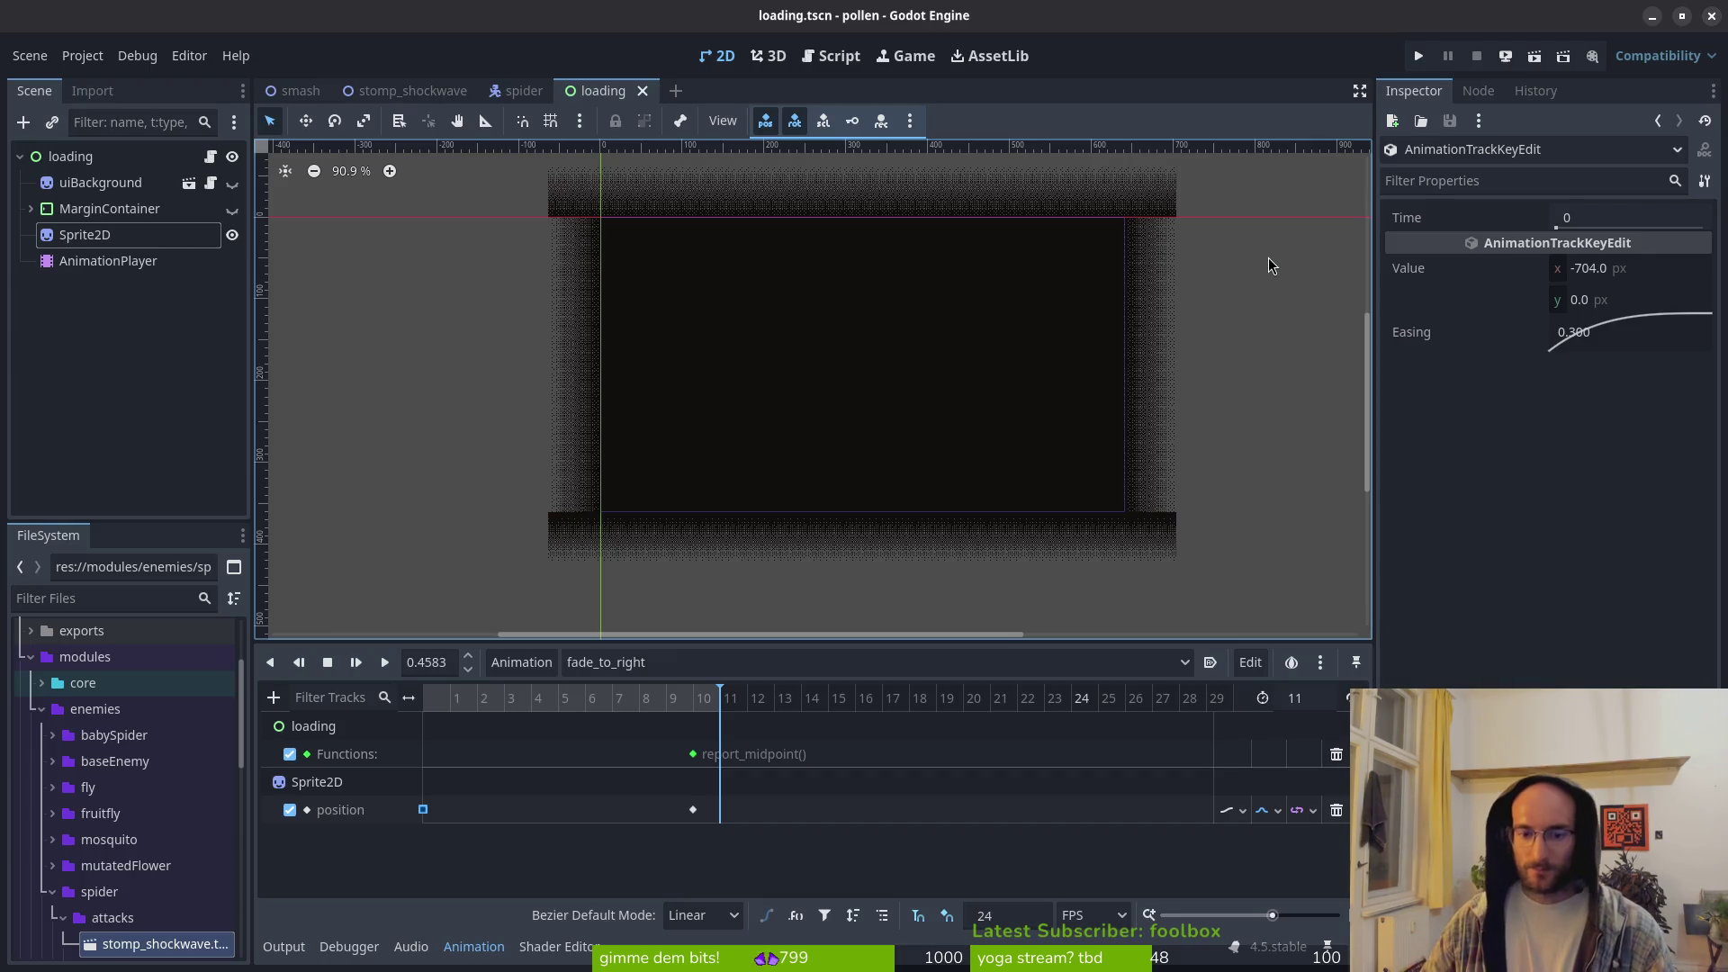
Step: Check the loading scene's animation list, then test-run and stop the game
left_click(646, 662)
left_click(720, 779)
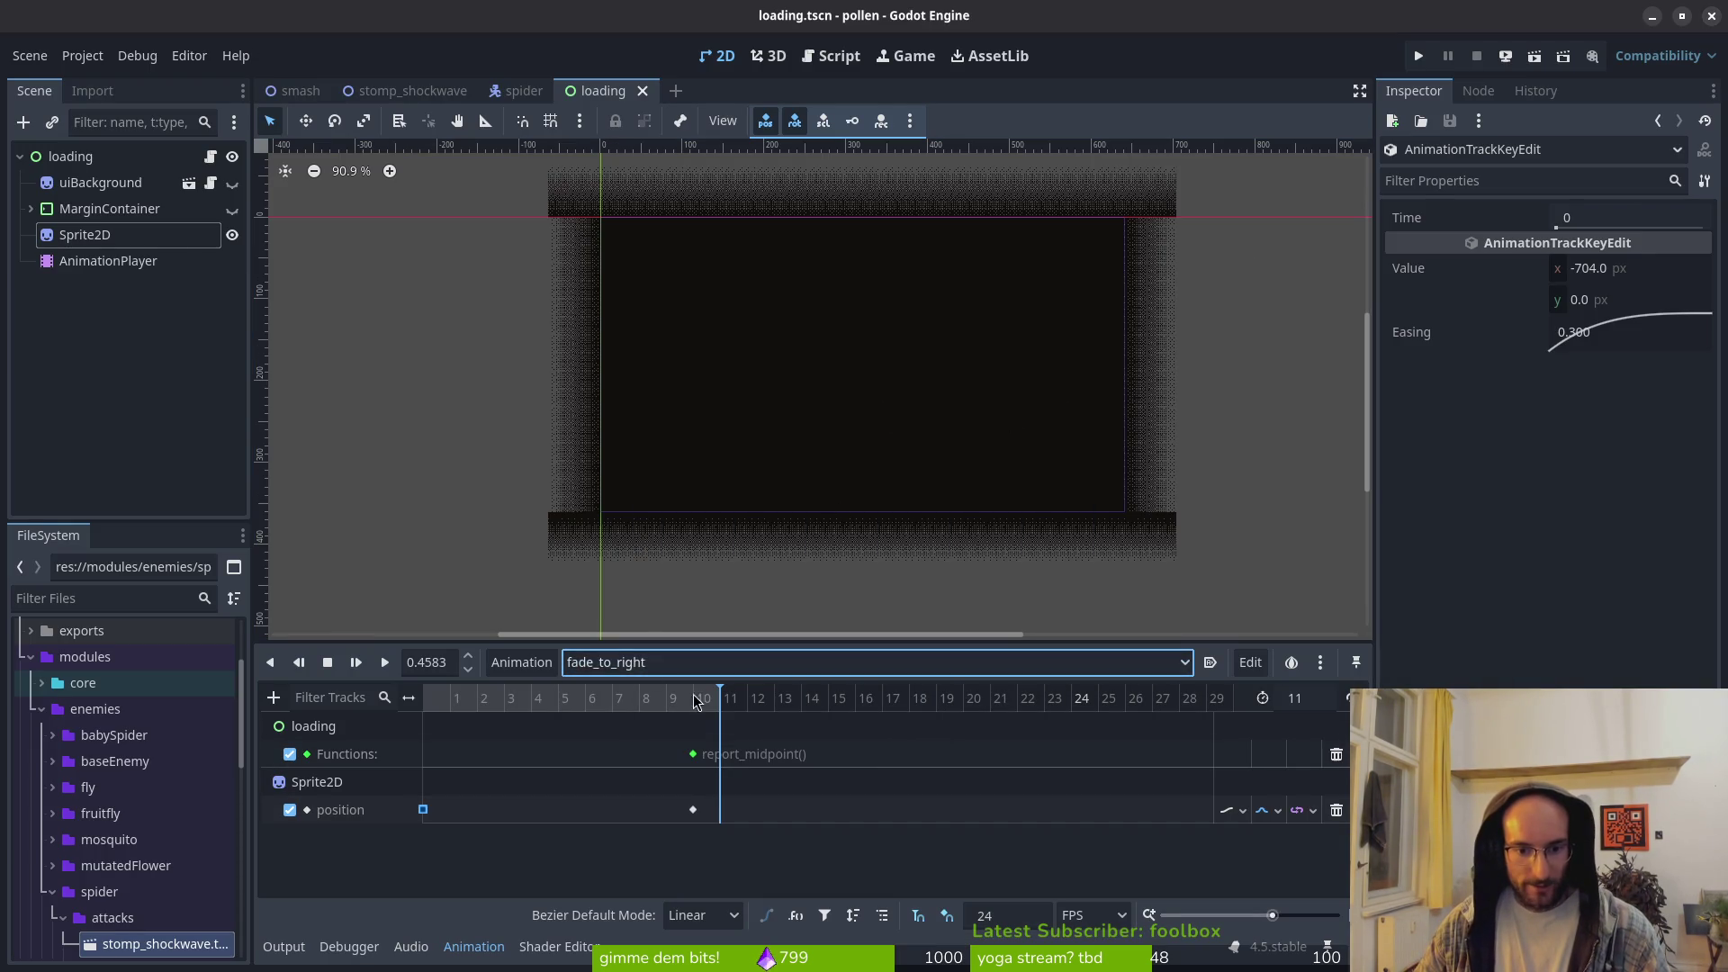
left_click(1417, 56)
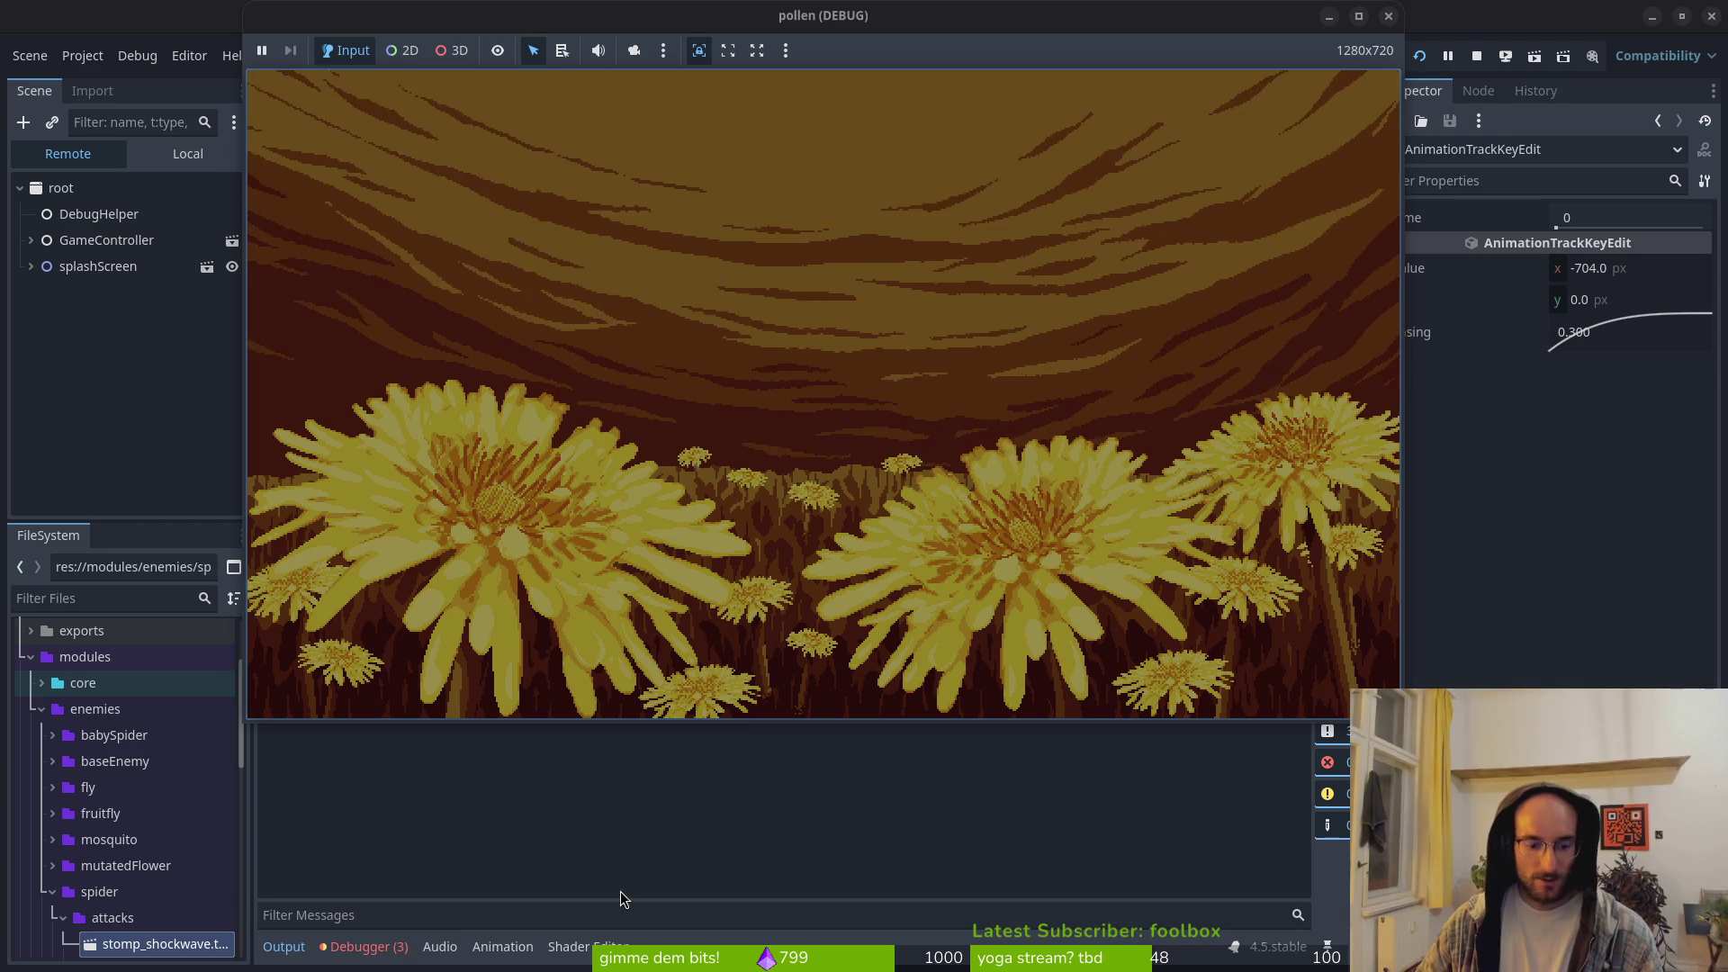
left_click(1476, 56)
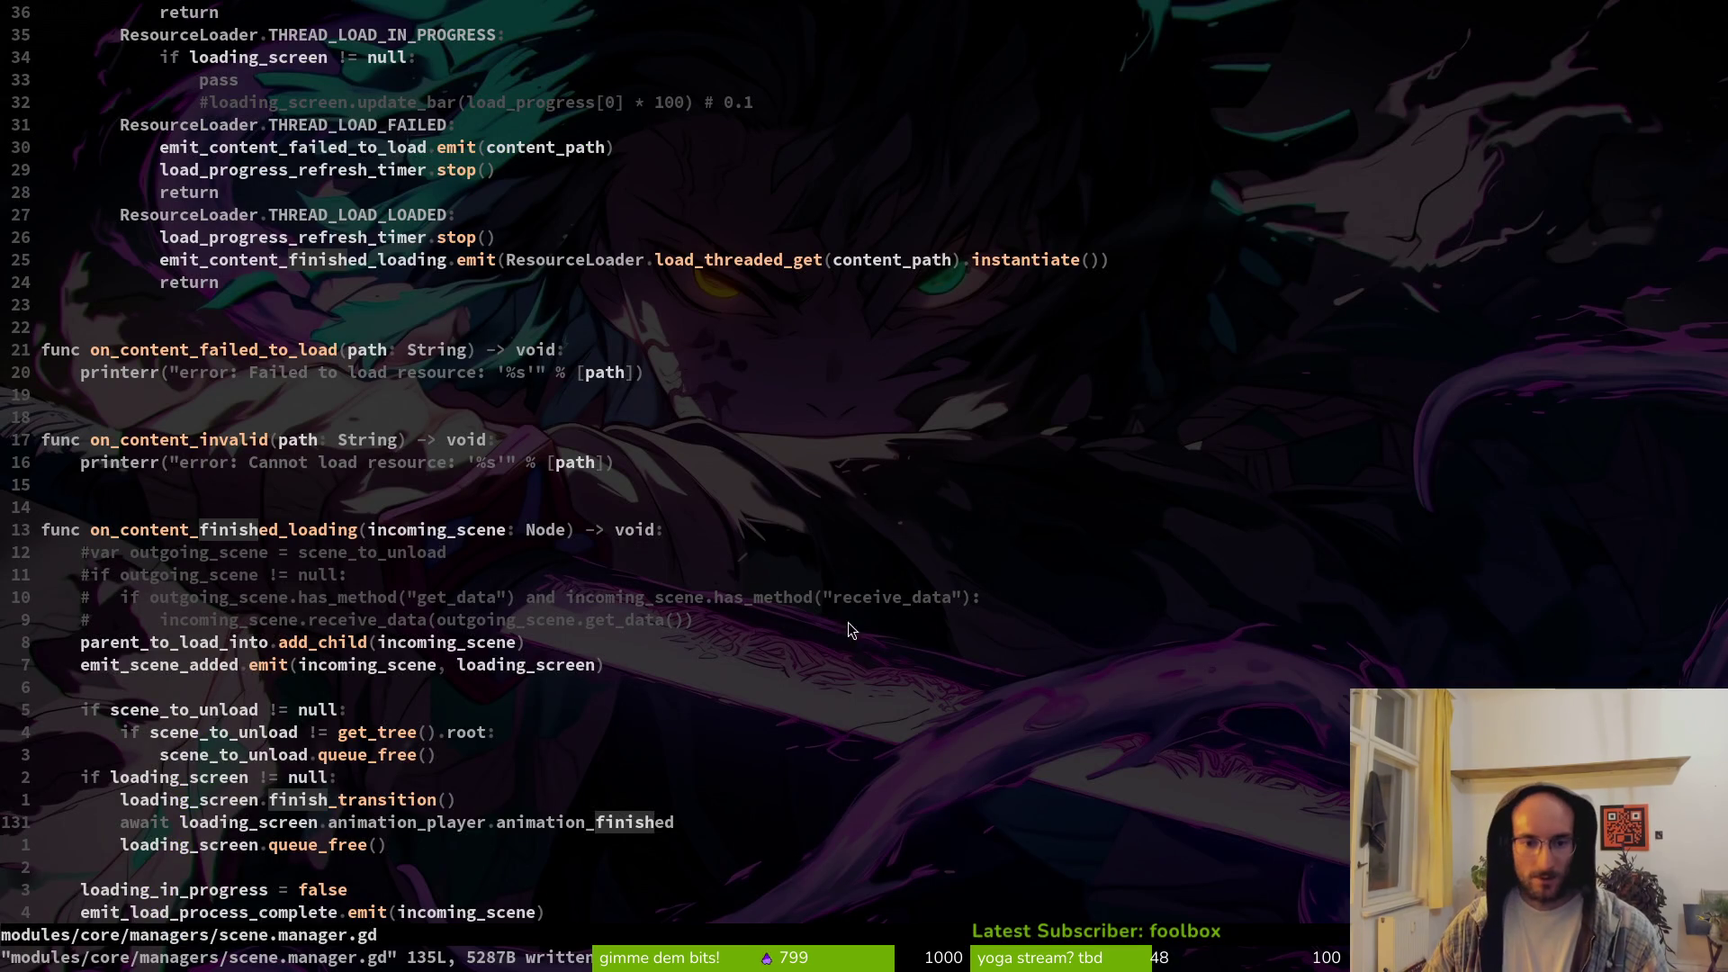
Step: Open loading.gd through the project file search
scroll(649, 270, "up", 15)
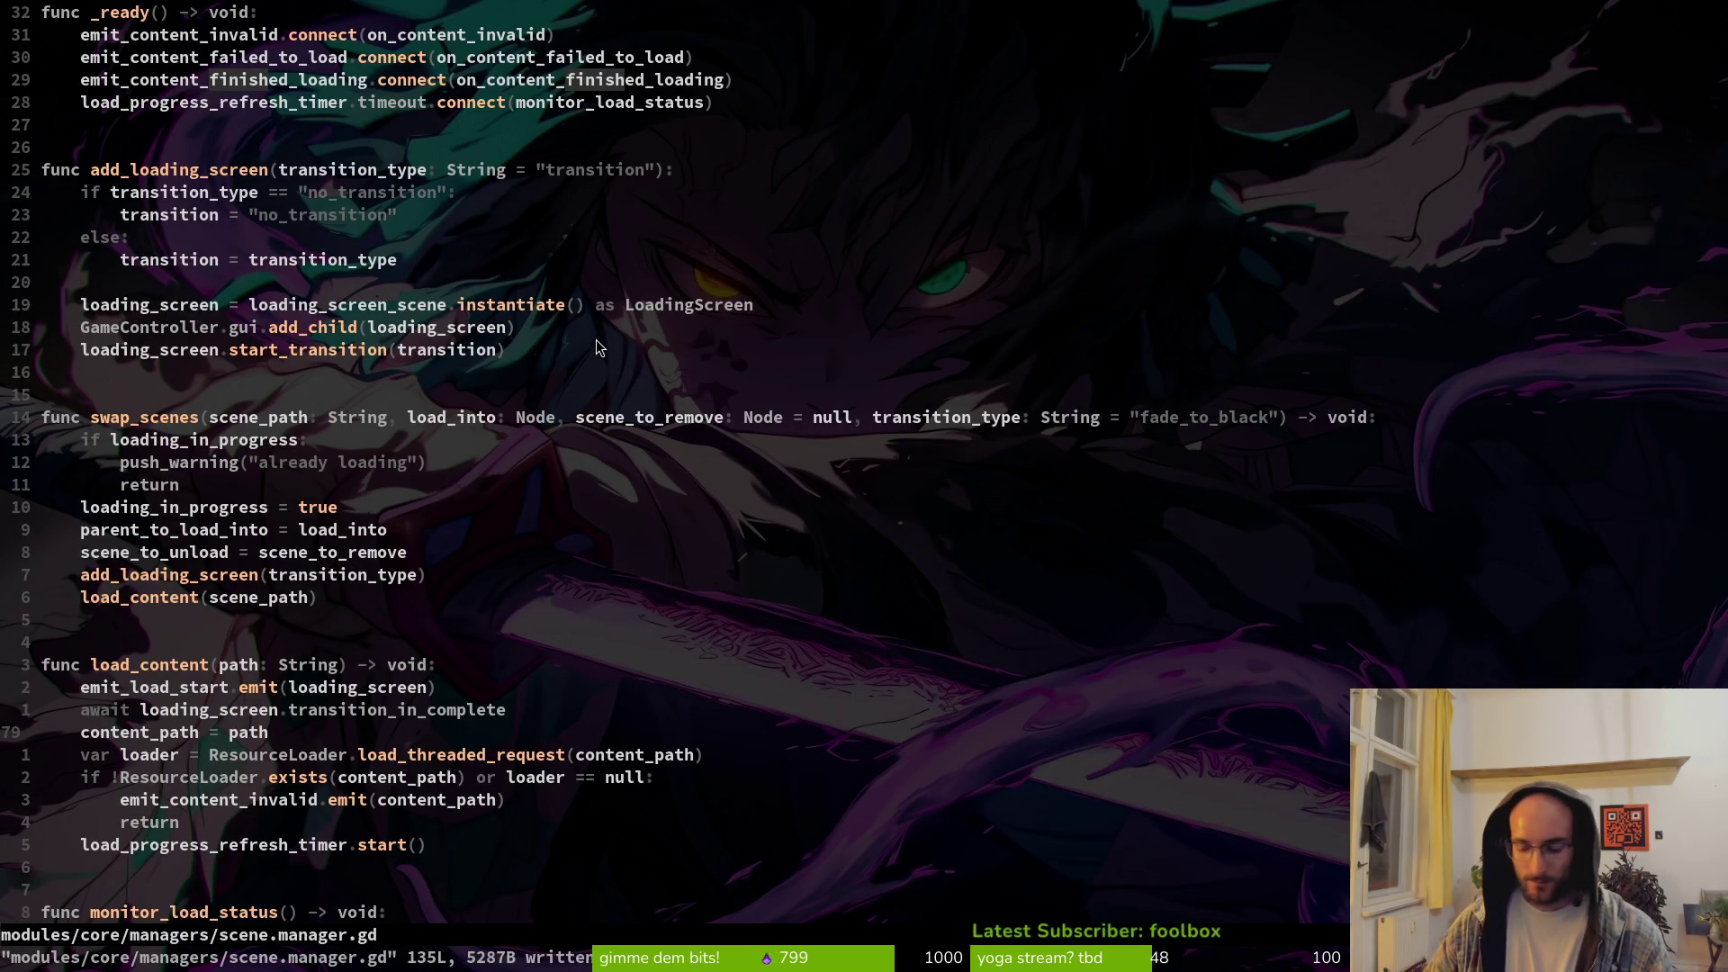
key("ctrl+p")
type("loading")
key("Return")
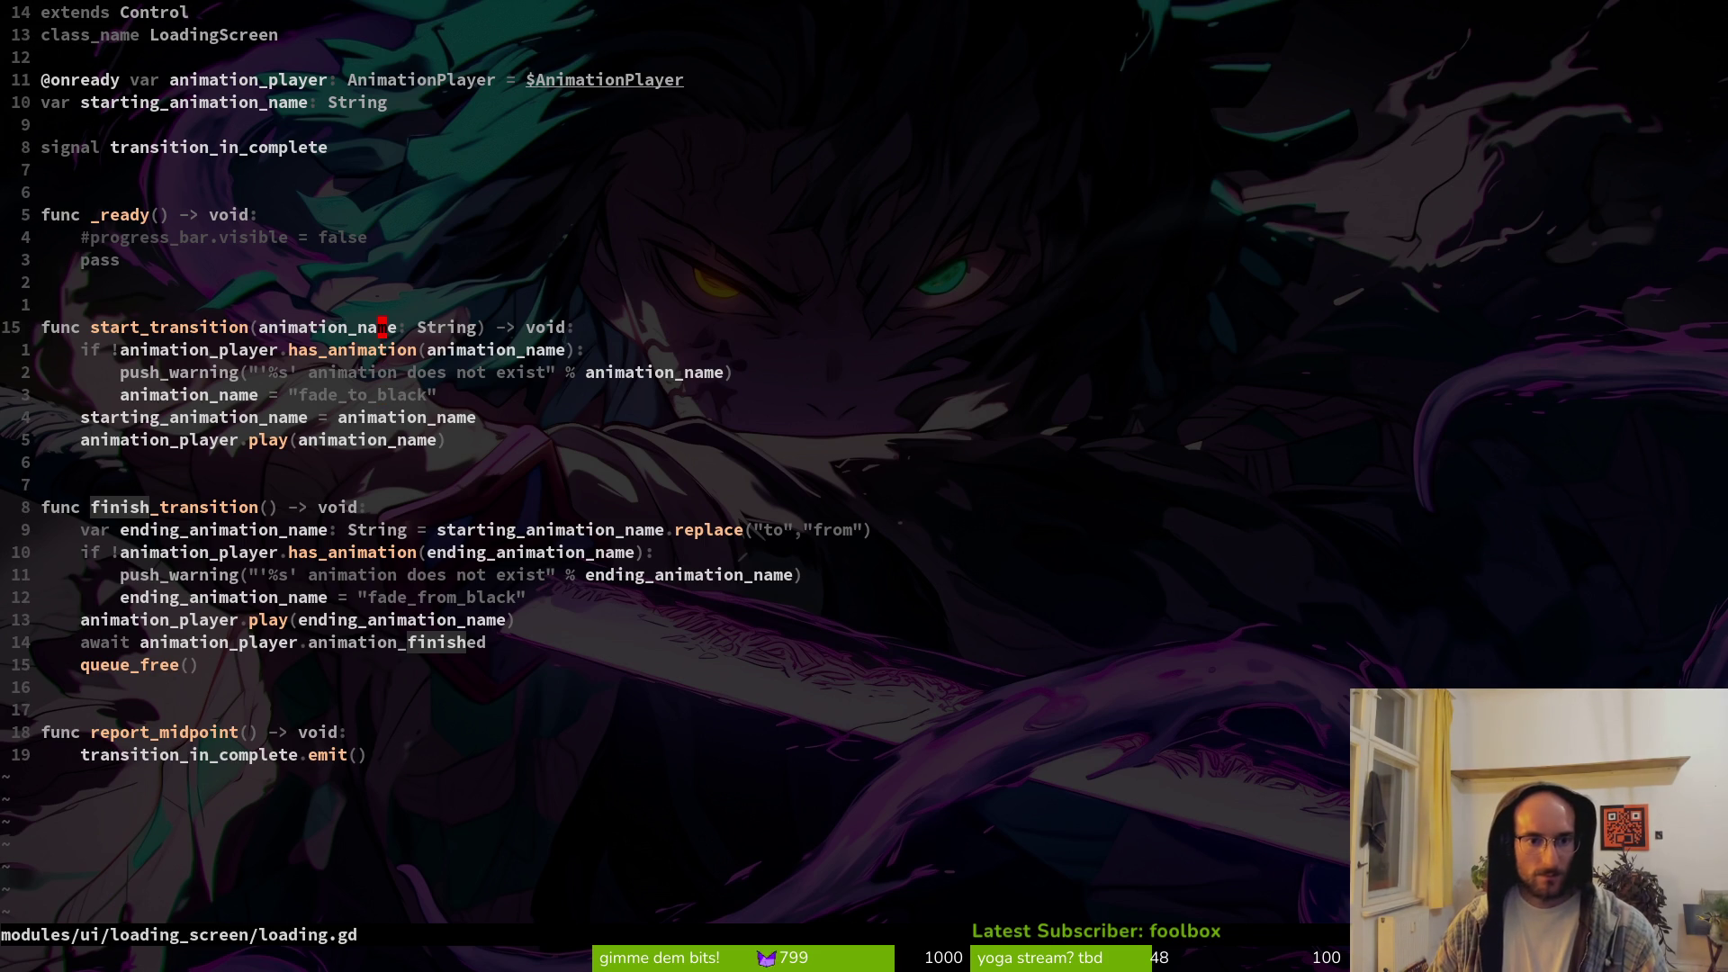
Step: Open scene.manager.gd and change swap_scenes' default transition_type to "fade_to_right"
key("space")
key("f")
key("f")
type("scenem")
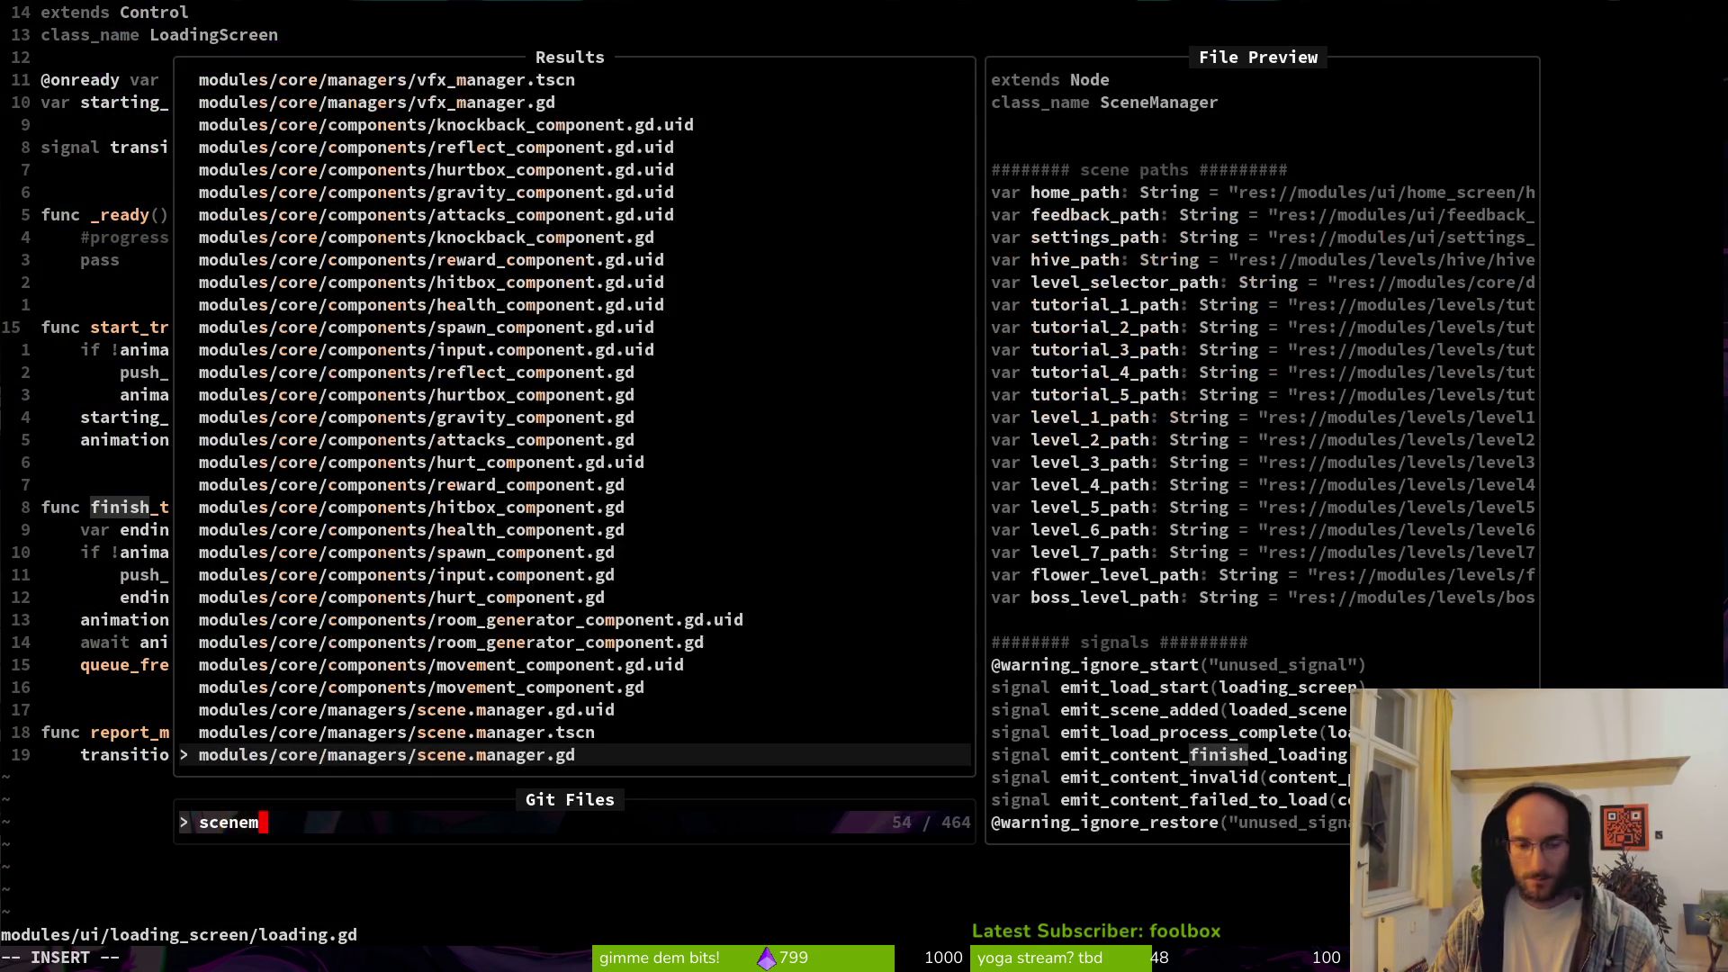
key("Return")
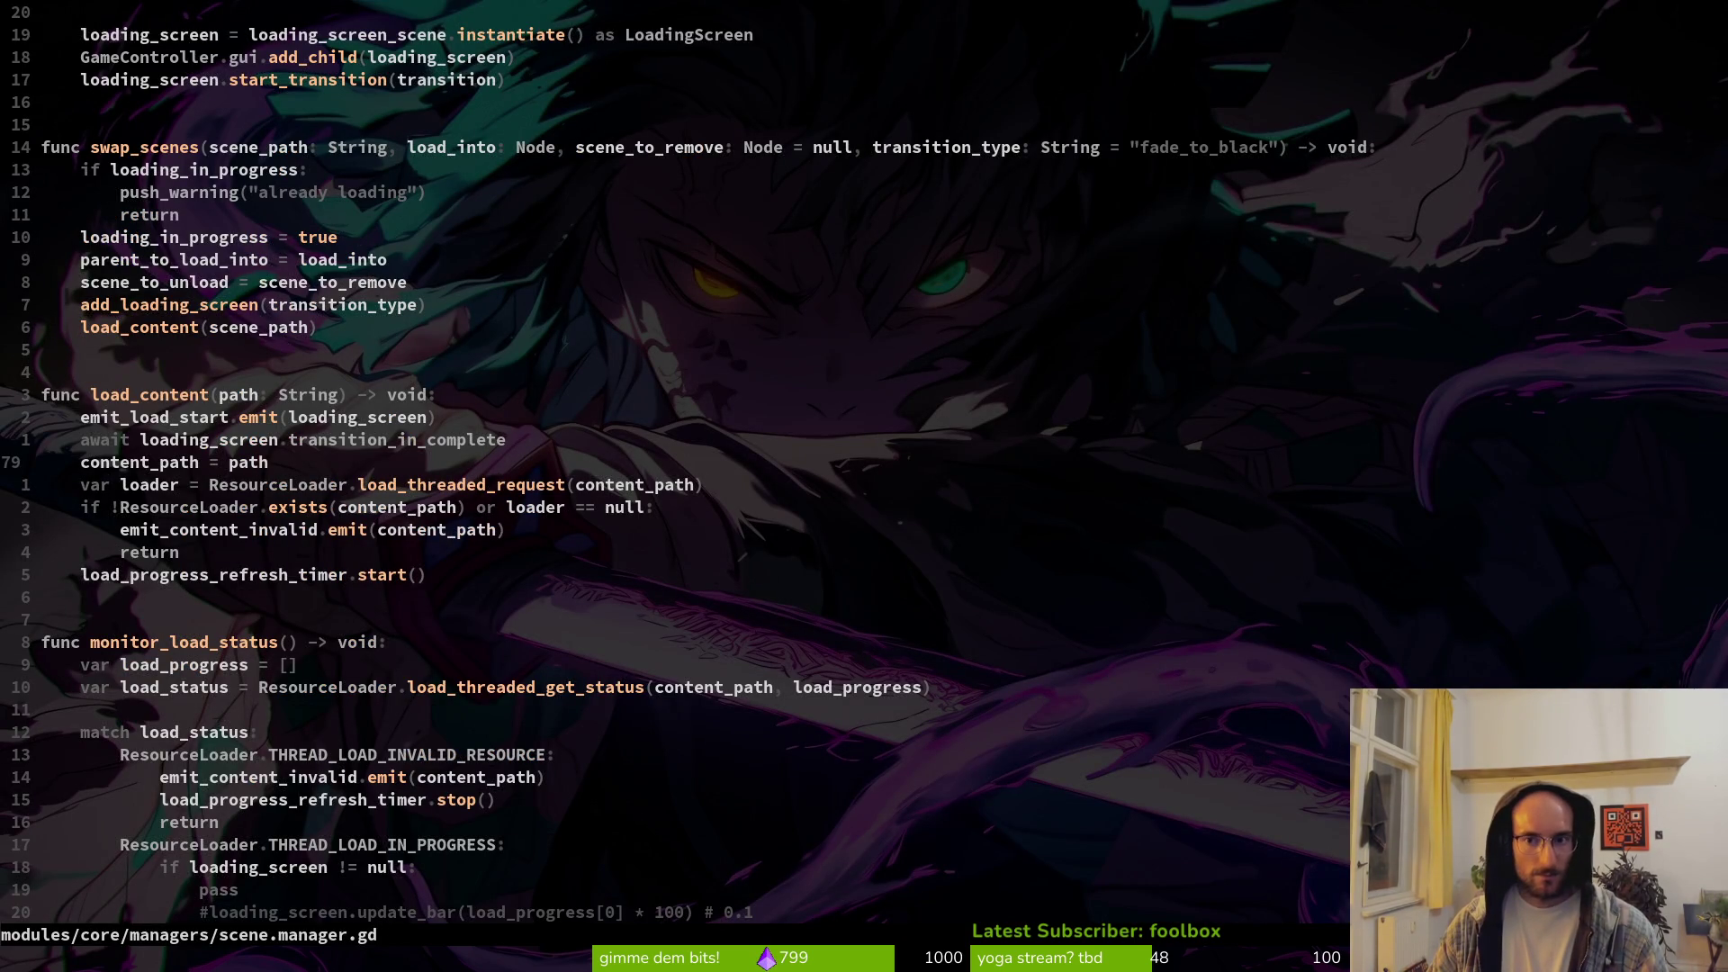
left_click(1214, 146)
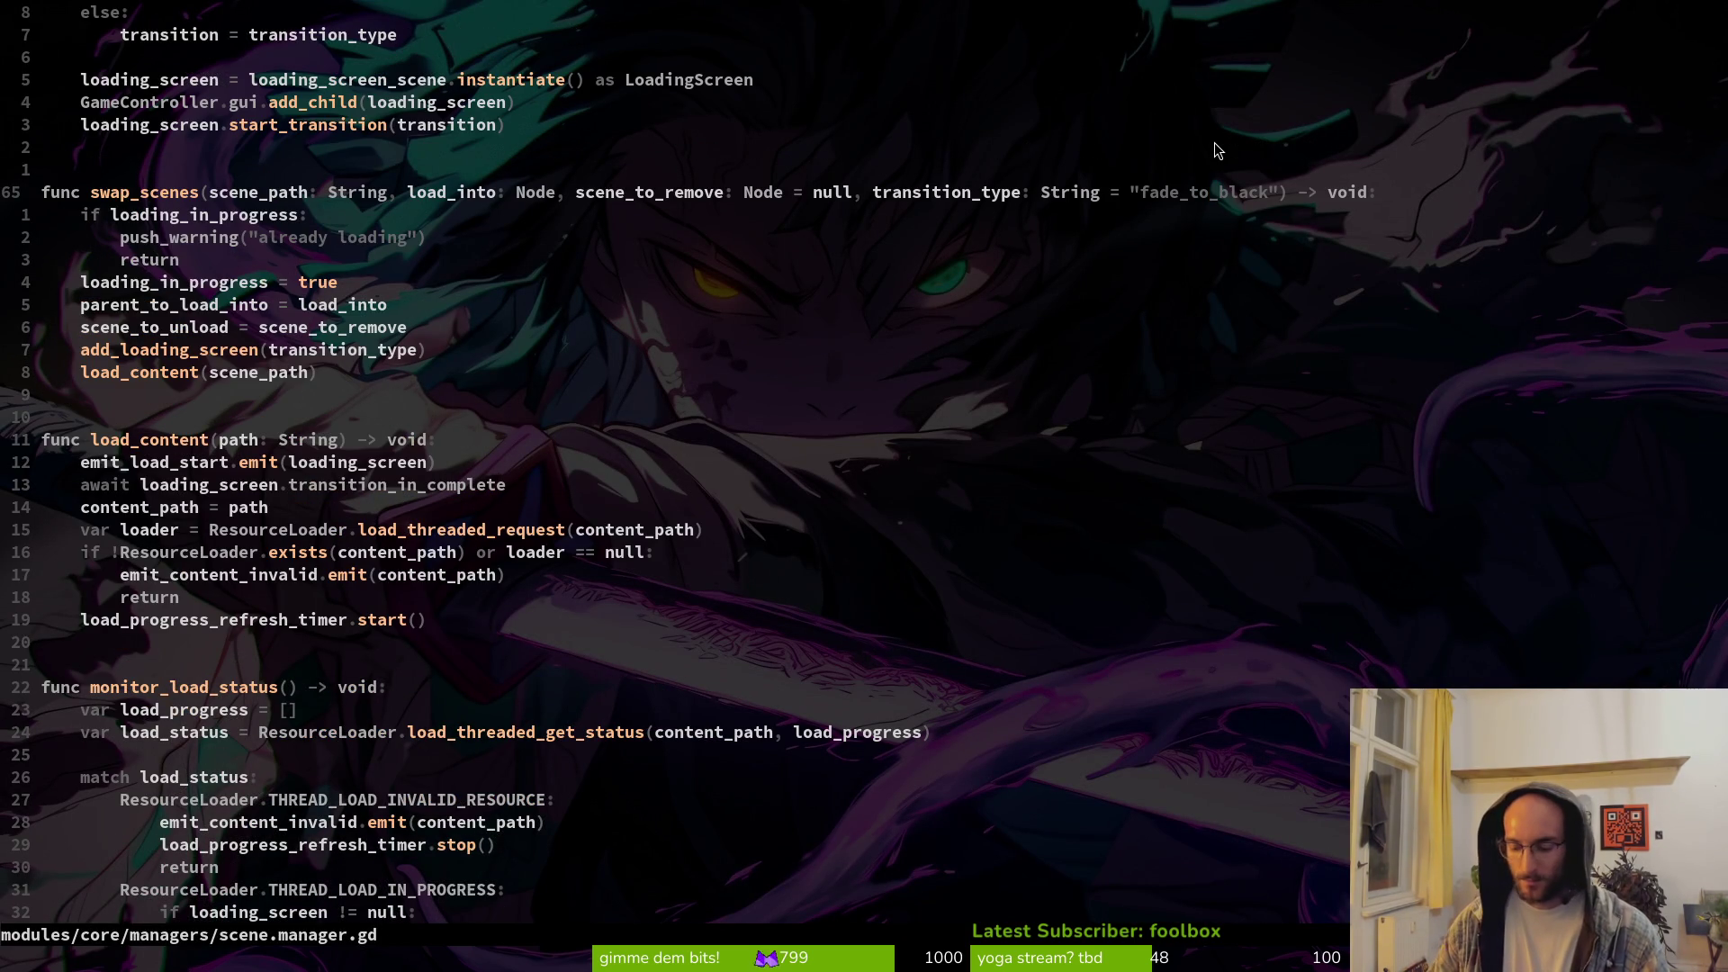
type("fad")
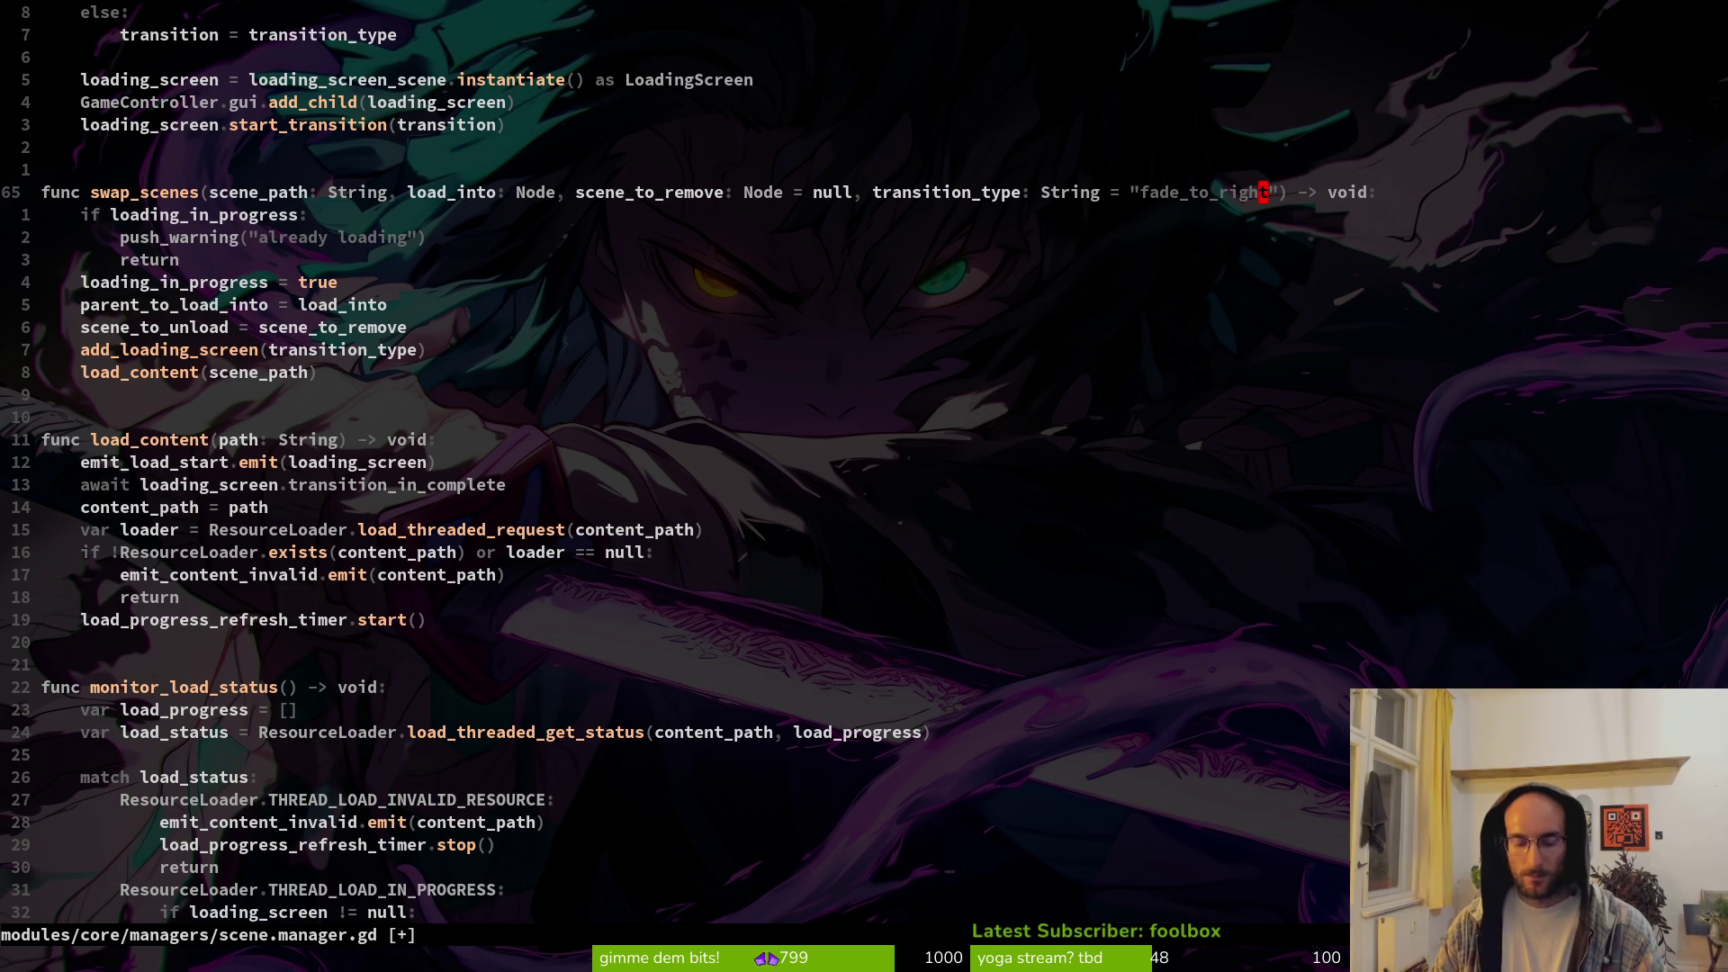
key("alt+Tab")
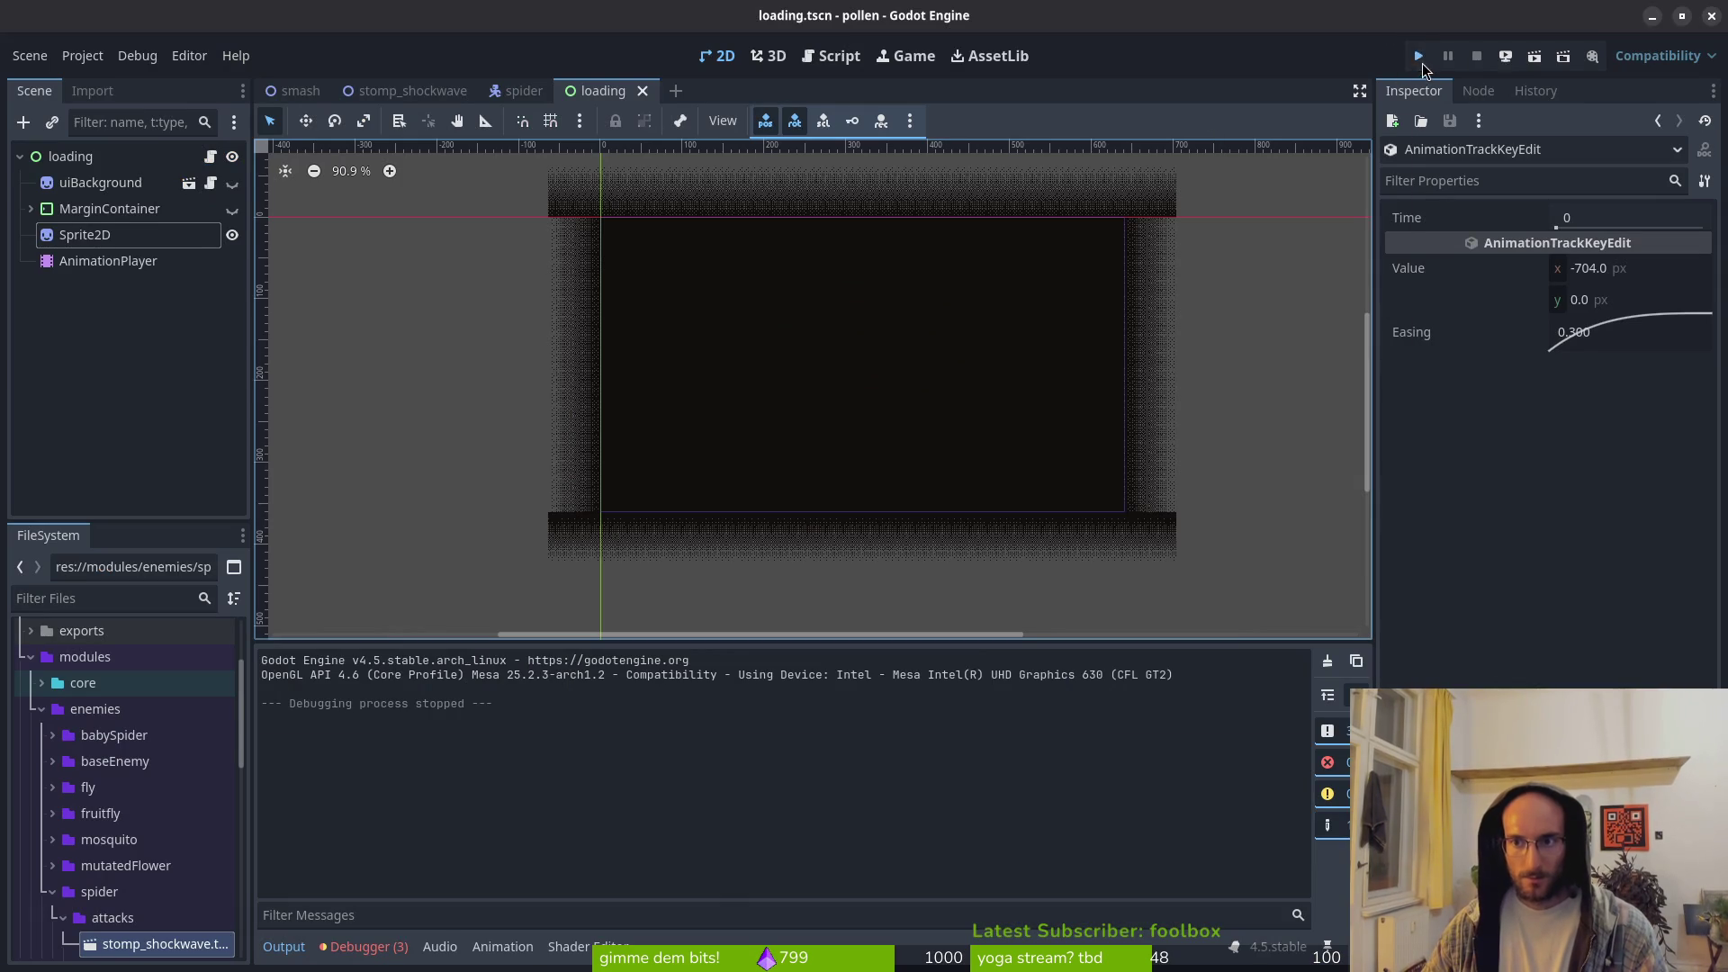
Step: Run the game and fly the bee into the right-side cave room, slashing flies
left_click(1419, 59)
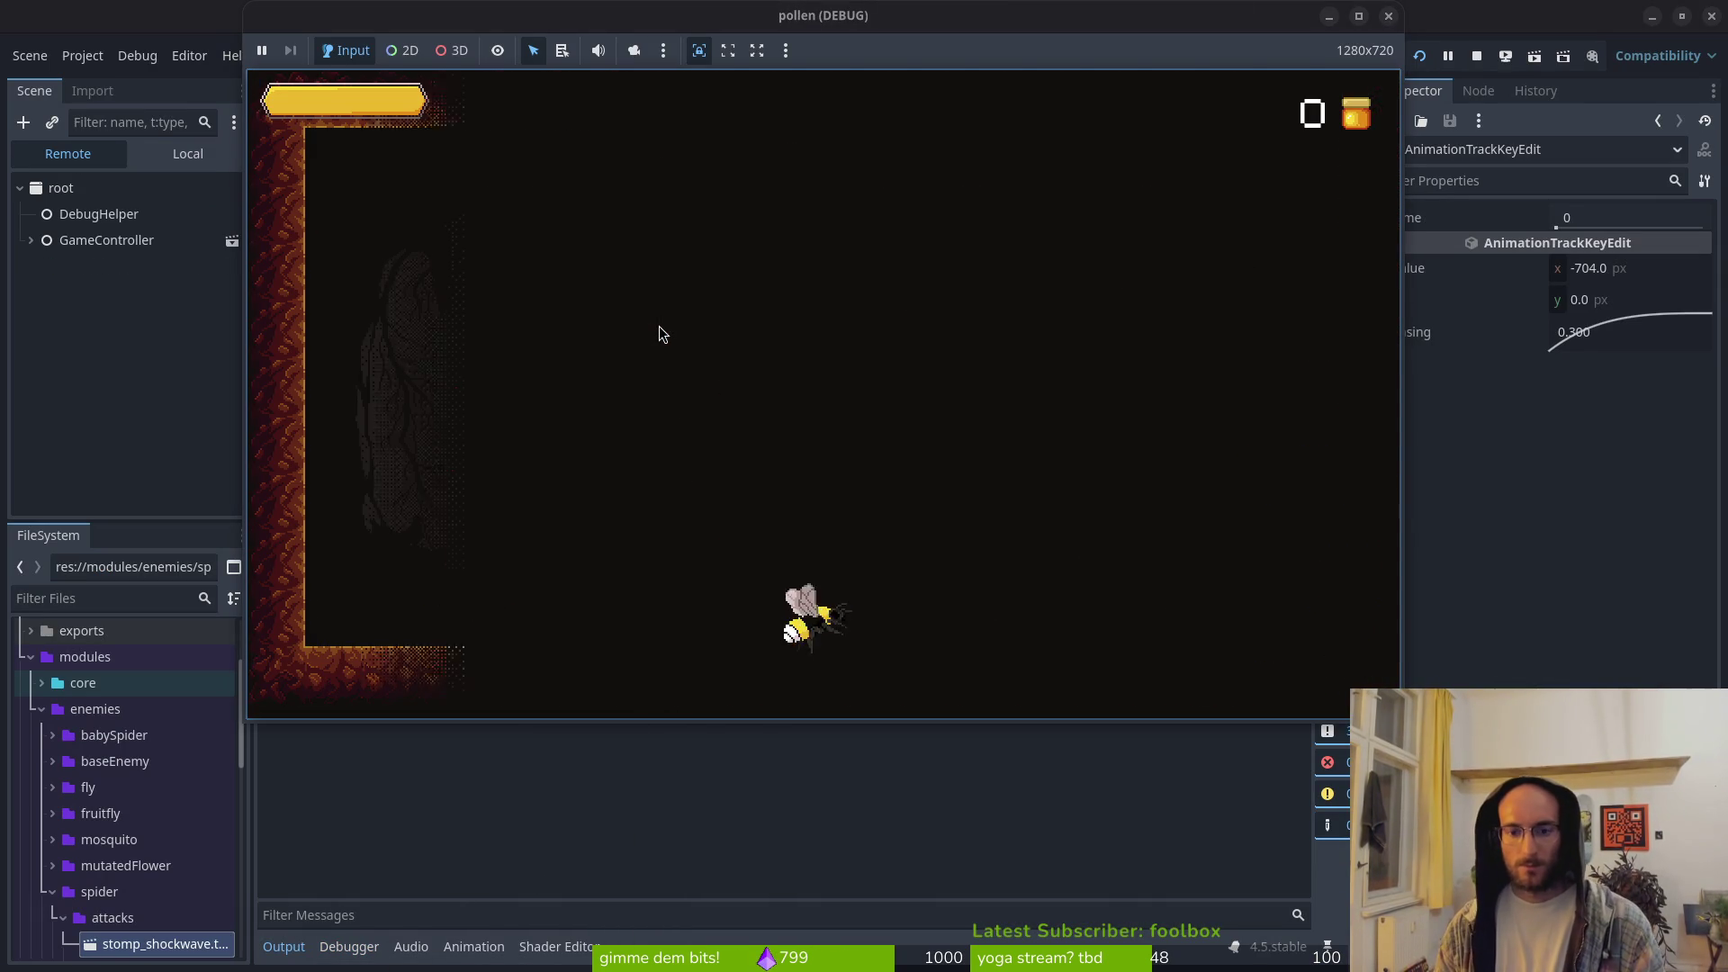
key("Up")
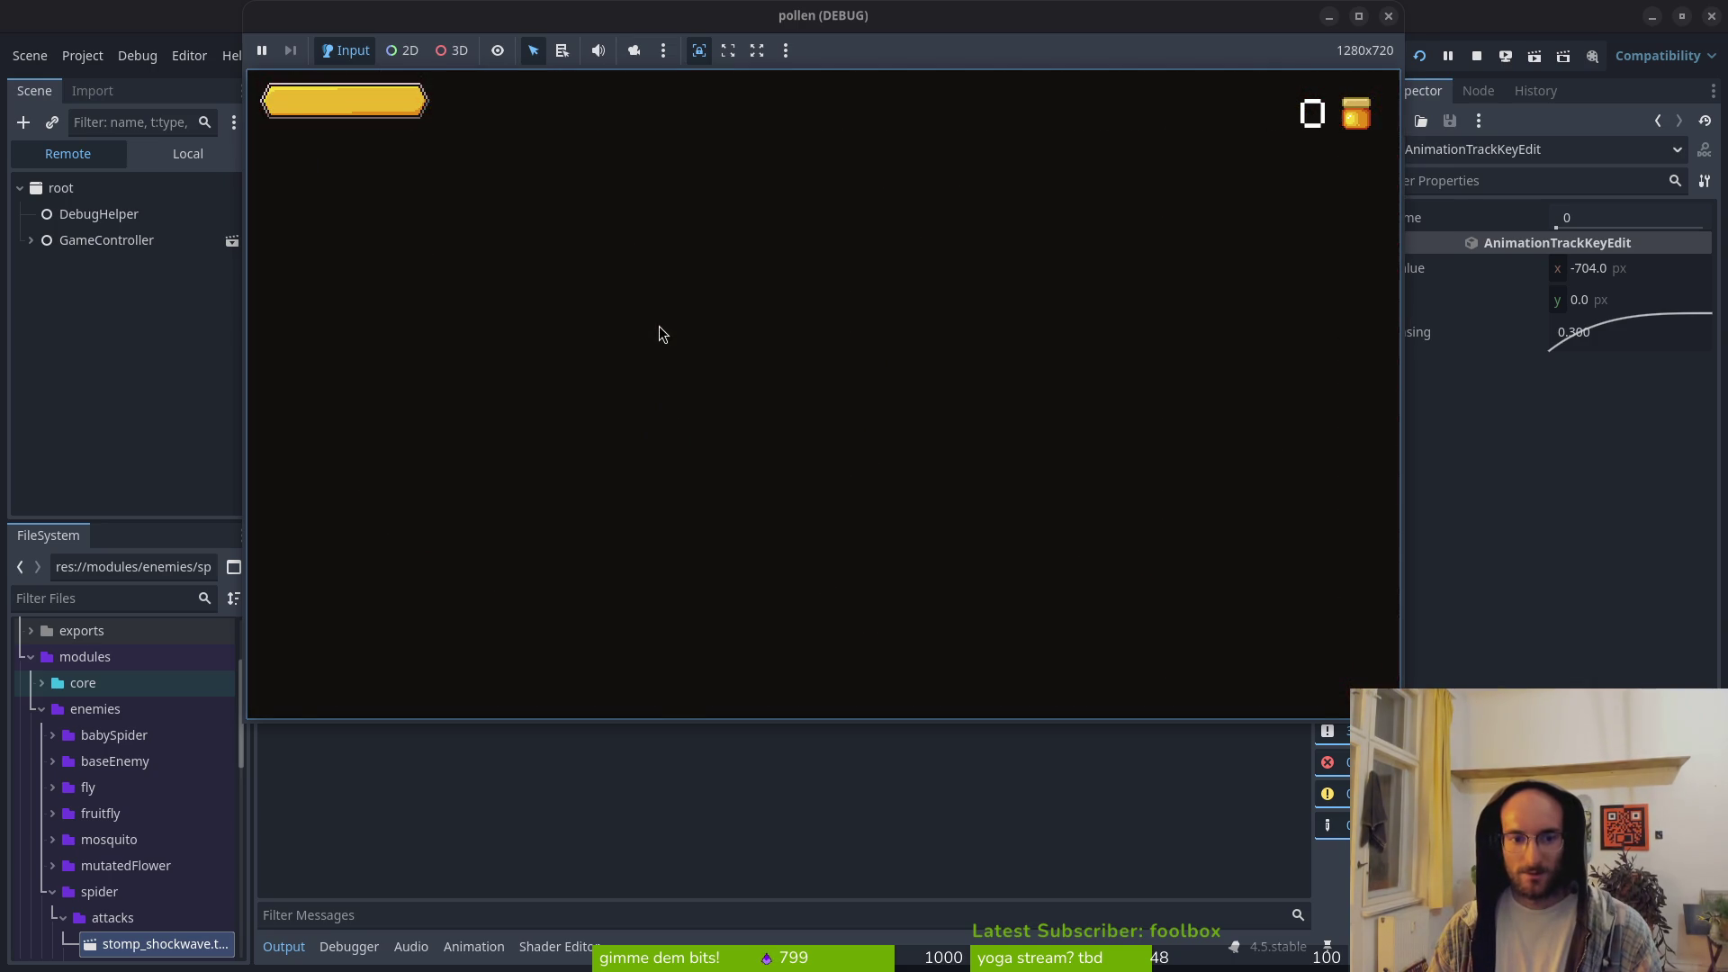
key("Right")
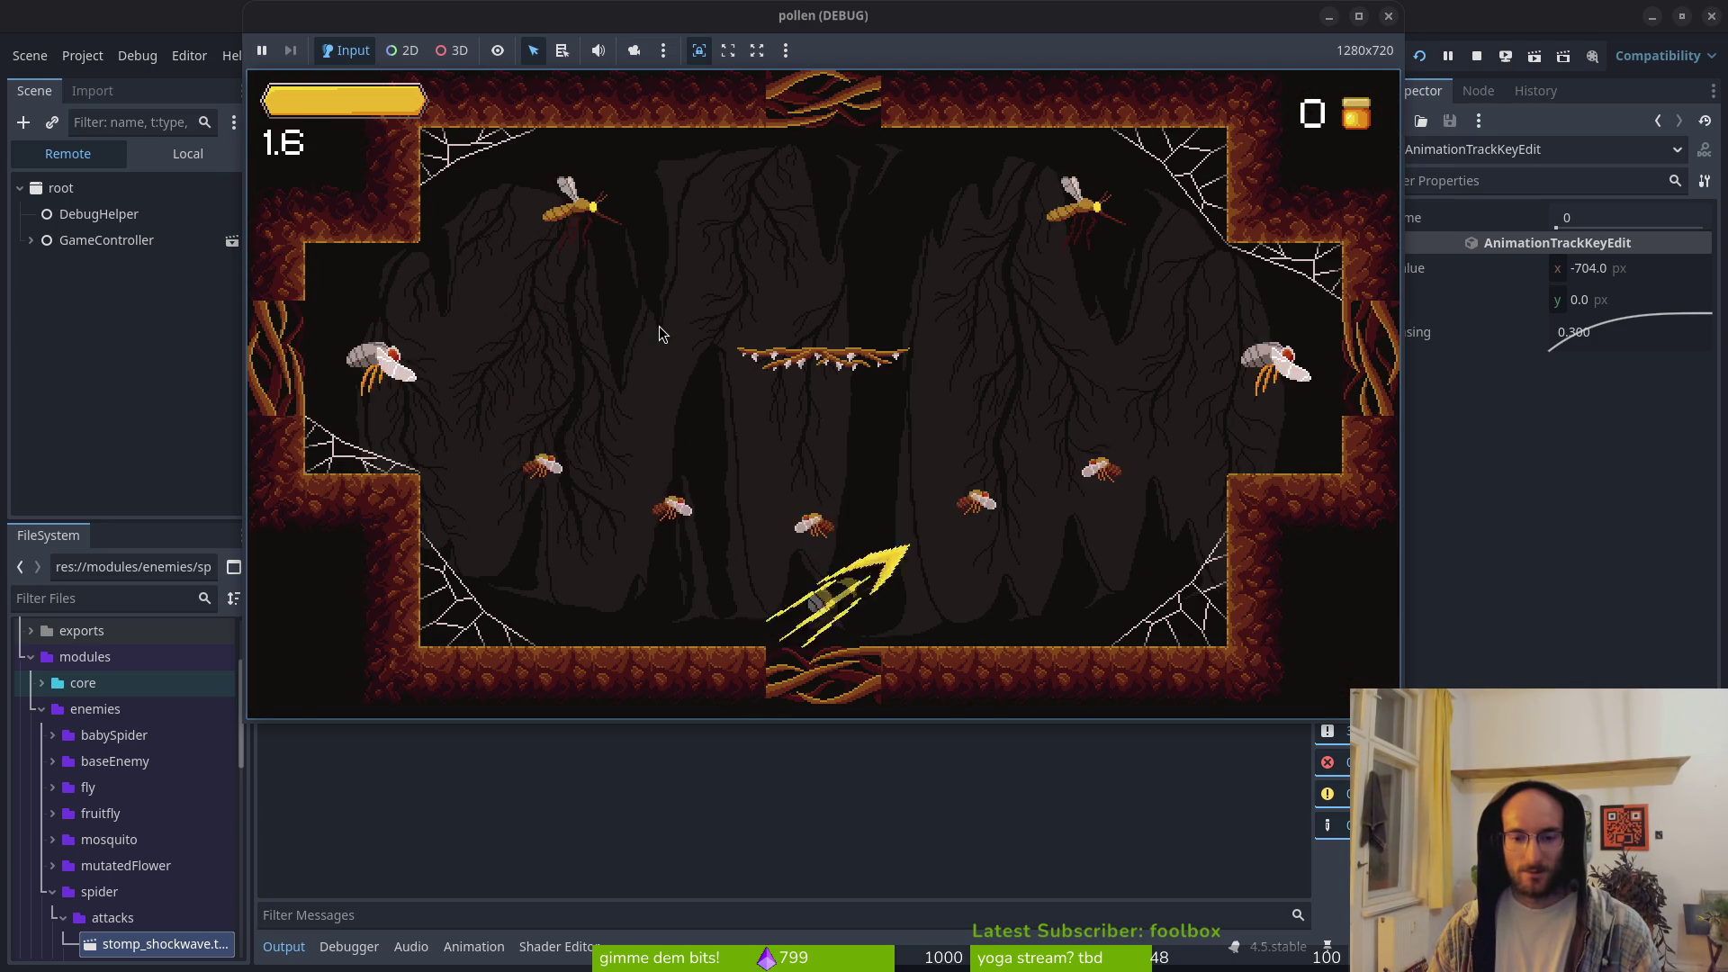
key("Left")
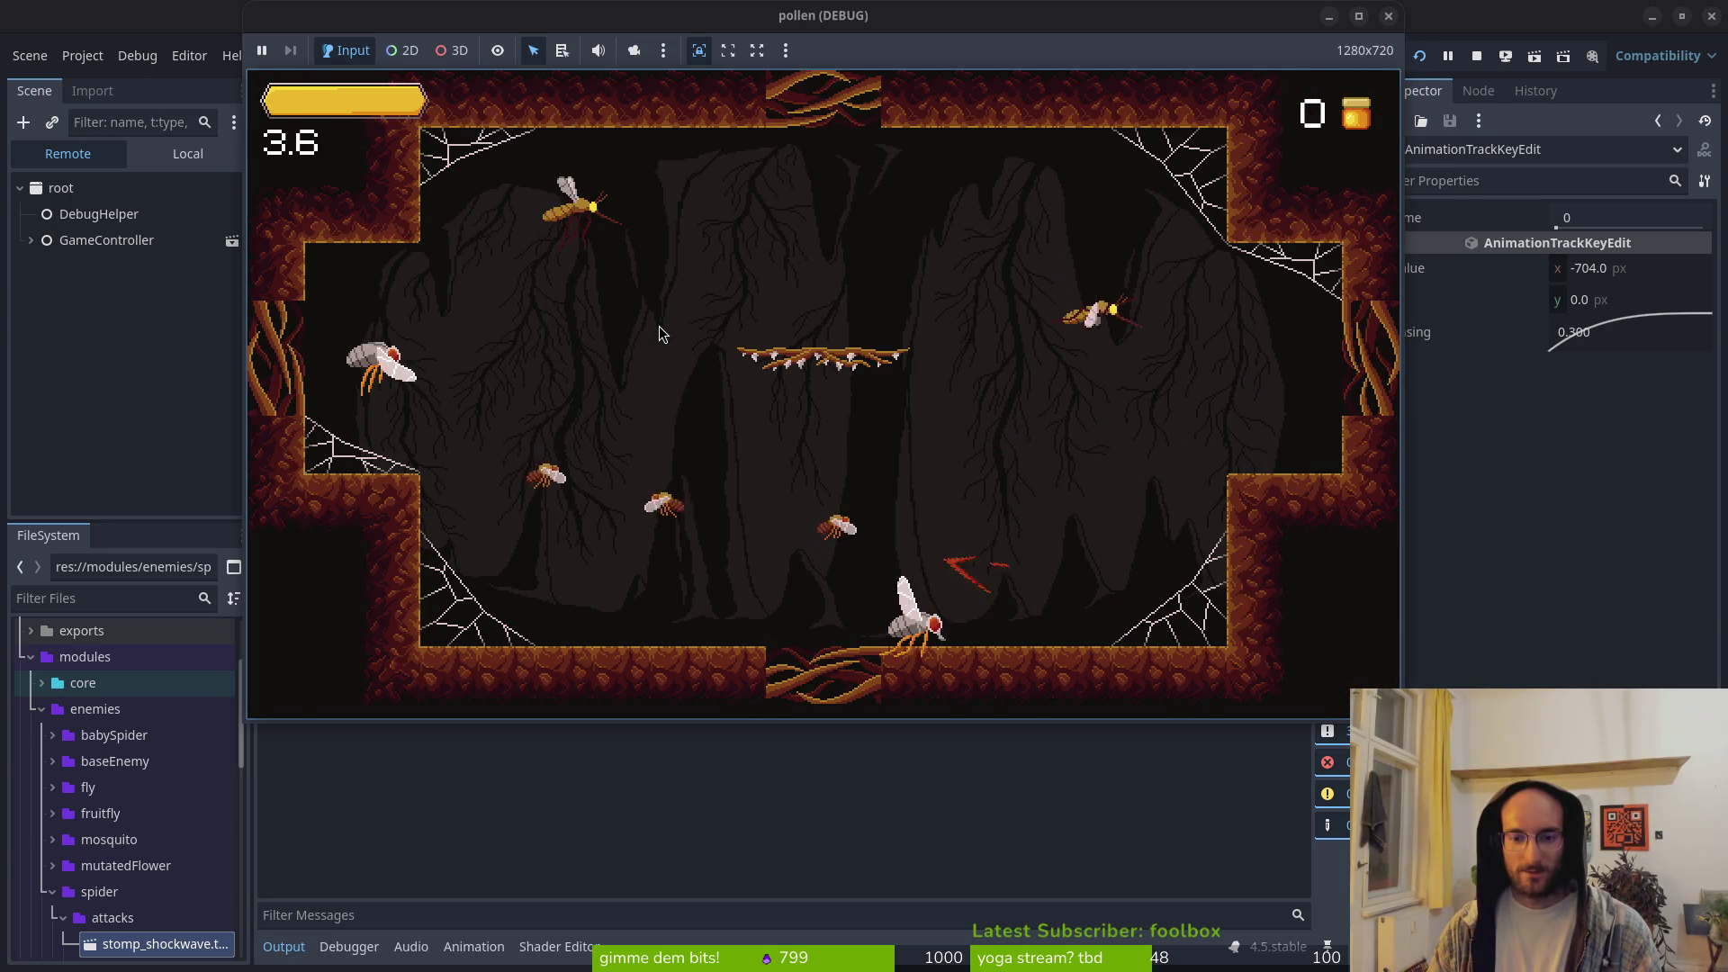
key("Left")
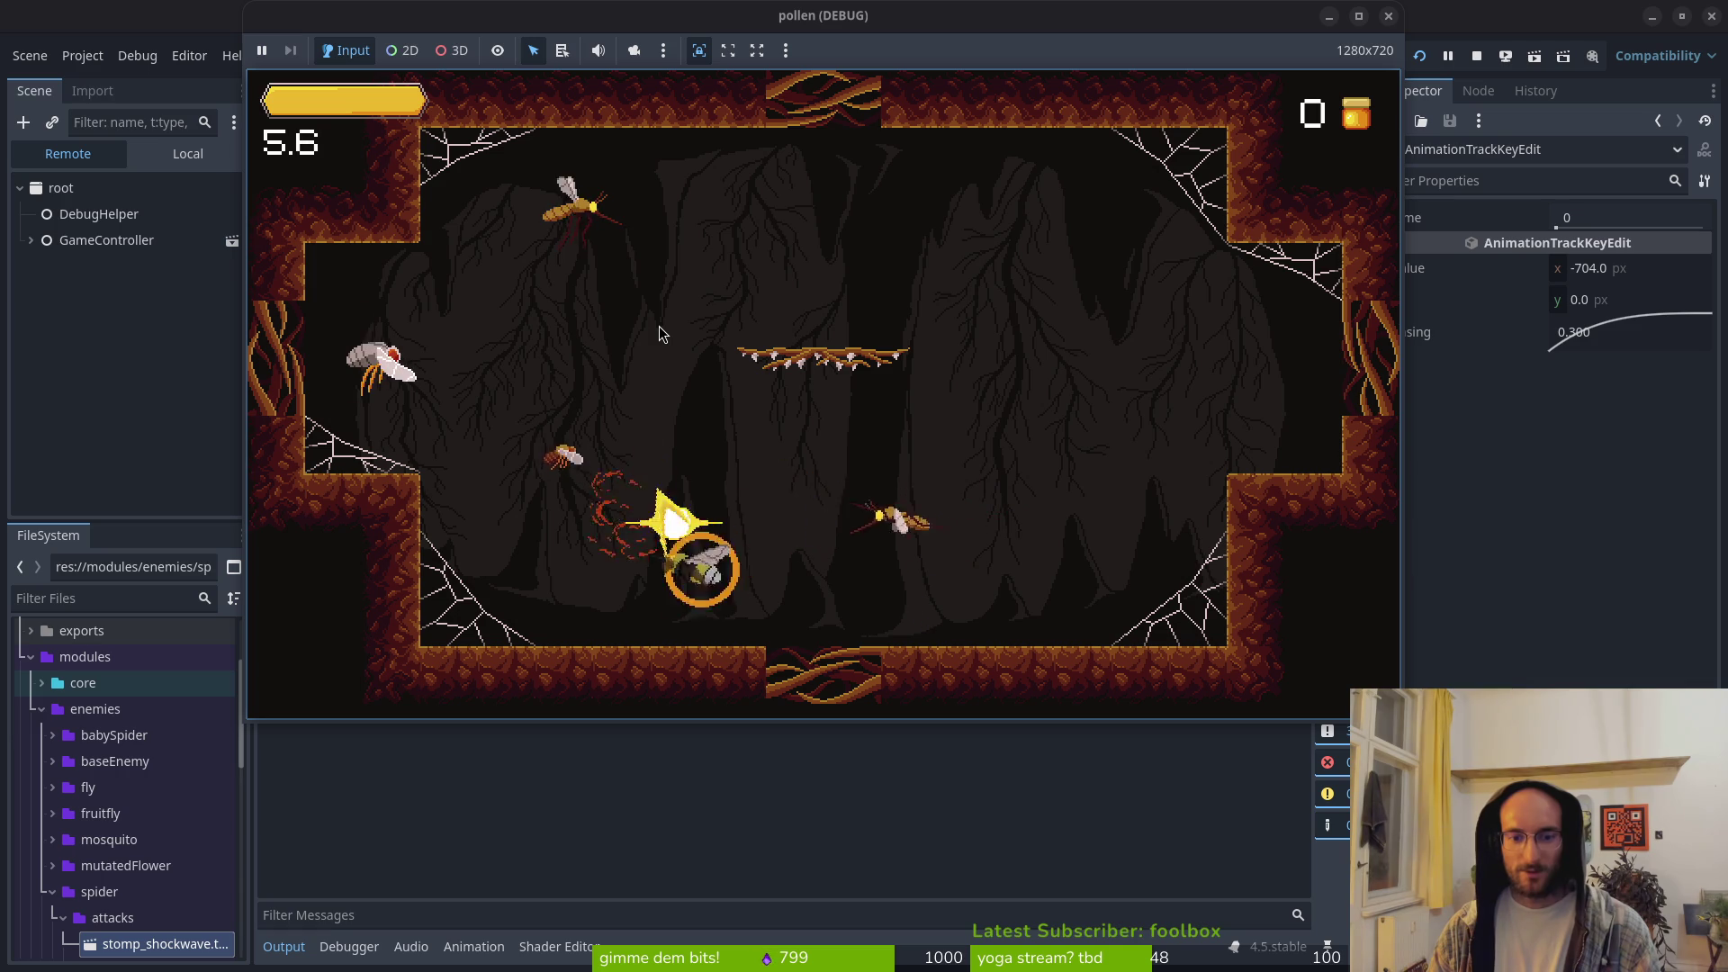
key("Right")
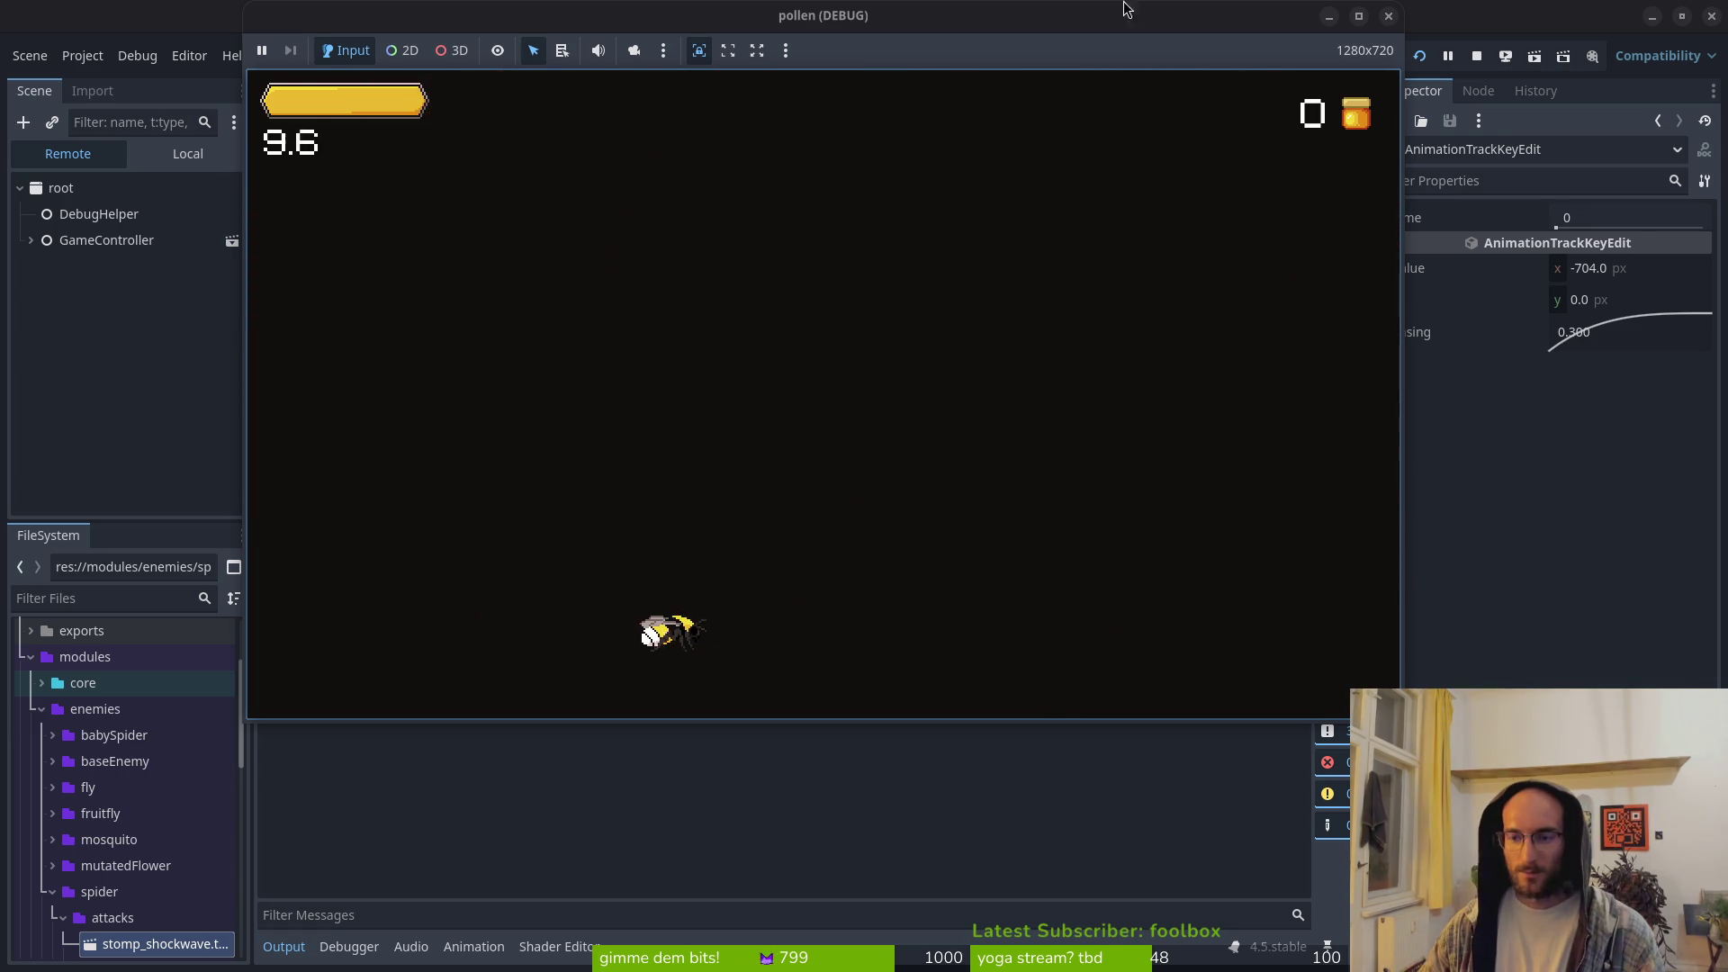
Step: Stop the game, show the audio bus layout, and launch the game again
left_click(1474, 57)
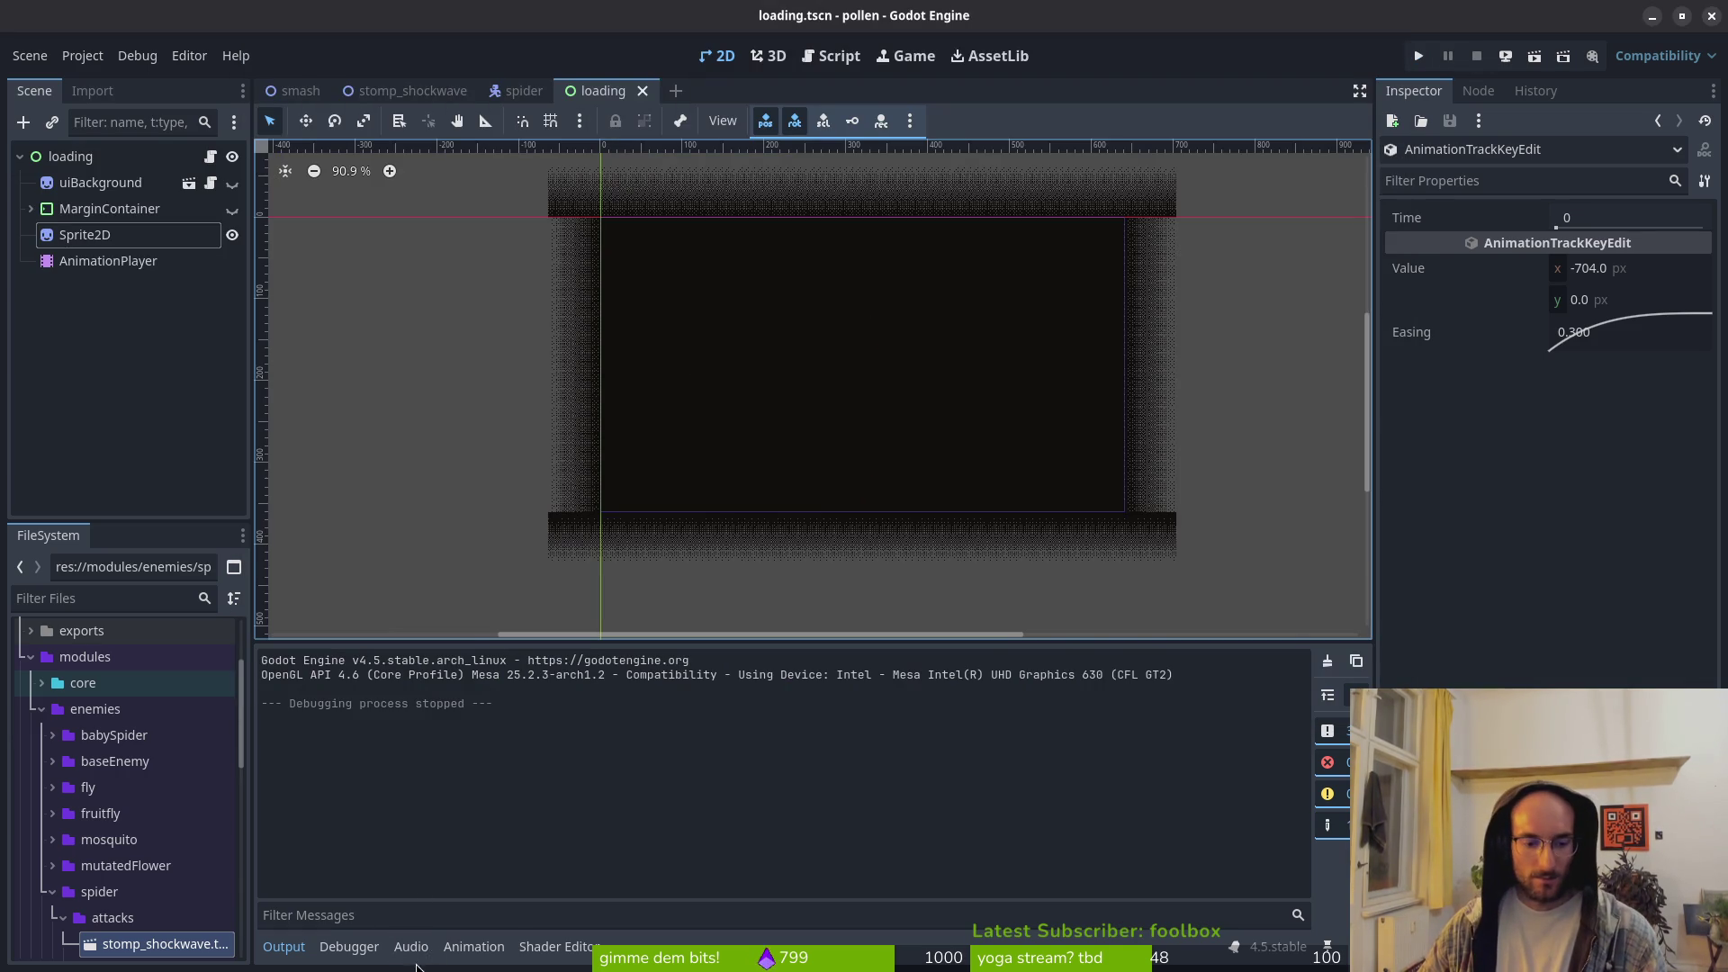
left_click(412, 947)
left_click(1418, 55)
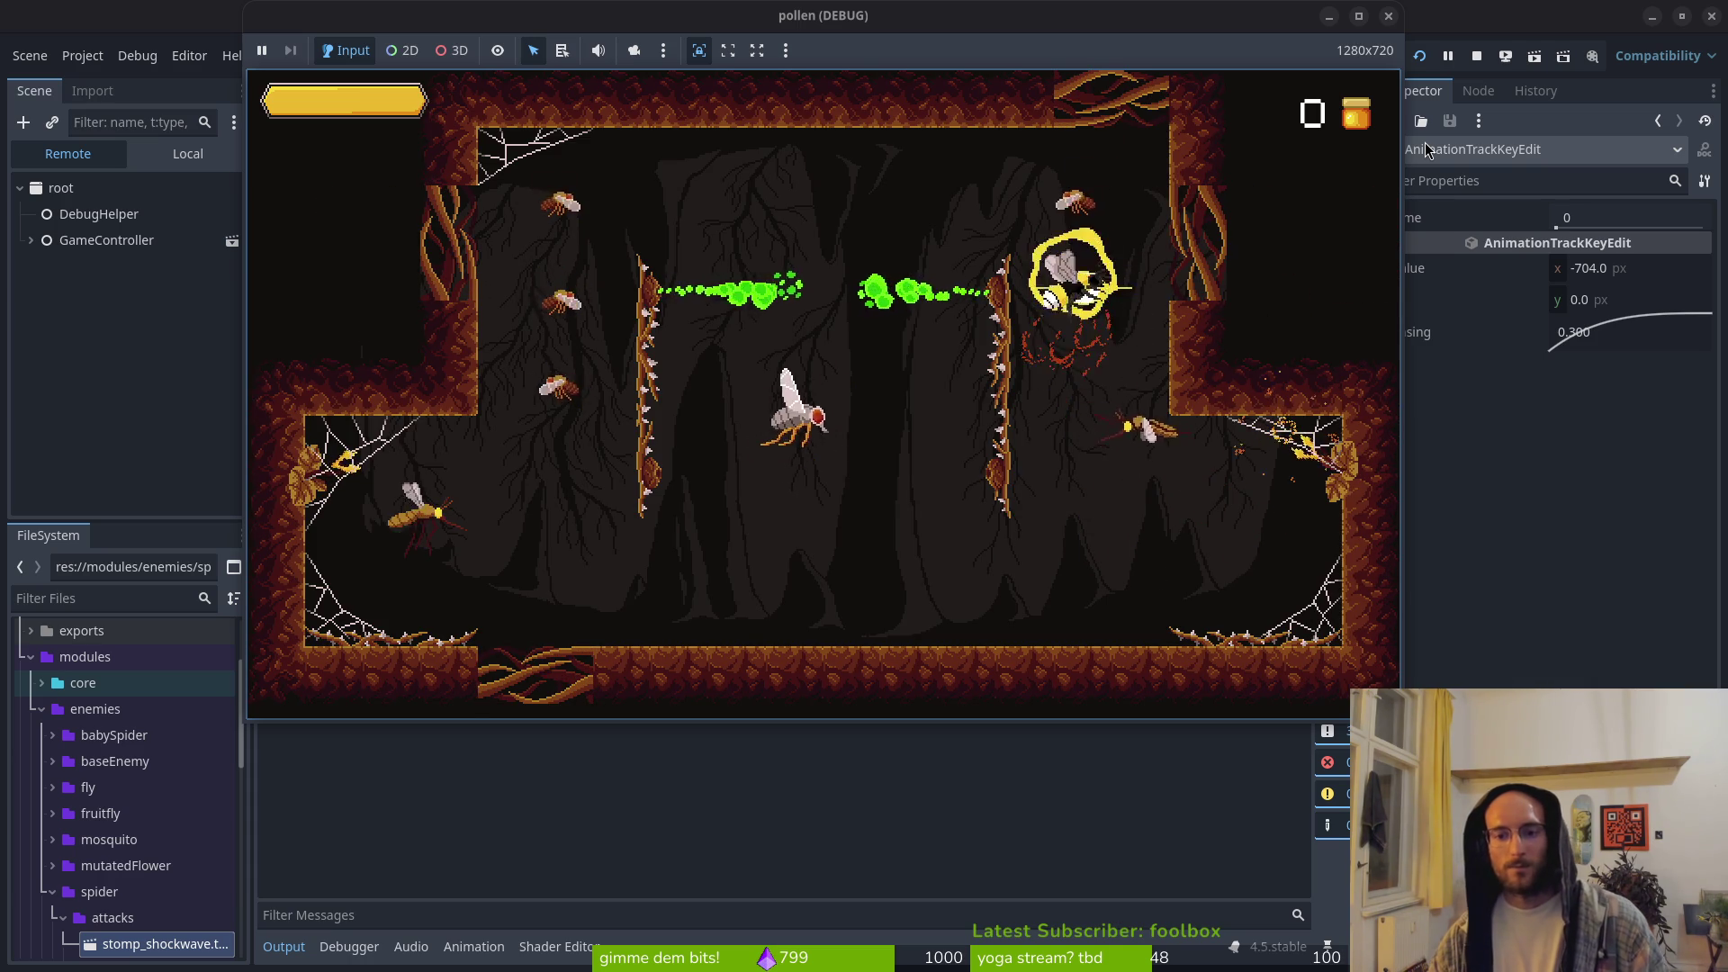
Step: Stop the game and set fade_to_right's first position key easing to 0.5, then save
left_click(1388, 15)
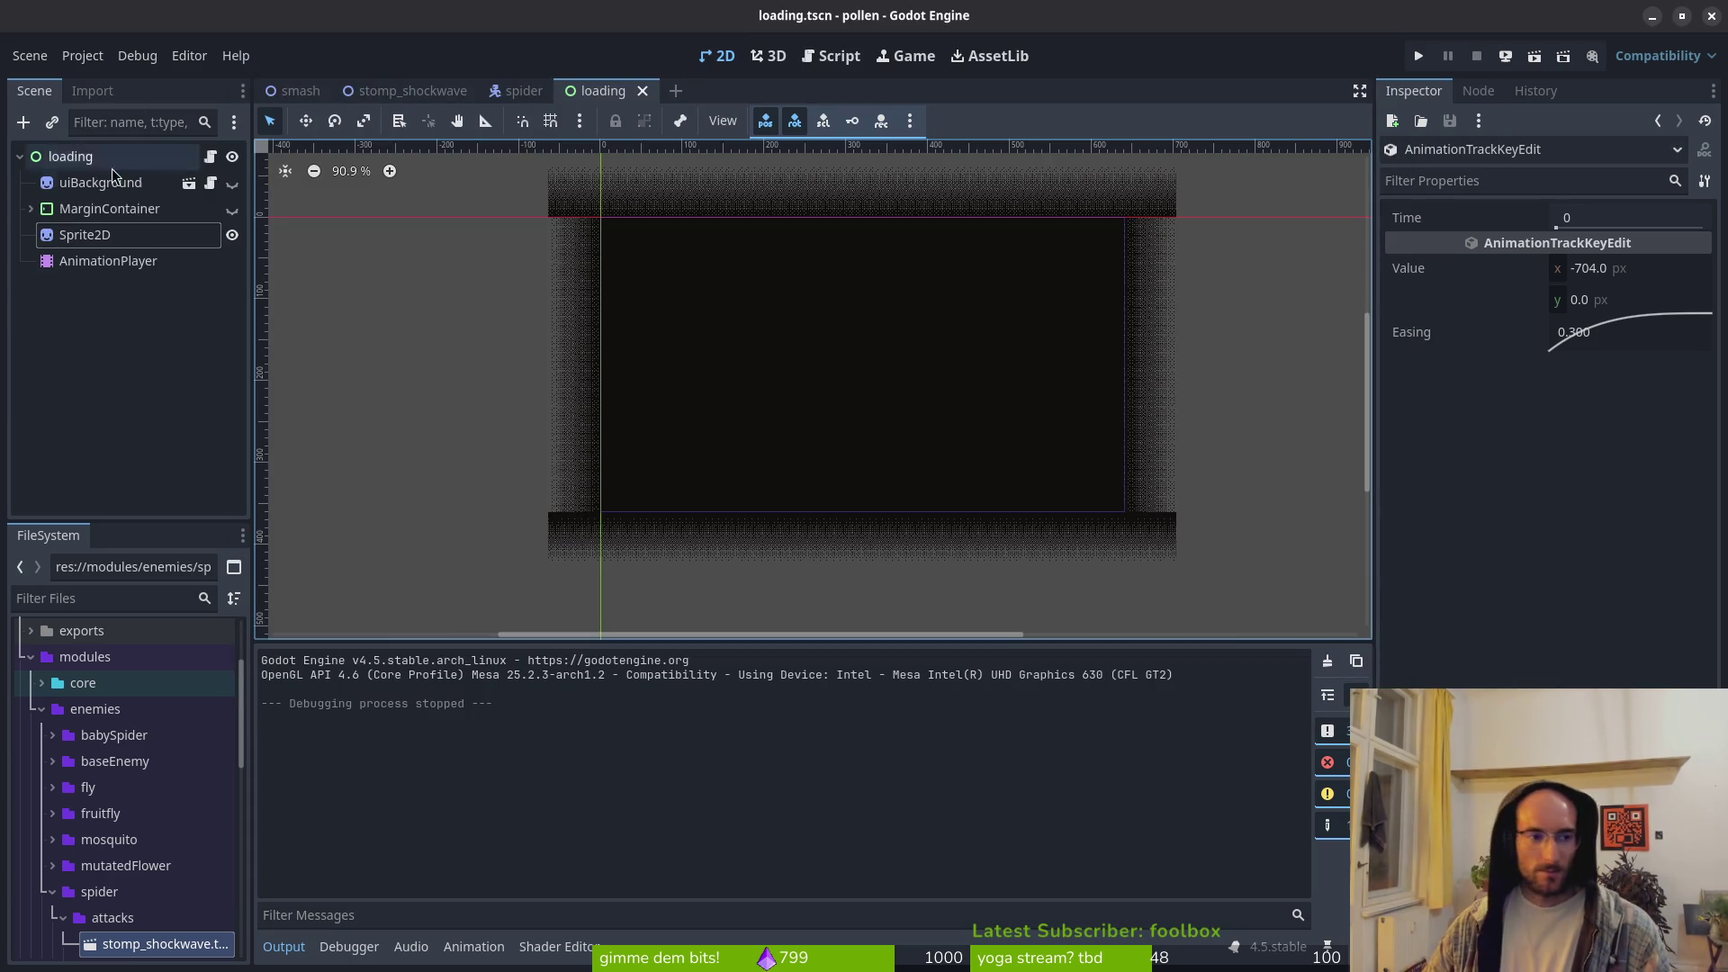
left_click(85, 261)
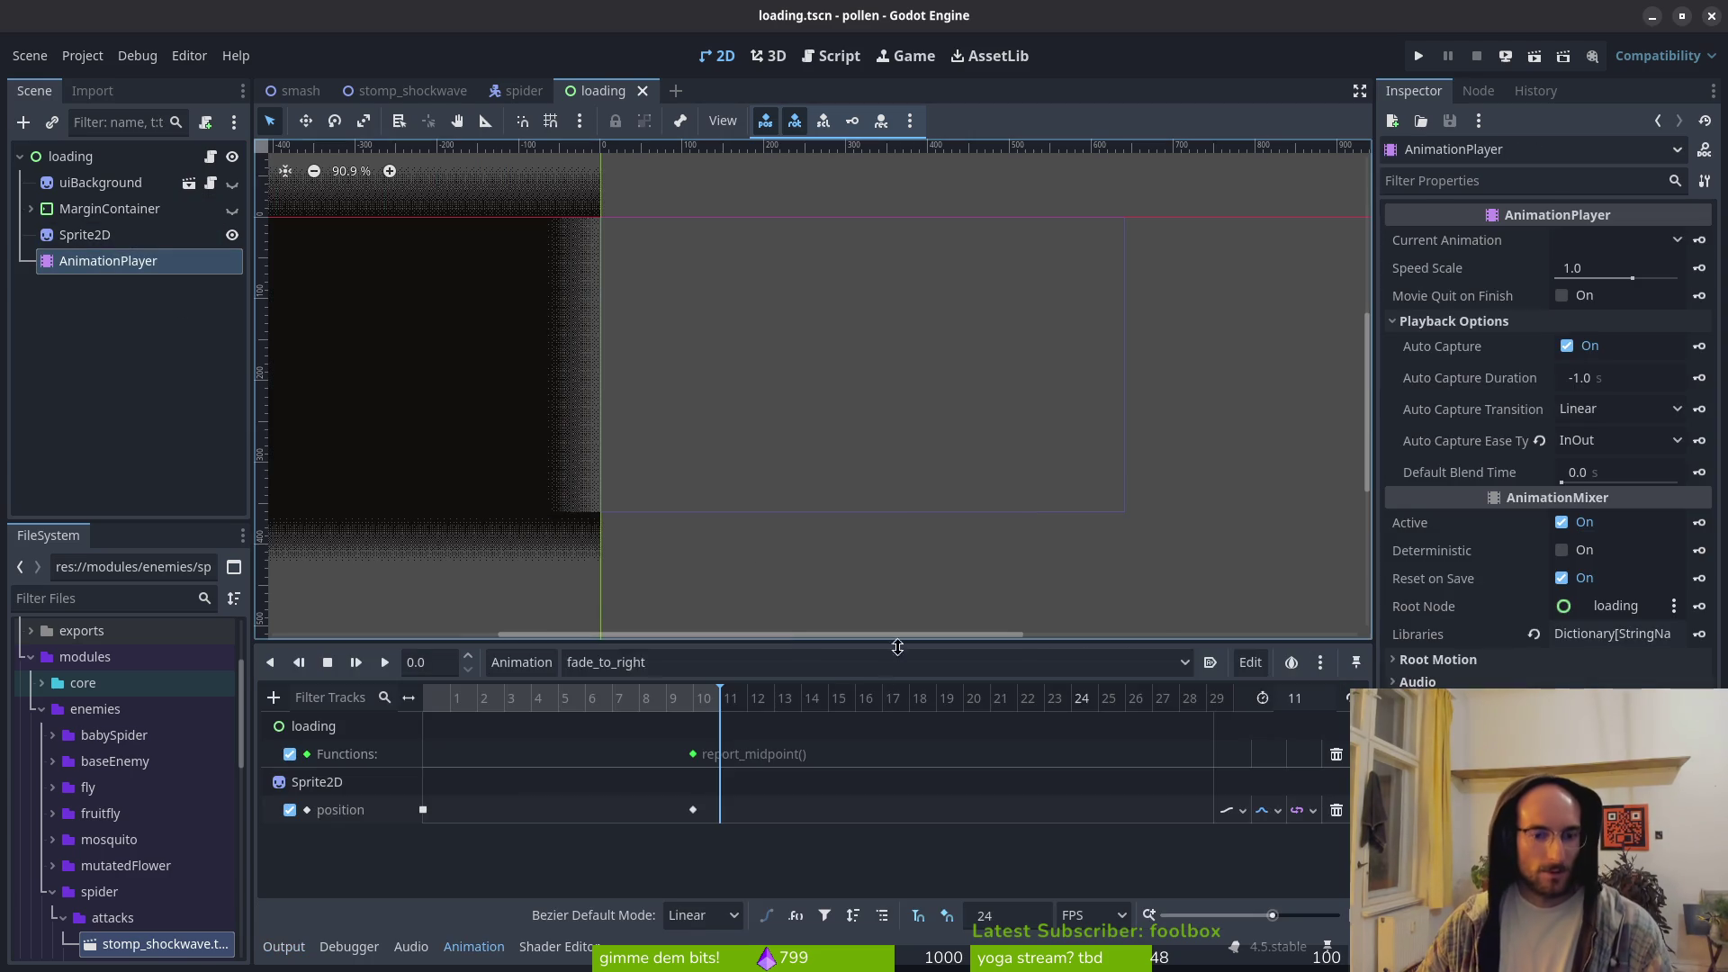
left_click(423, 809)
double_click(1630, 334)
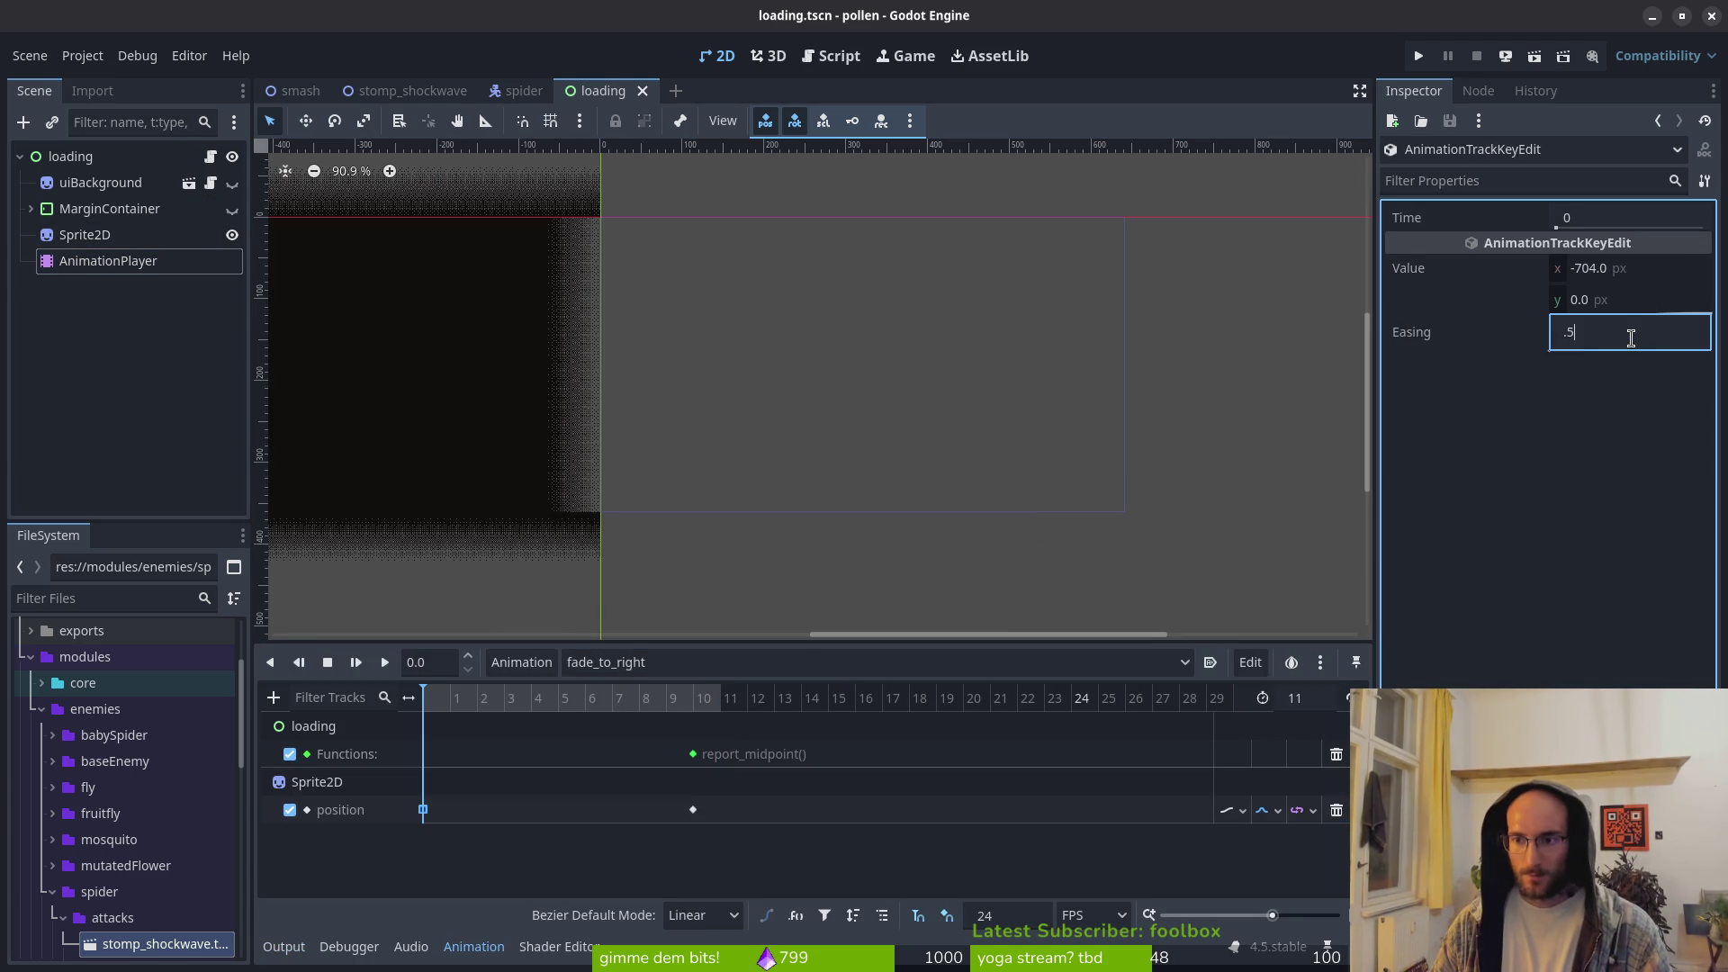
key("ctrl+s")
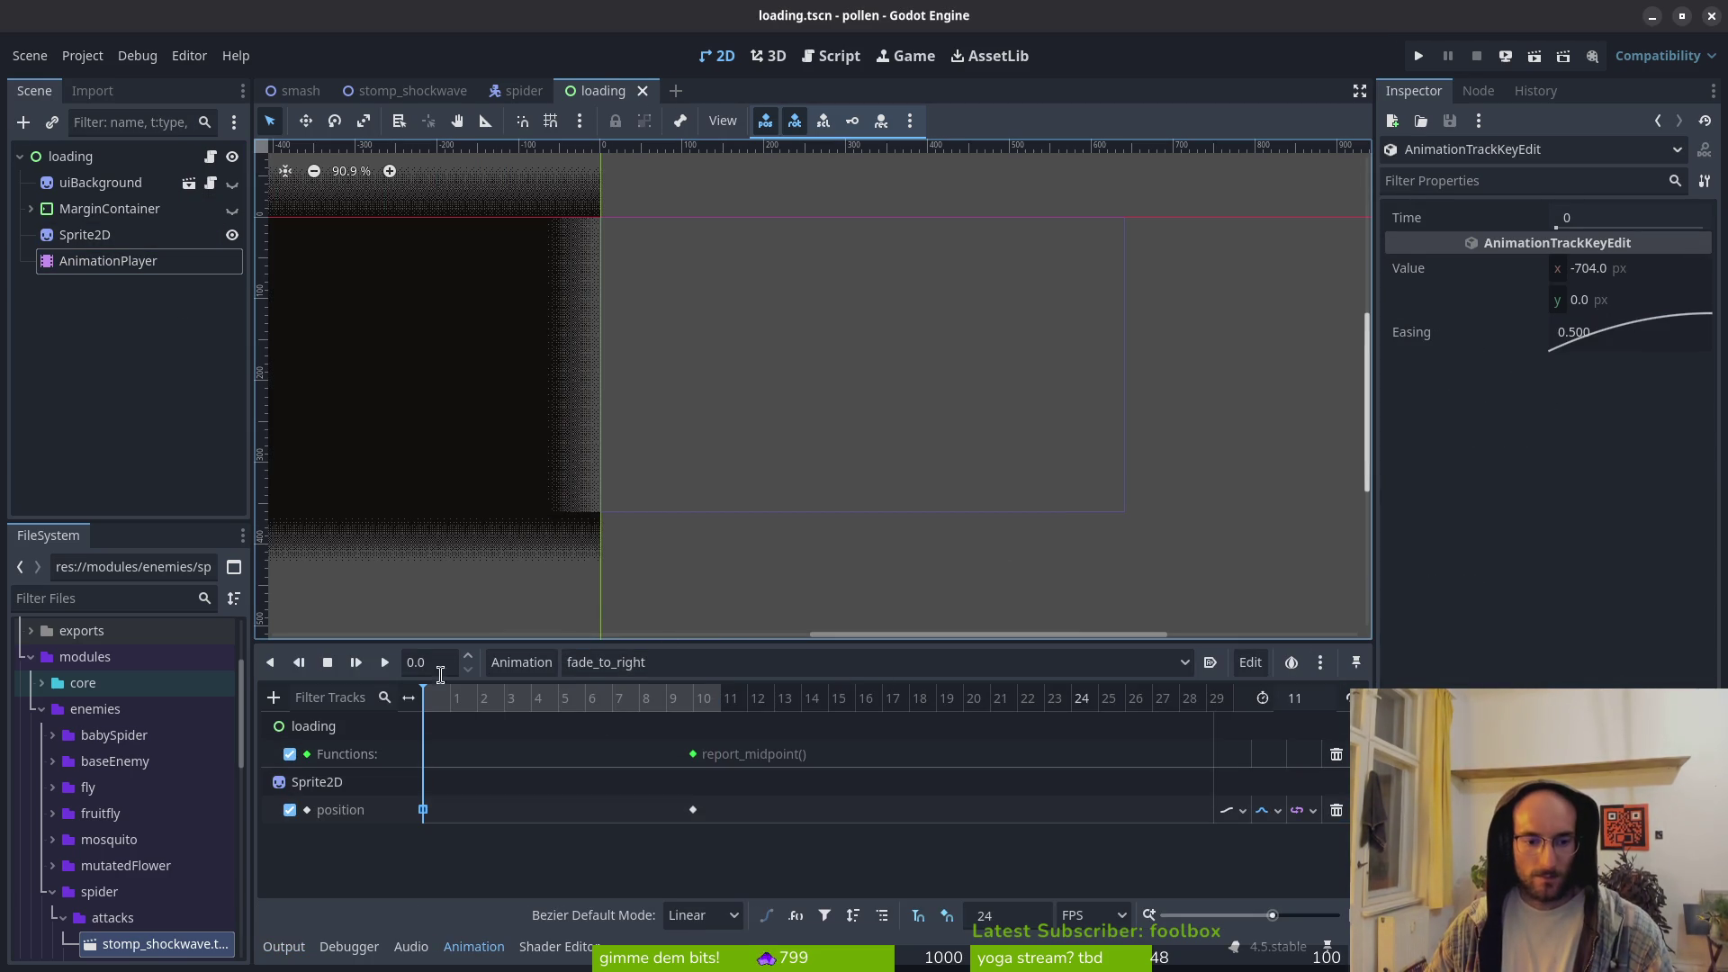
left_click(385, 663)
key("ctrl+s")
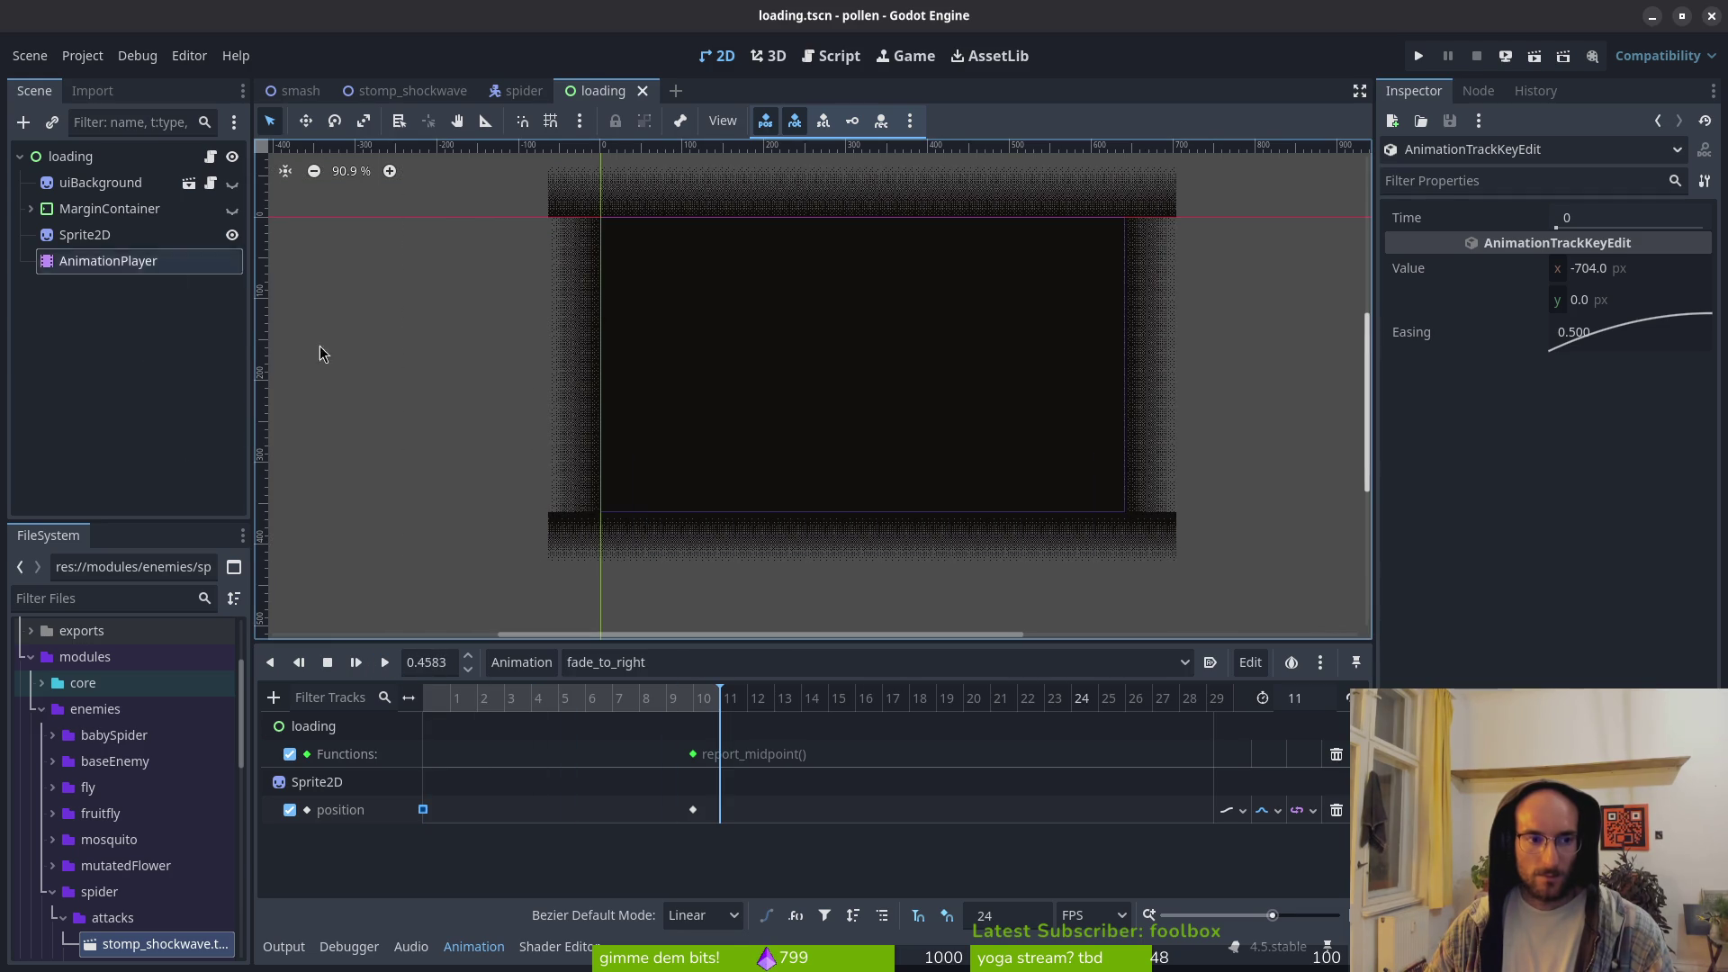
Step: Set fade_from_right's first position key easing to 0.5 and run the game
left_click(652, 670)
left_click(630, 715)
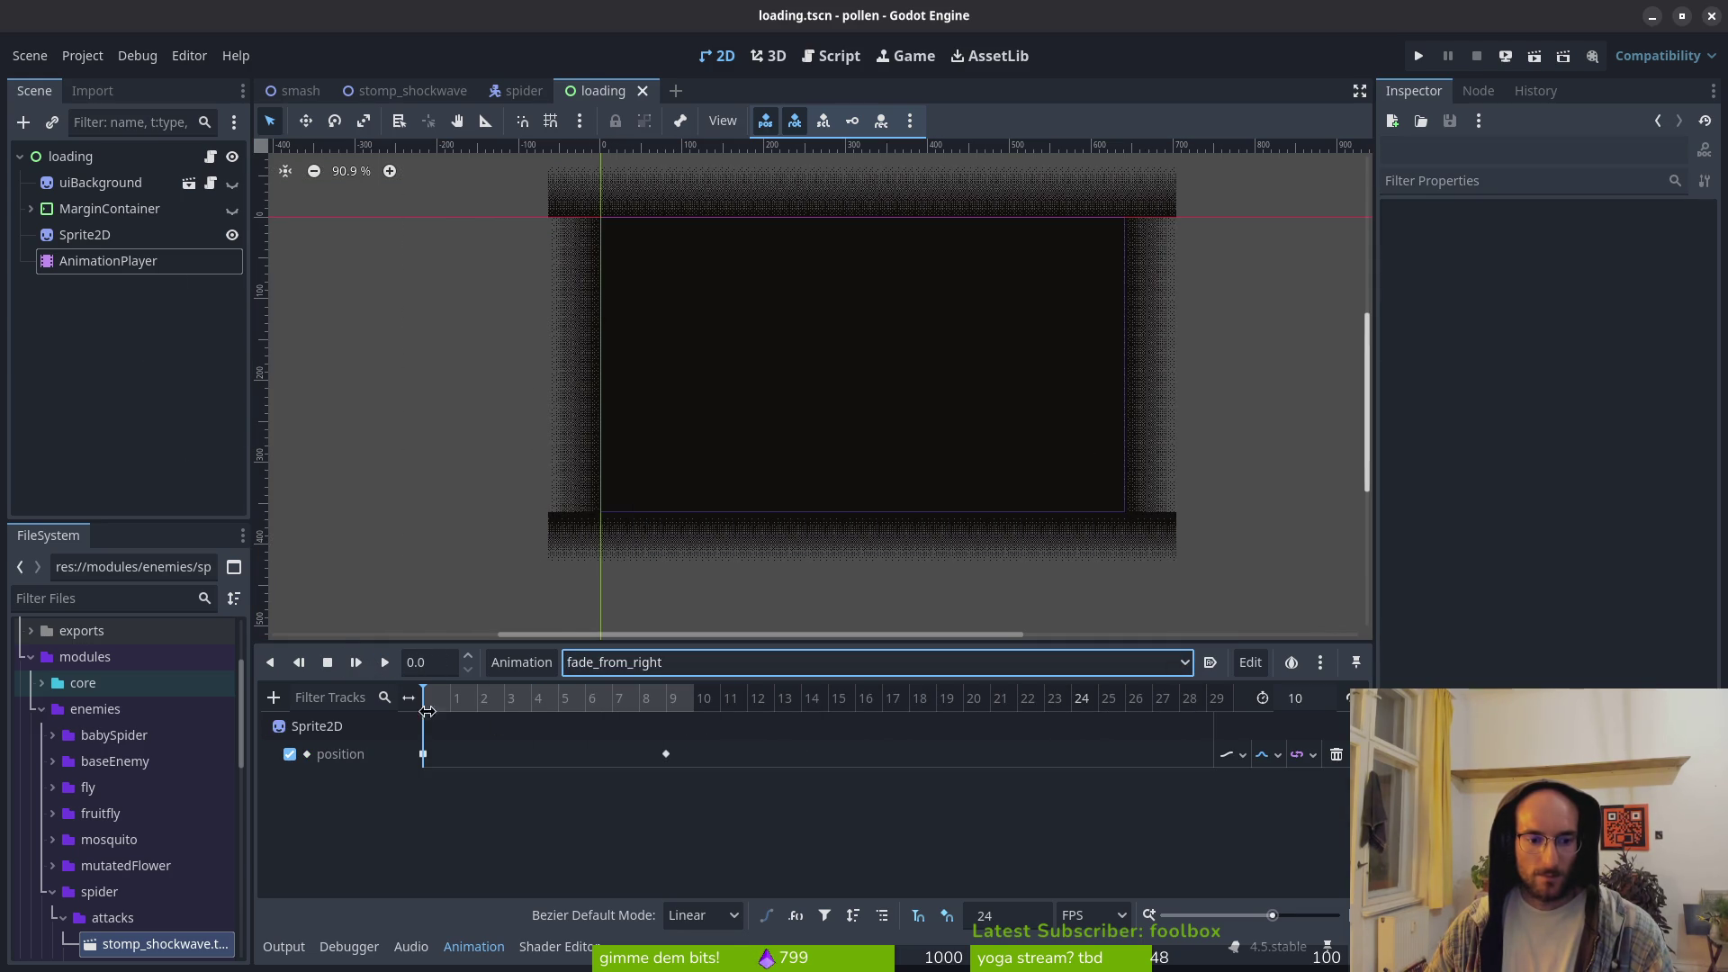
left_click(422, 753)
double_click(1663, 345)
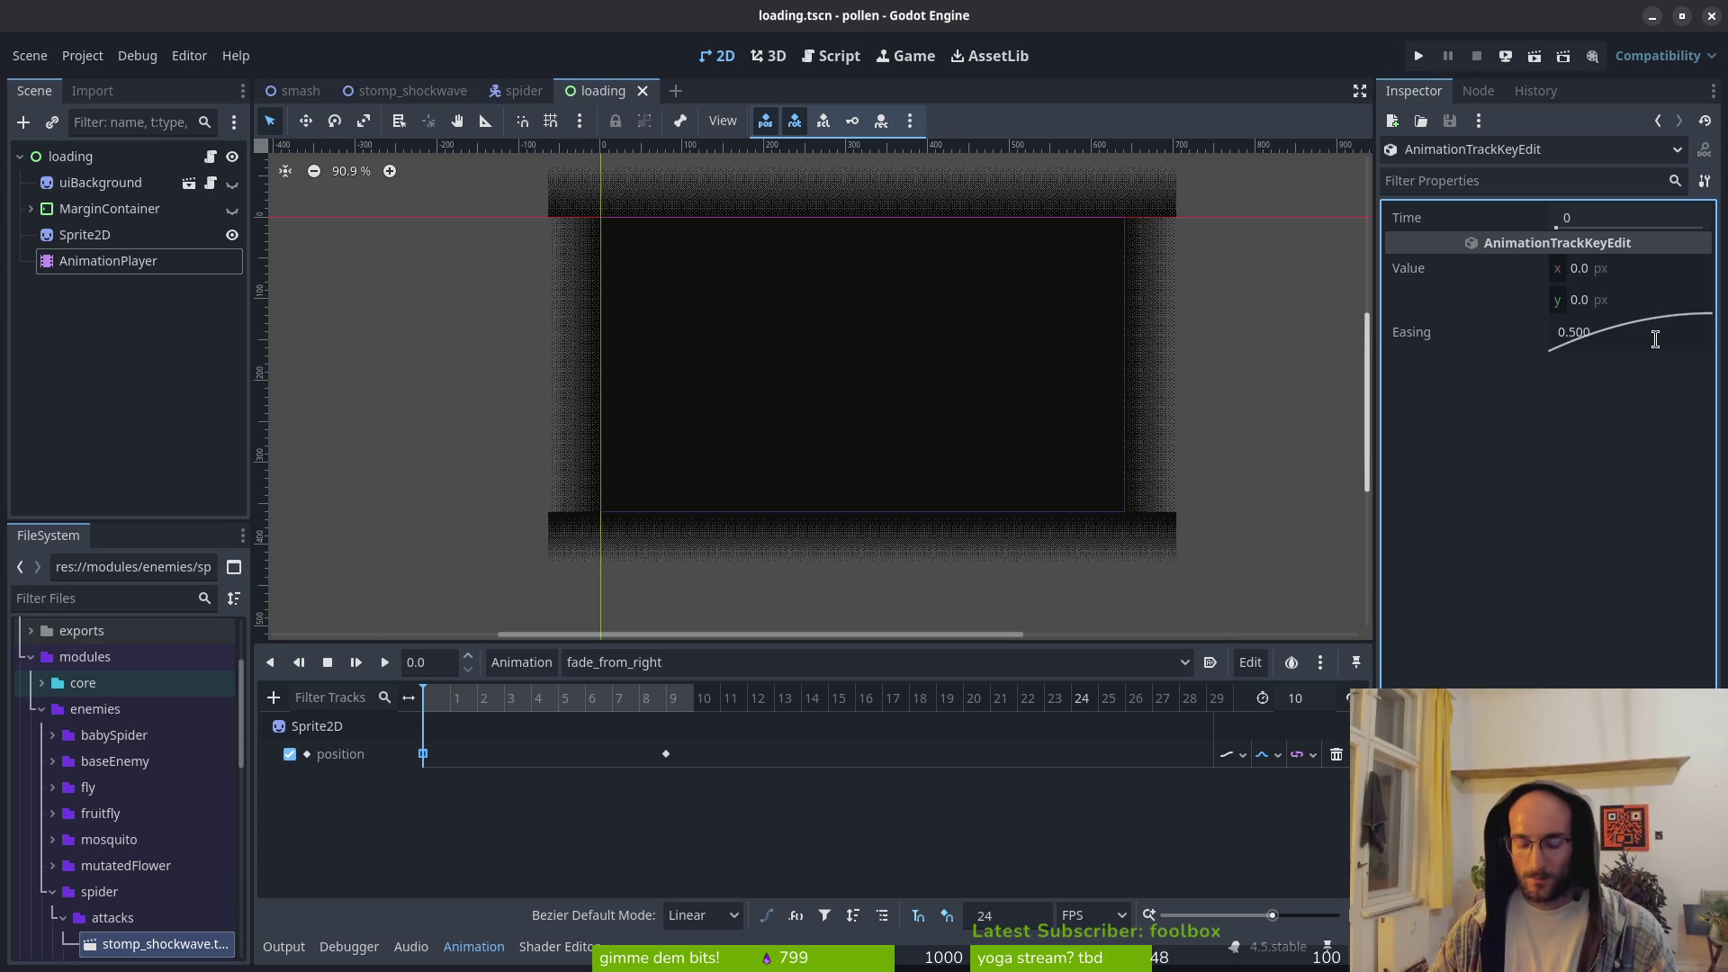
left_click(1416, 59)
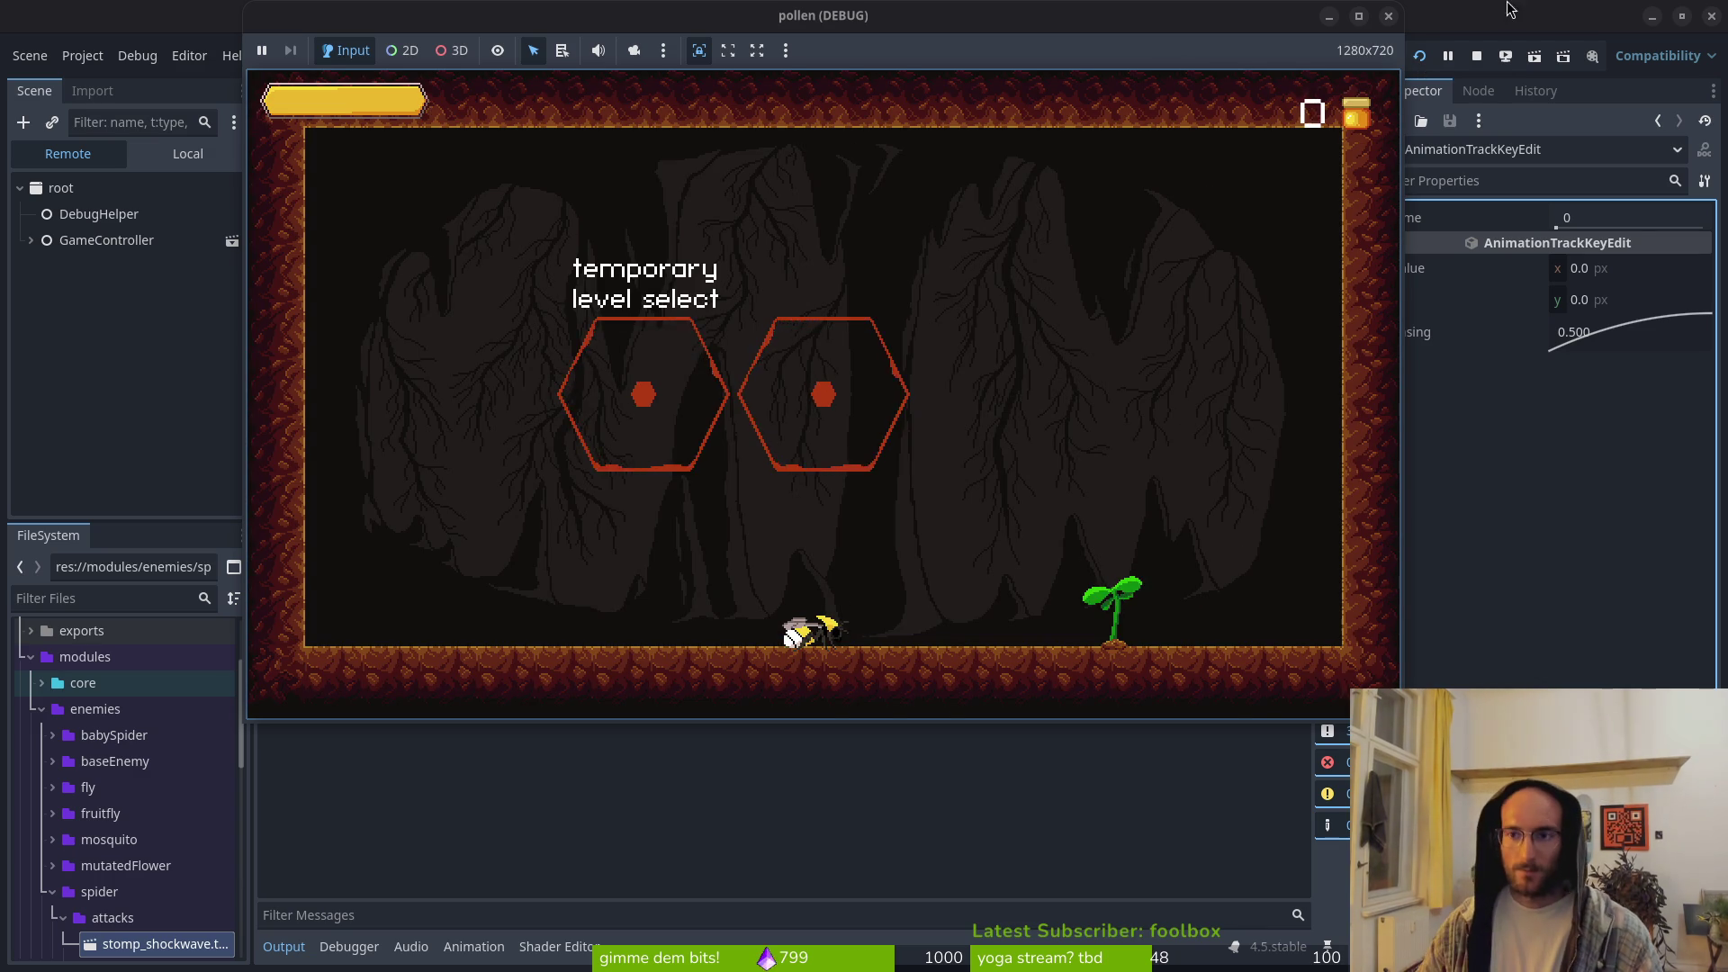
Step: Stop the test game and select the Sprite2D transition sprite
left_click(1388, 16)
left_click(90, 234)
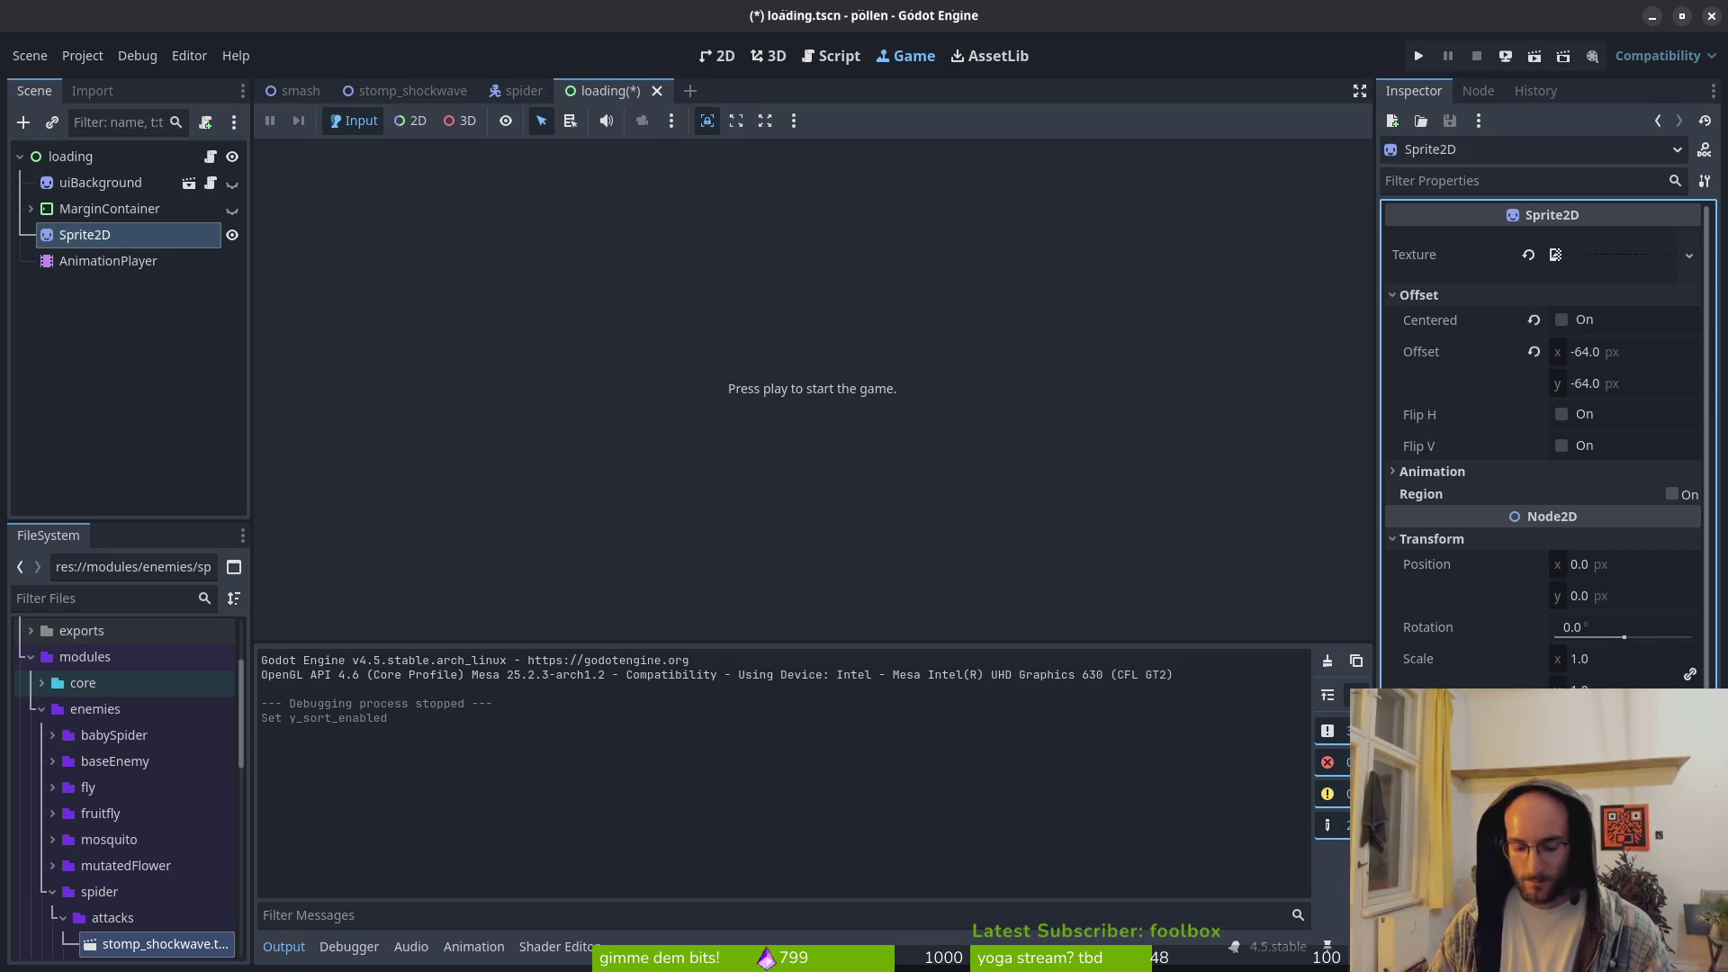
Step: Save loading.tscn and test-run the game to check the transition, then stop it
key("ctrl+s")
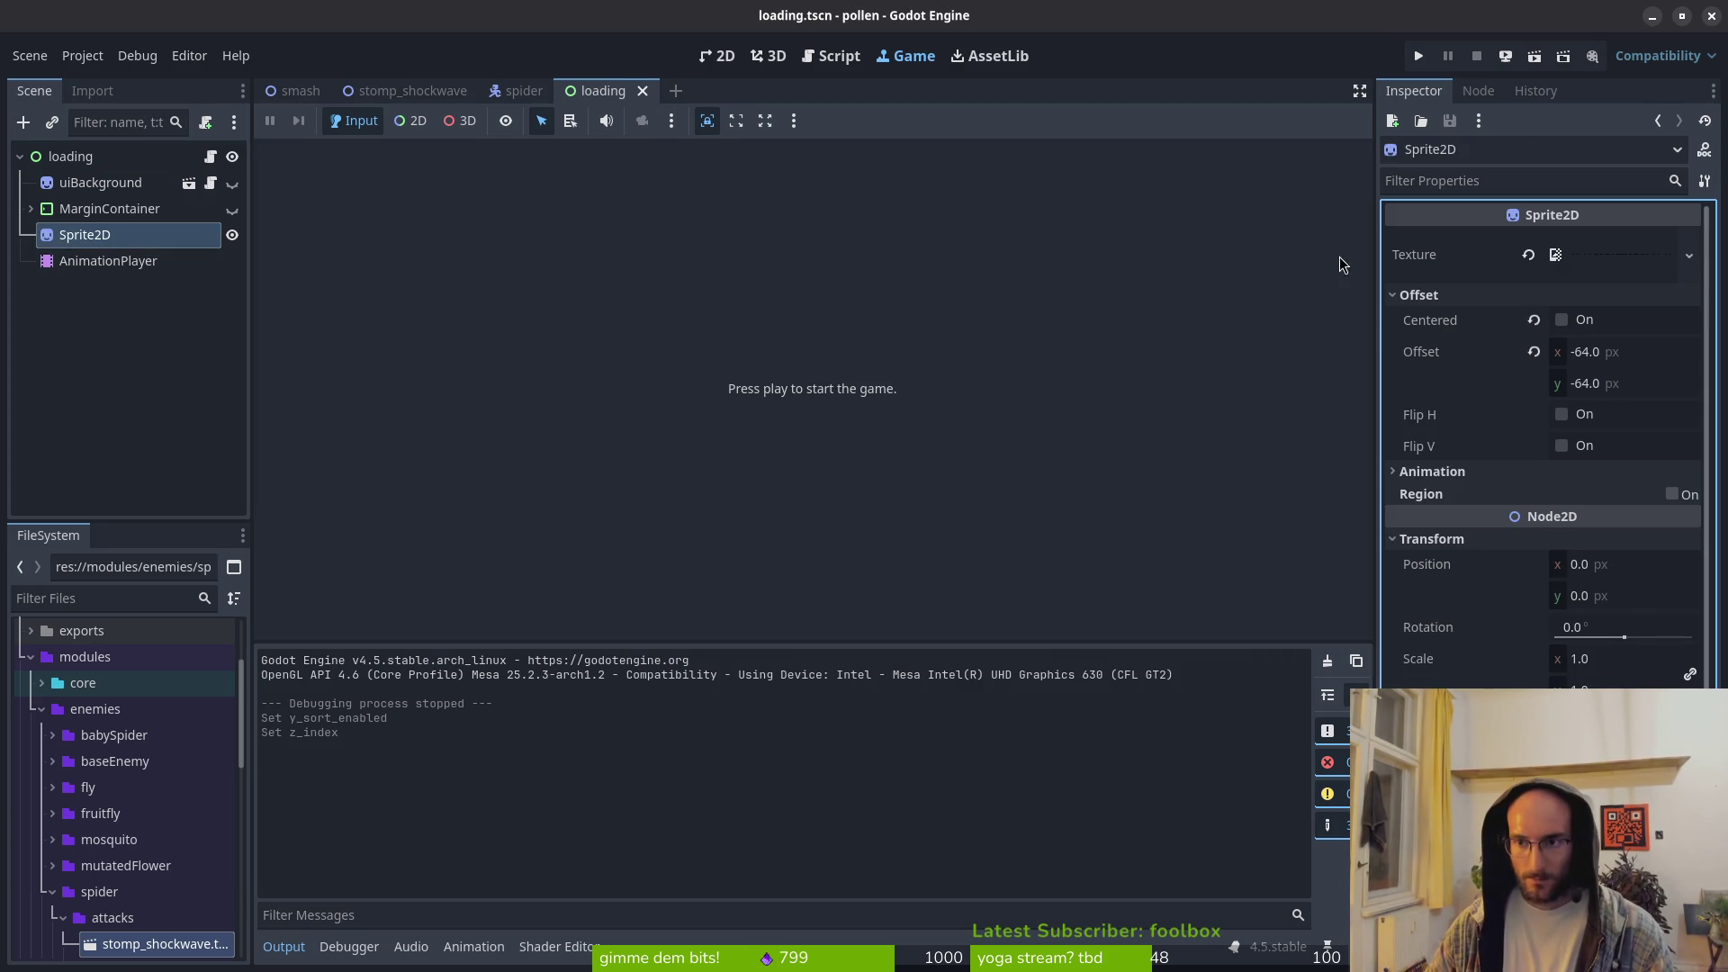
left_click(1418, 55)
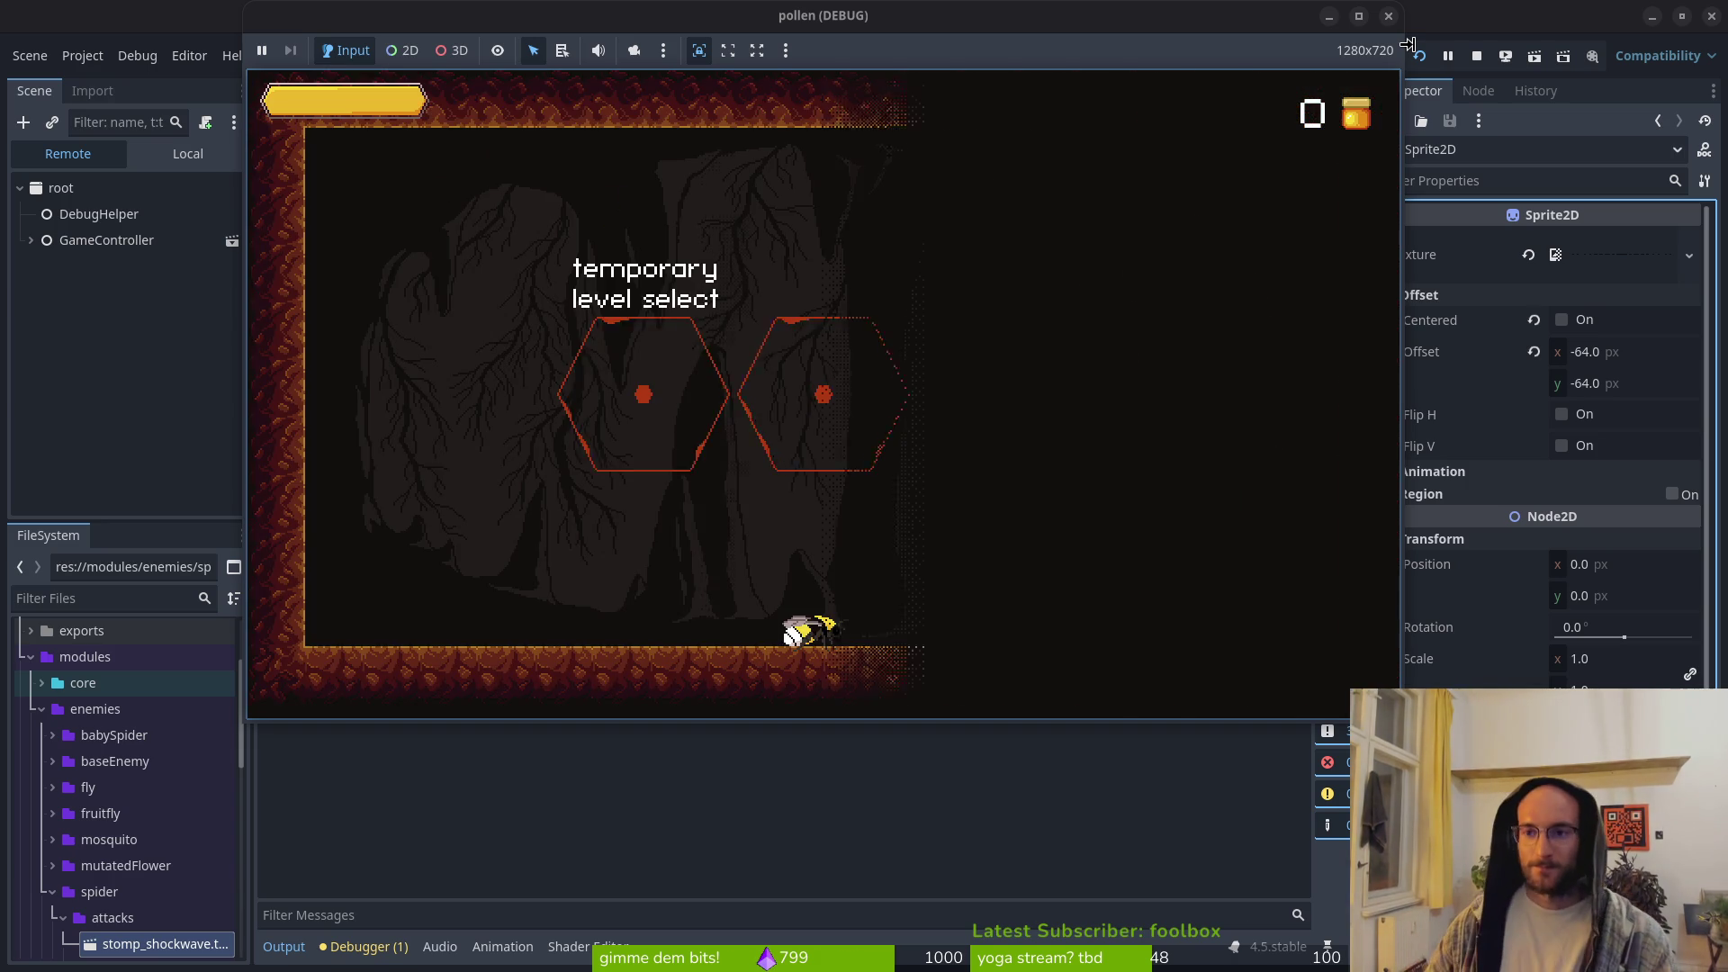
left_click(1478, 58)
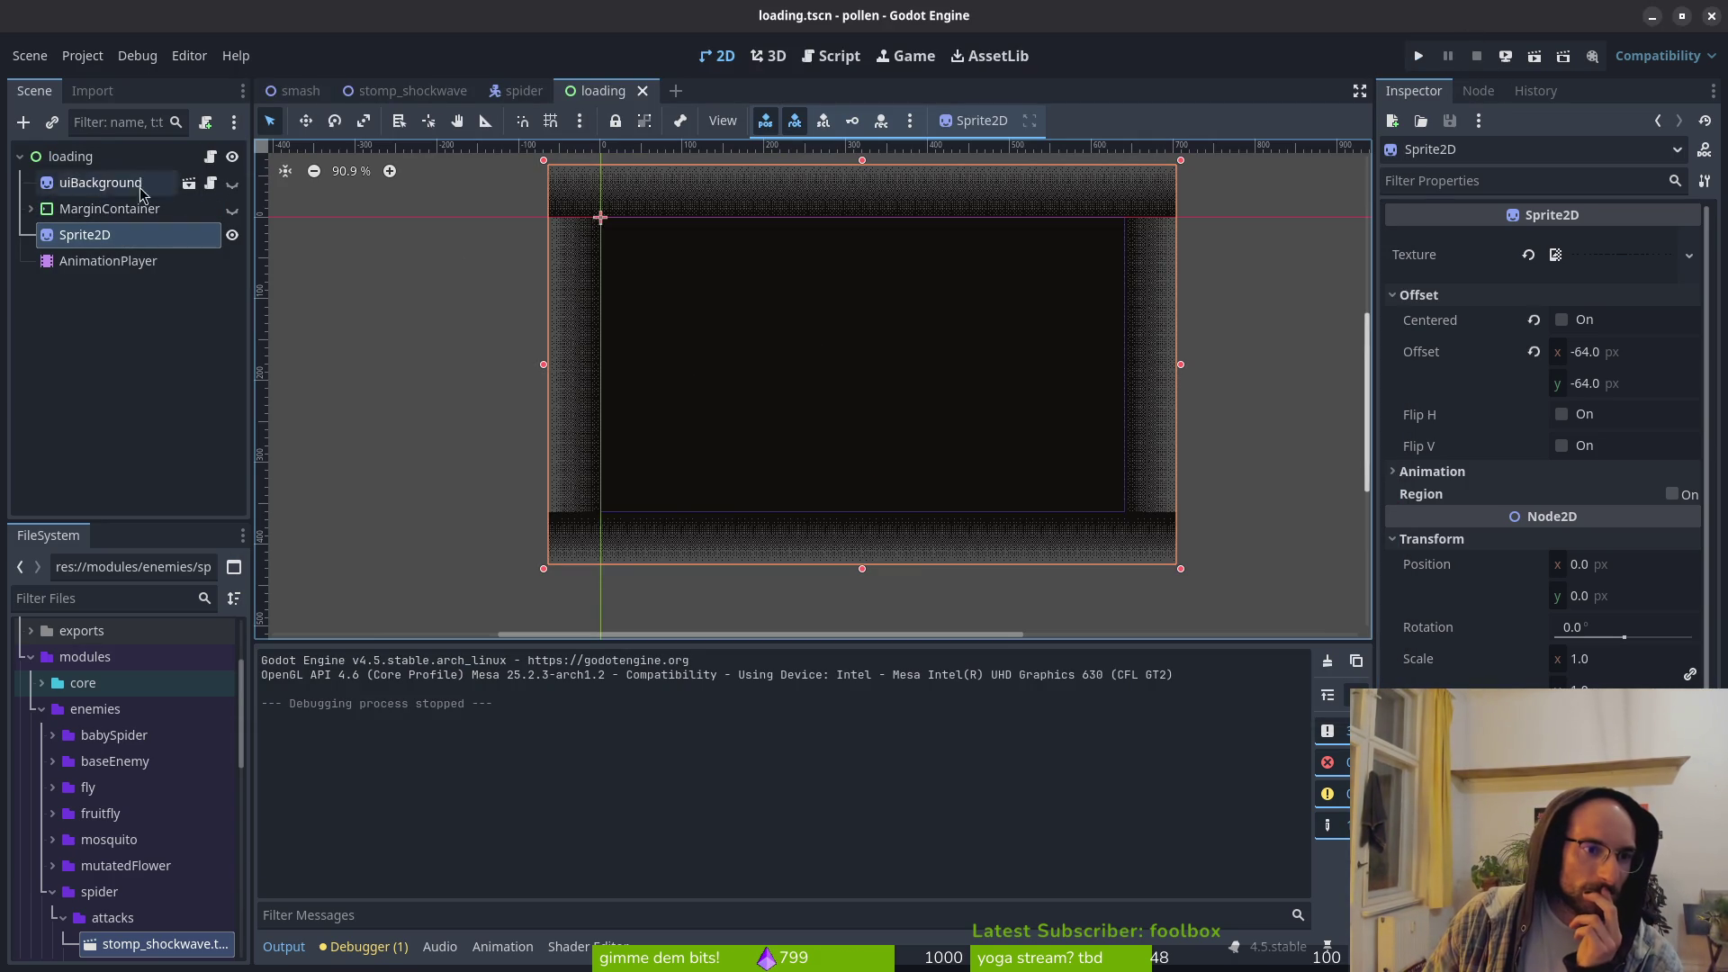
Step: Delete uiBackground and MarginContainer and save, then undo the deletions and save the restored scene
left_click(79, 182)
key("Delete")
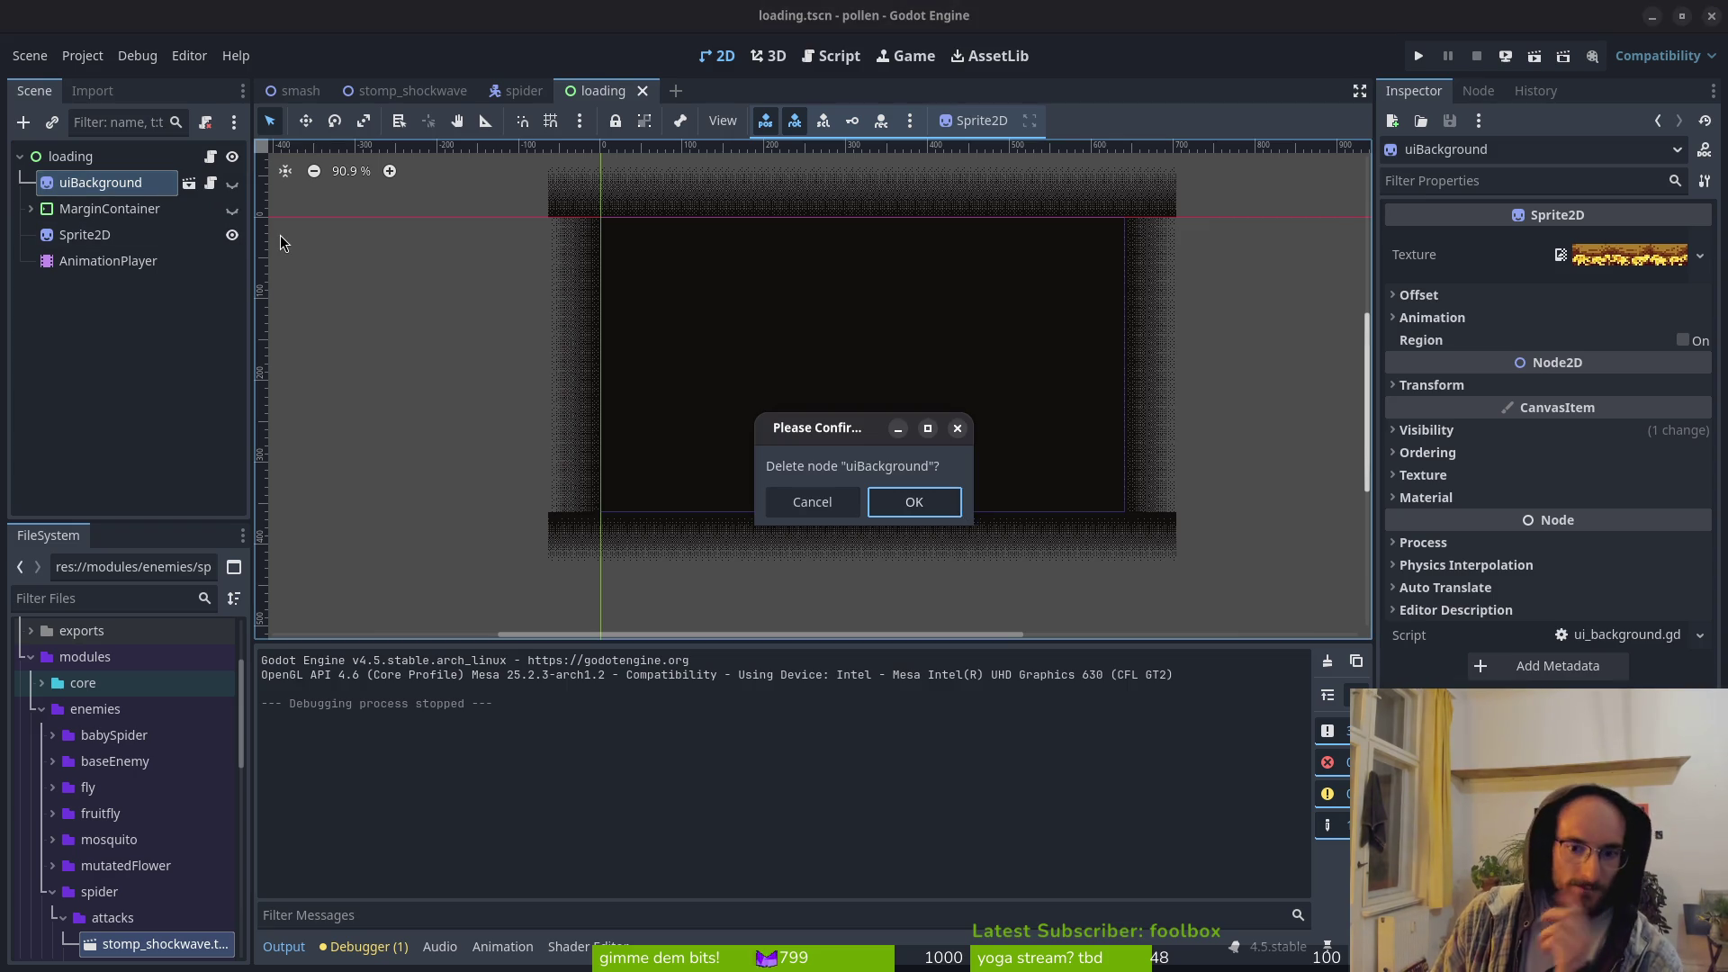
key("Return")
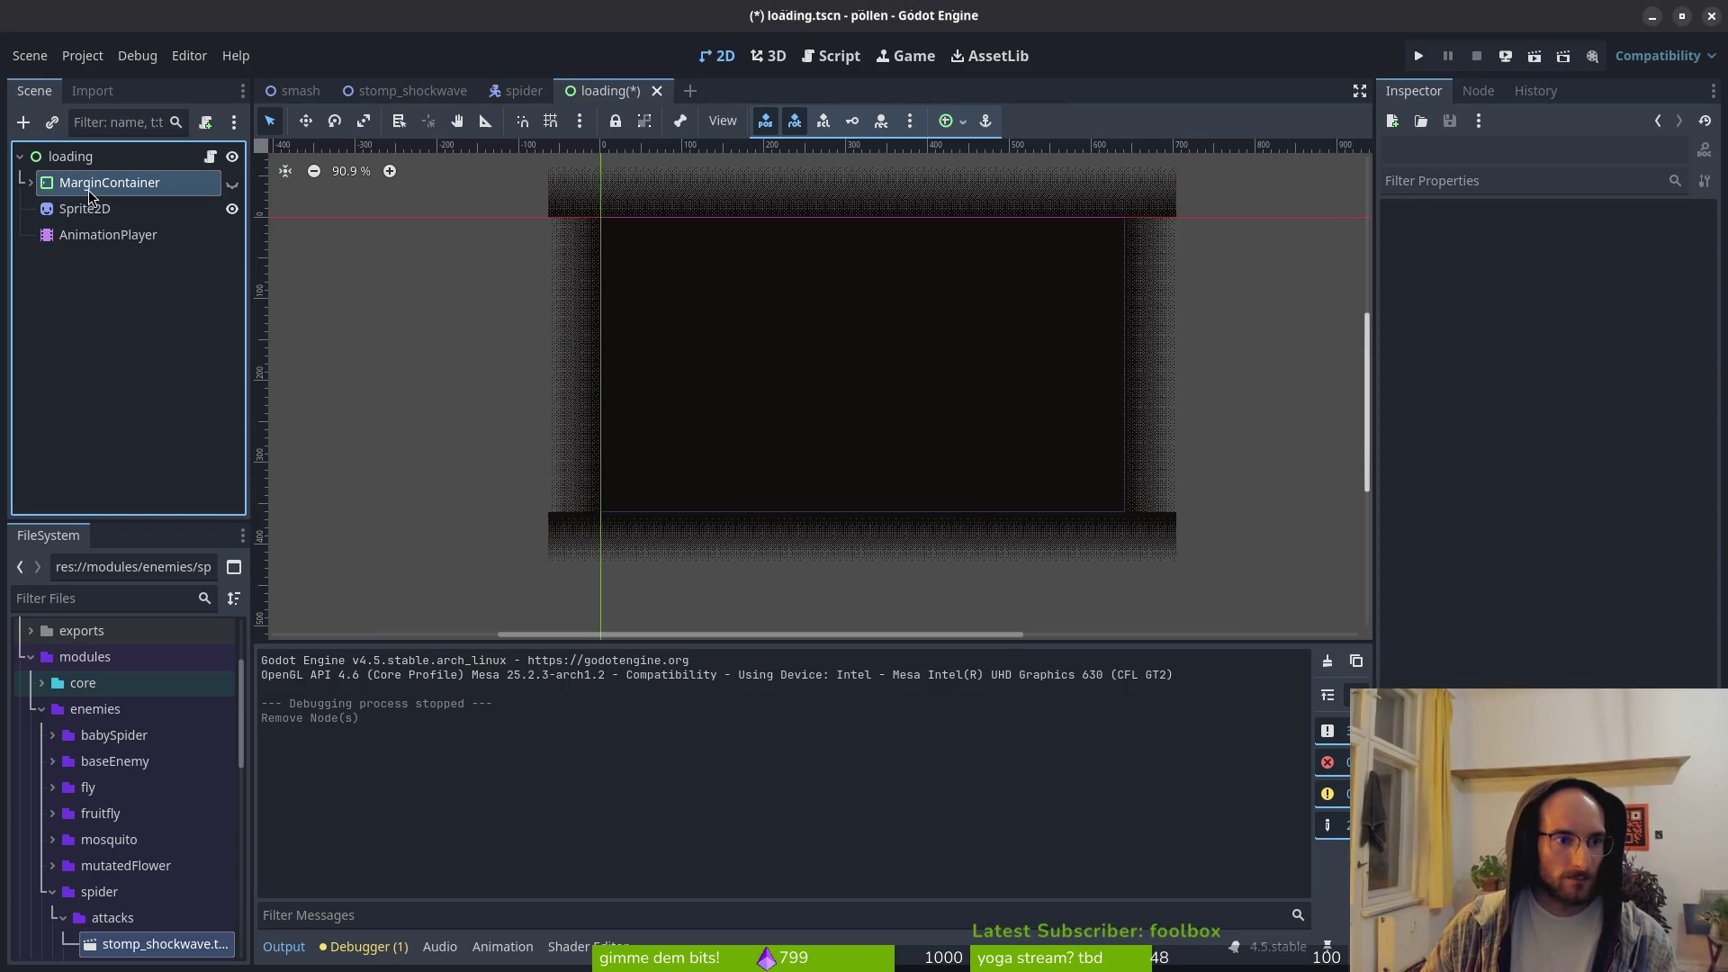
left_click(88, 189)
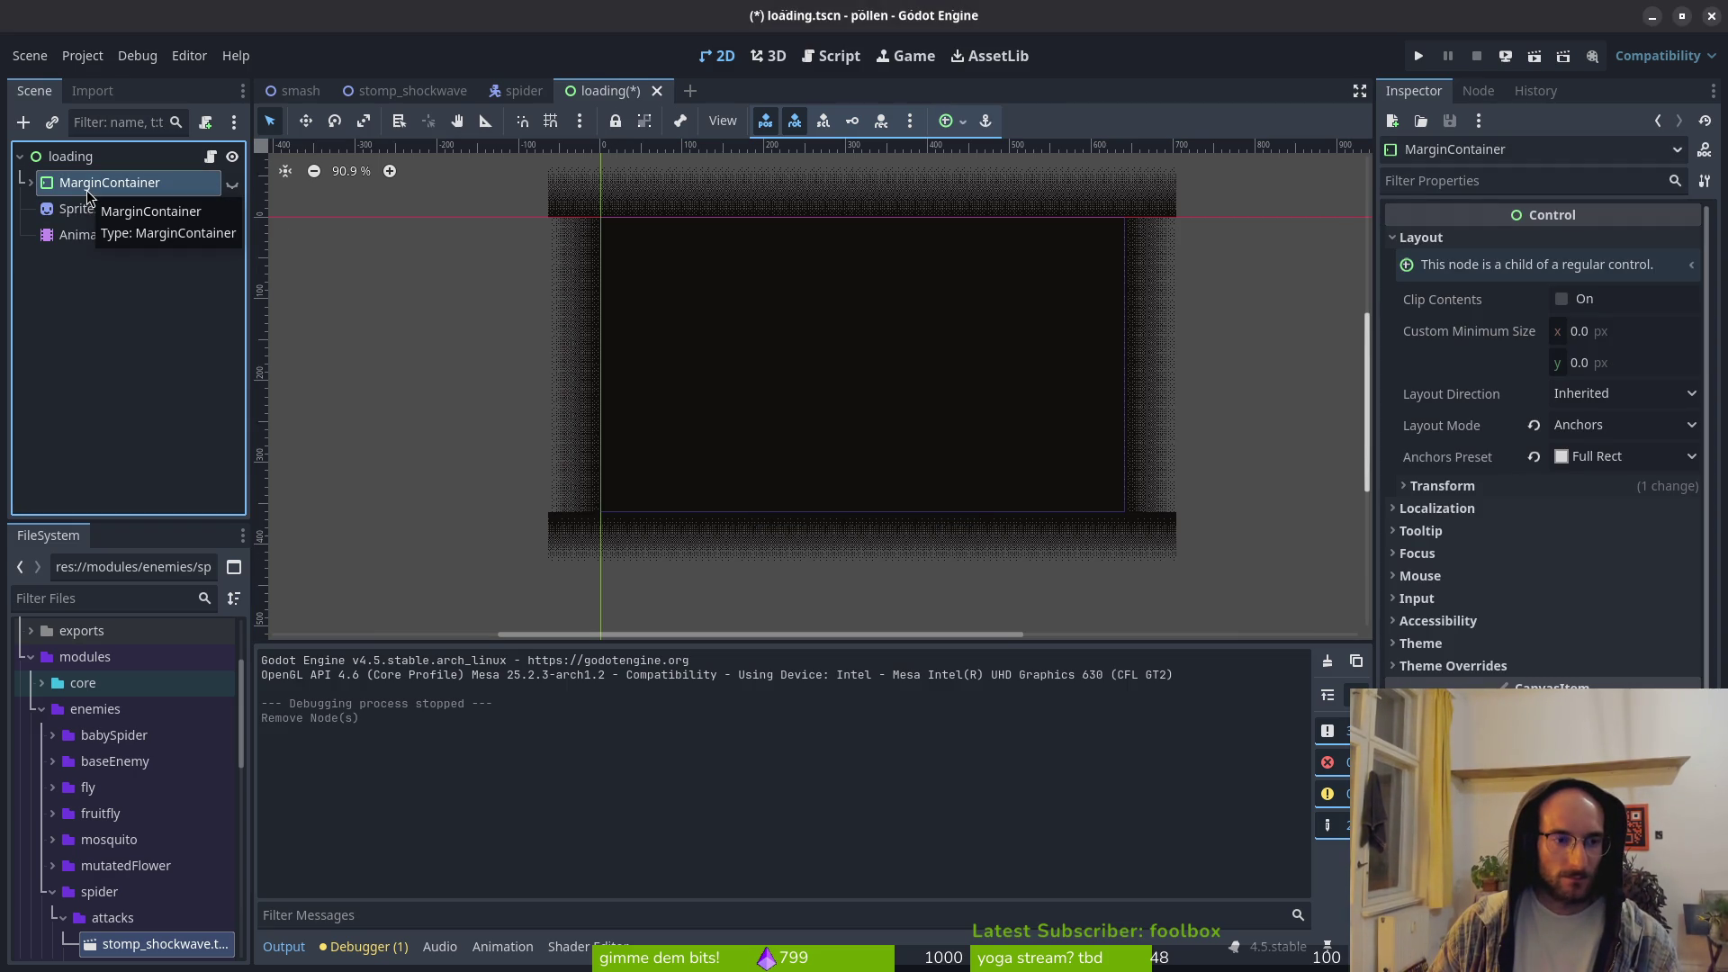
key("Delete")
key("Return")
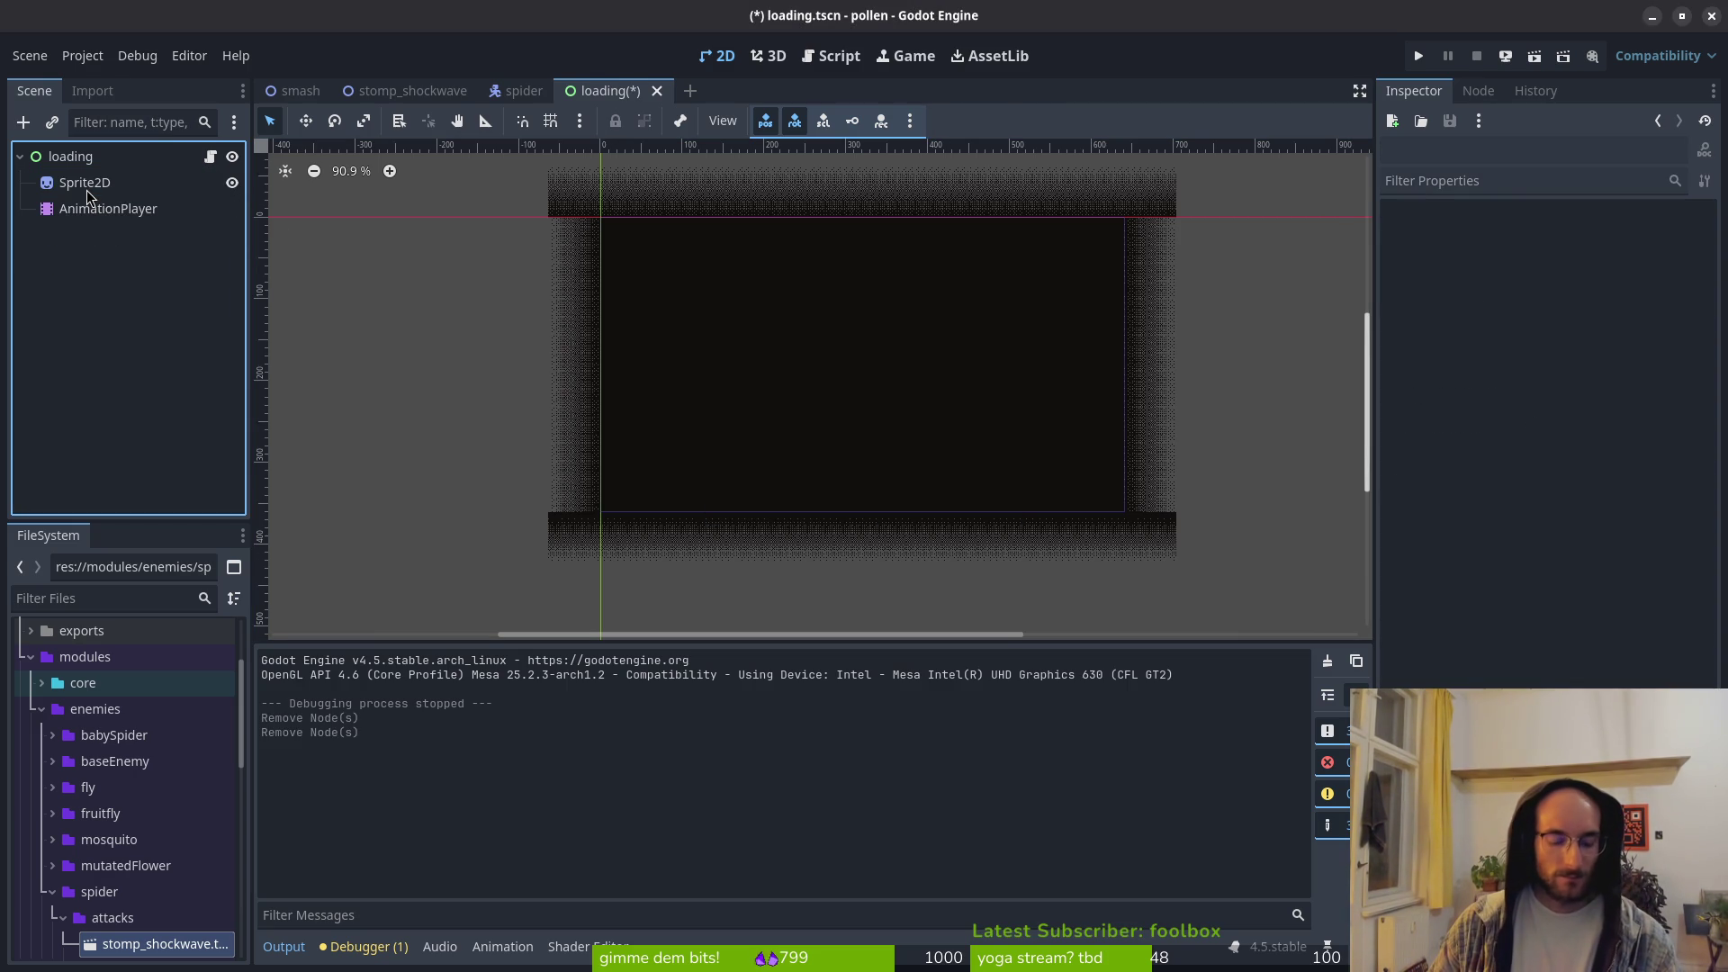
key("ctrl+s")
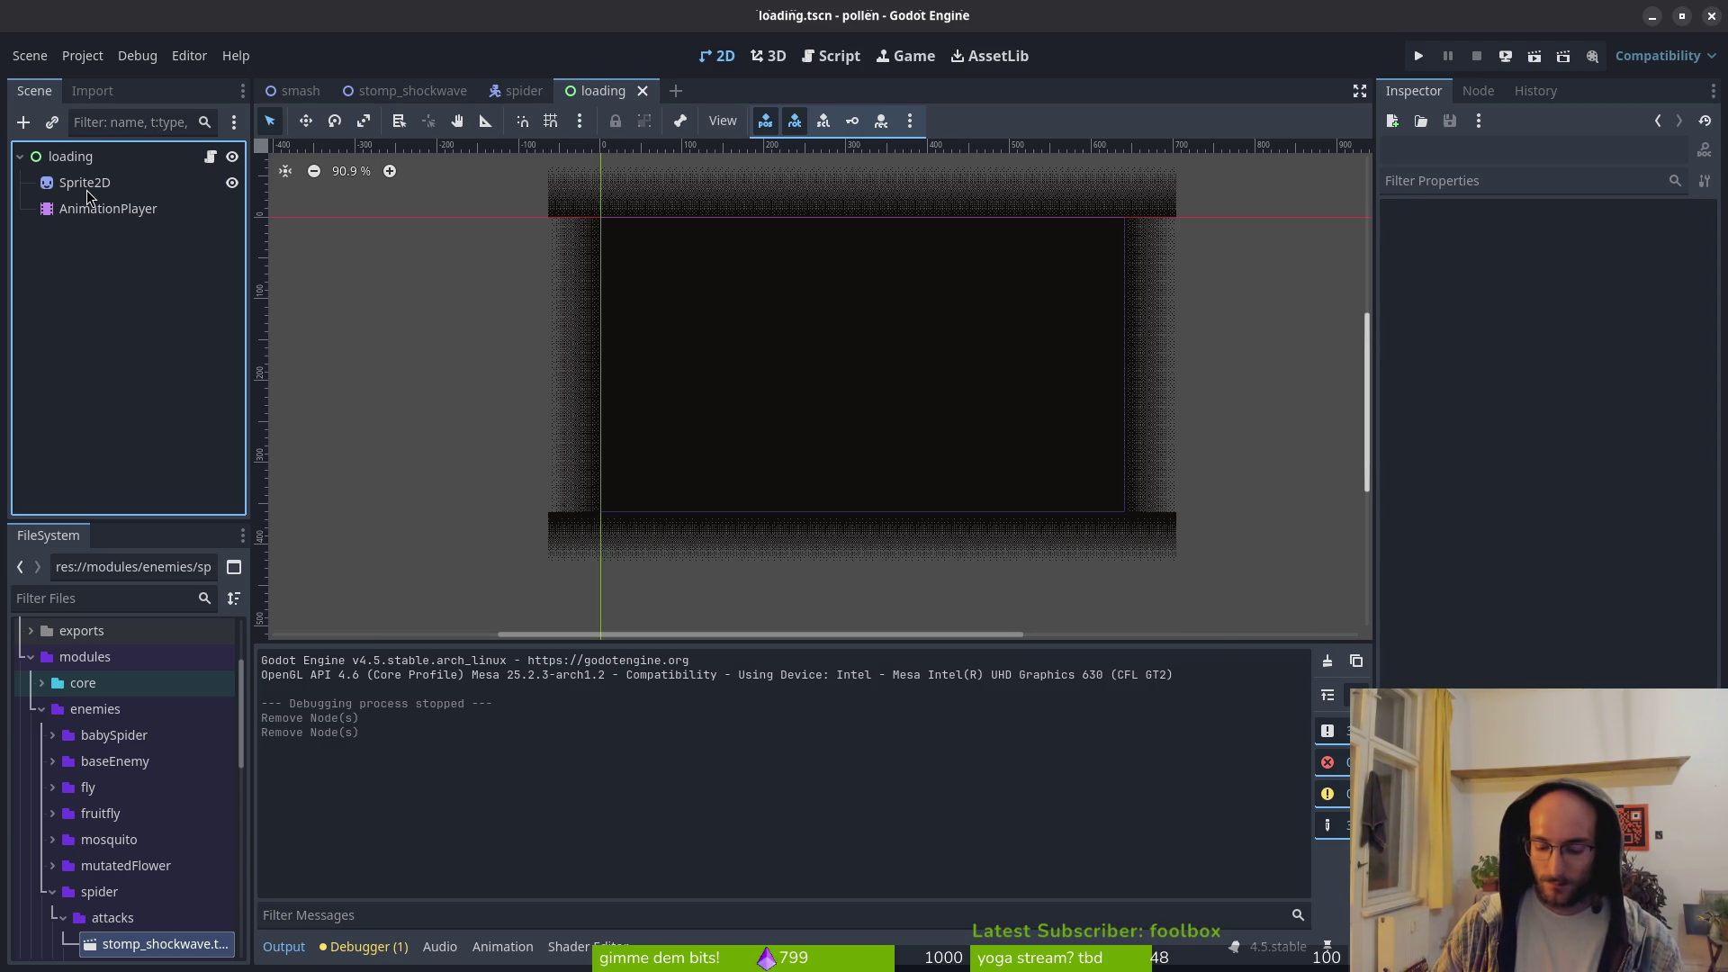
key("ctrl+z")
key("ctrl+z")
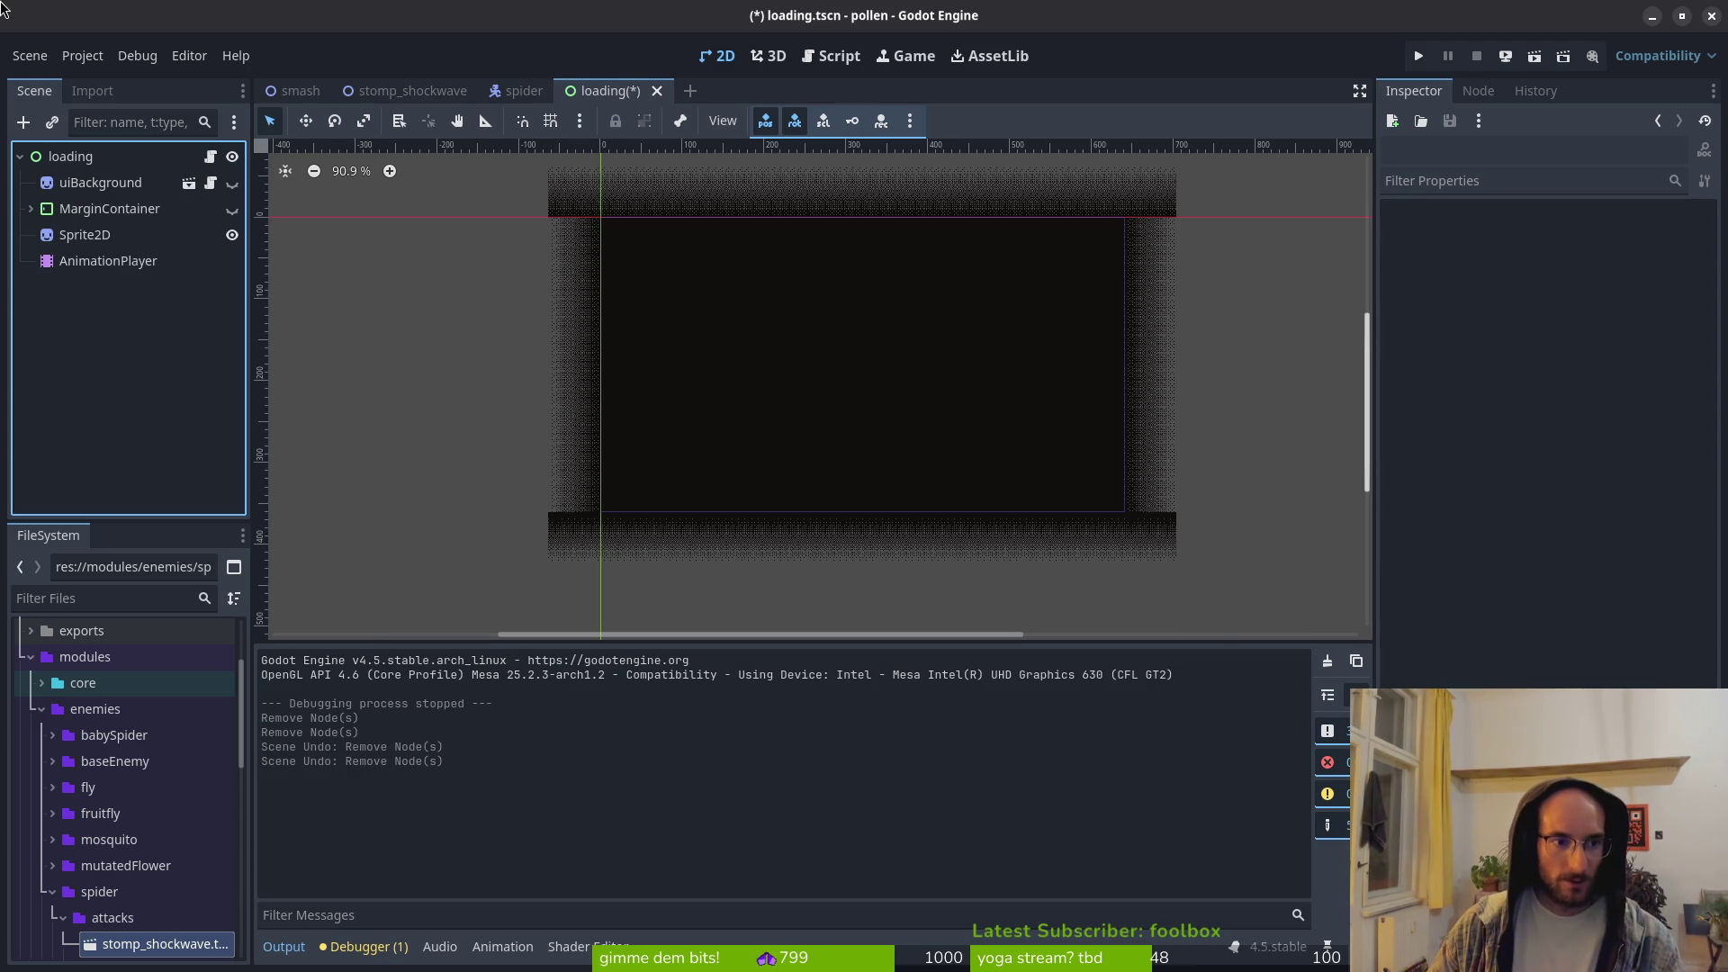
key("ctrl+s")
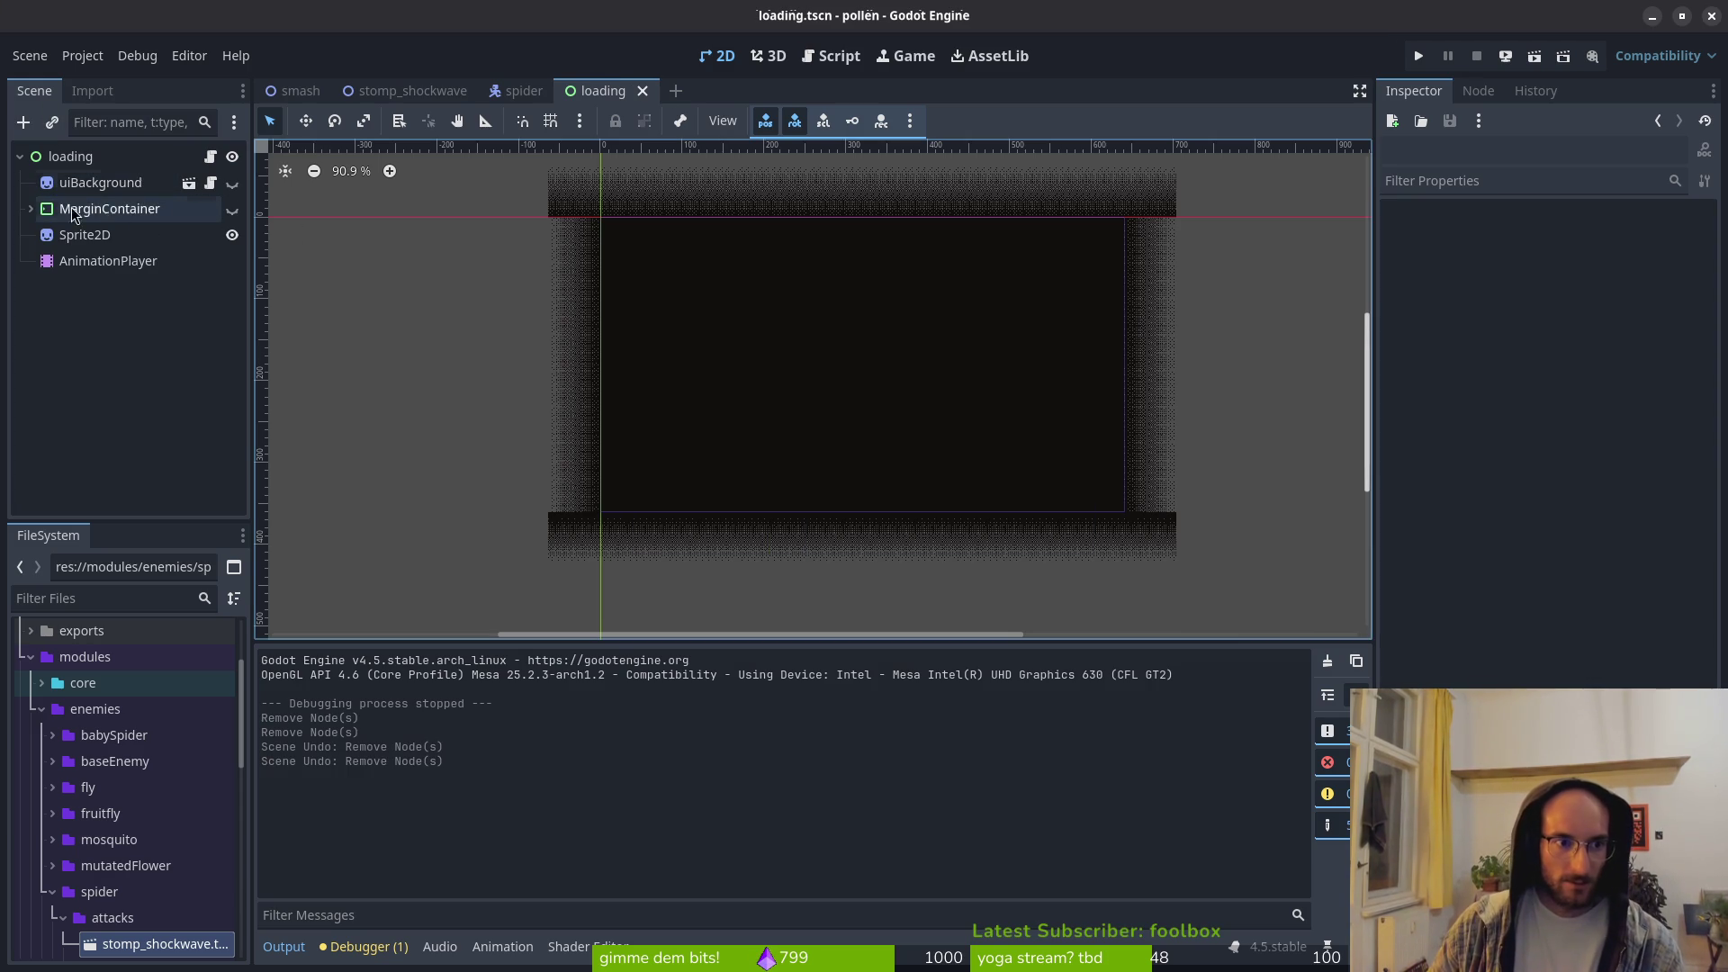
Step: Make MarginContainer visible again, change Sprite2D's Z Index, and save loading.tscn
left_click(32, 210)
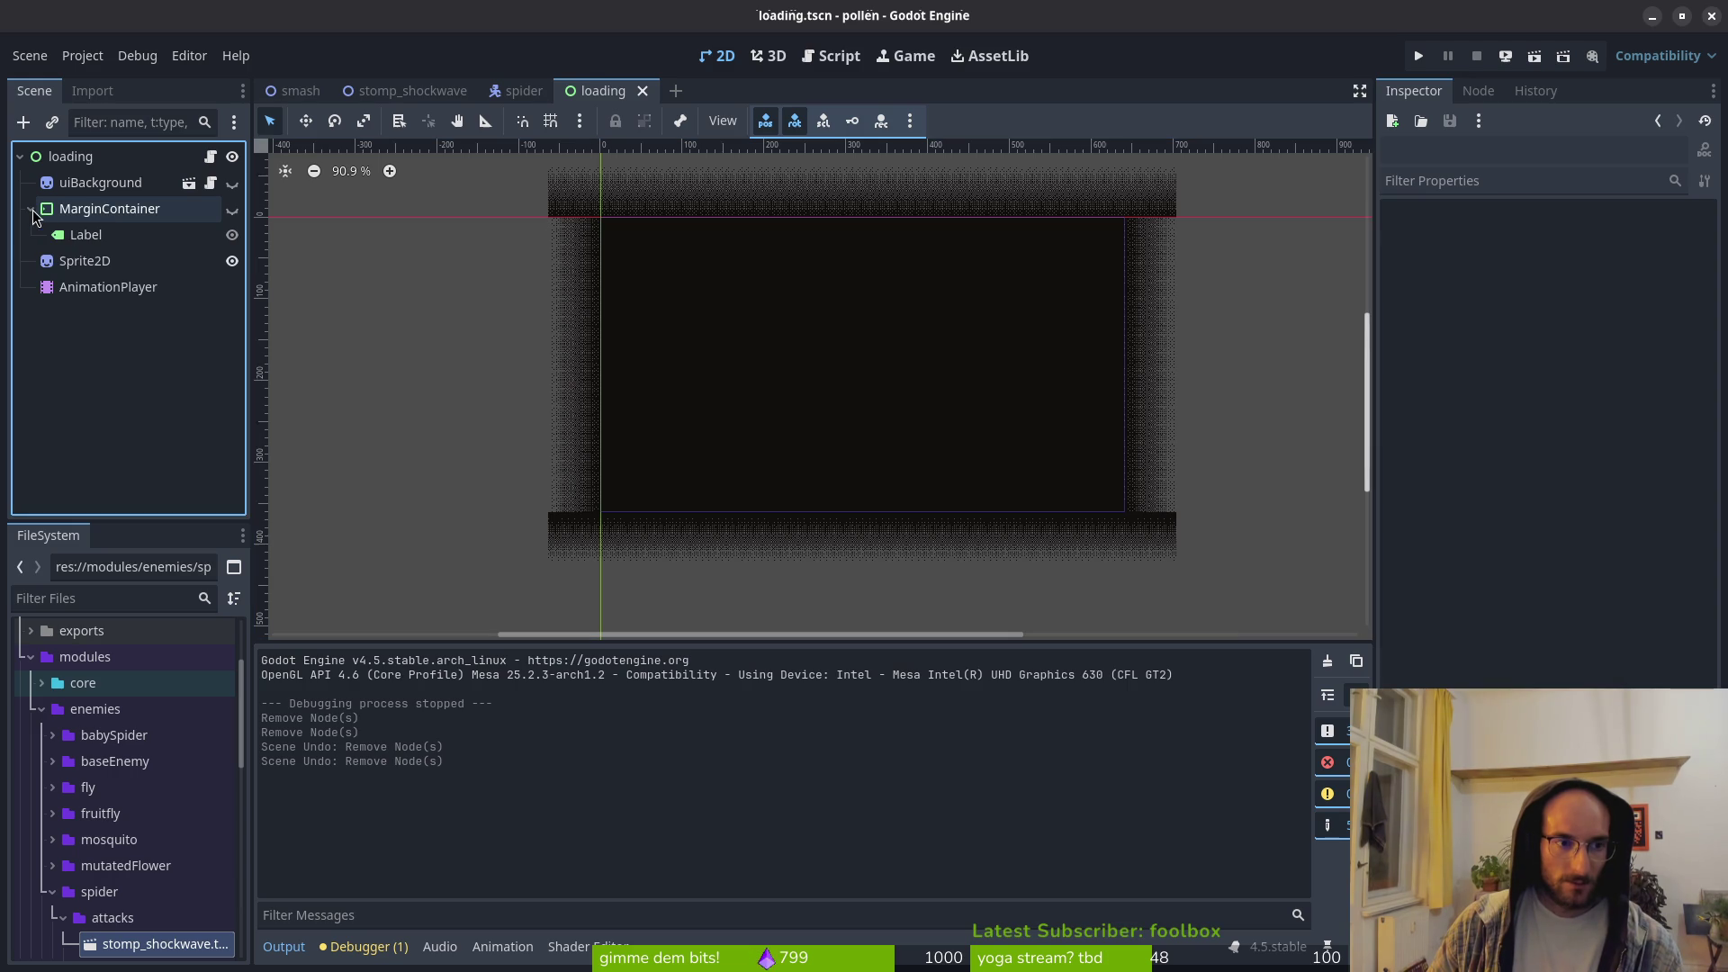
left_click(233, 210)
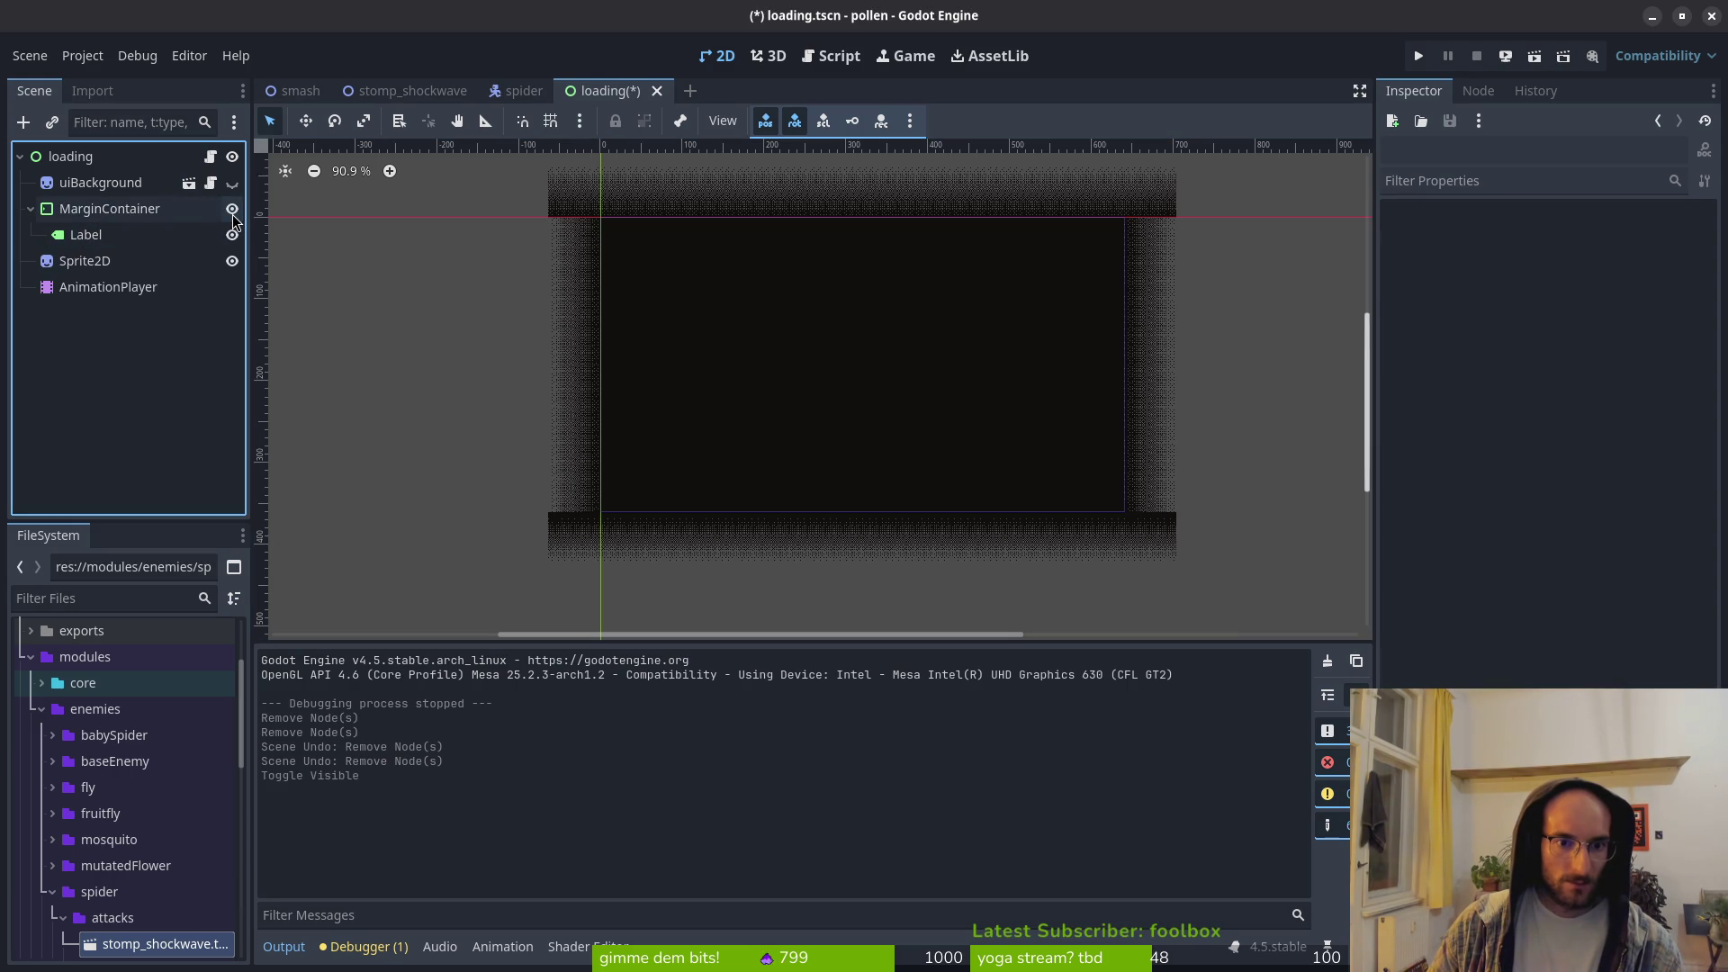
left_click(105, 266)
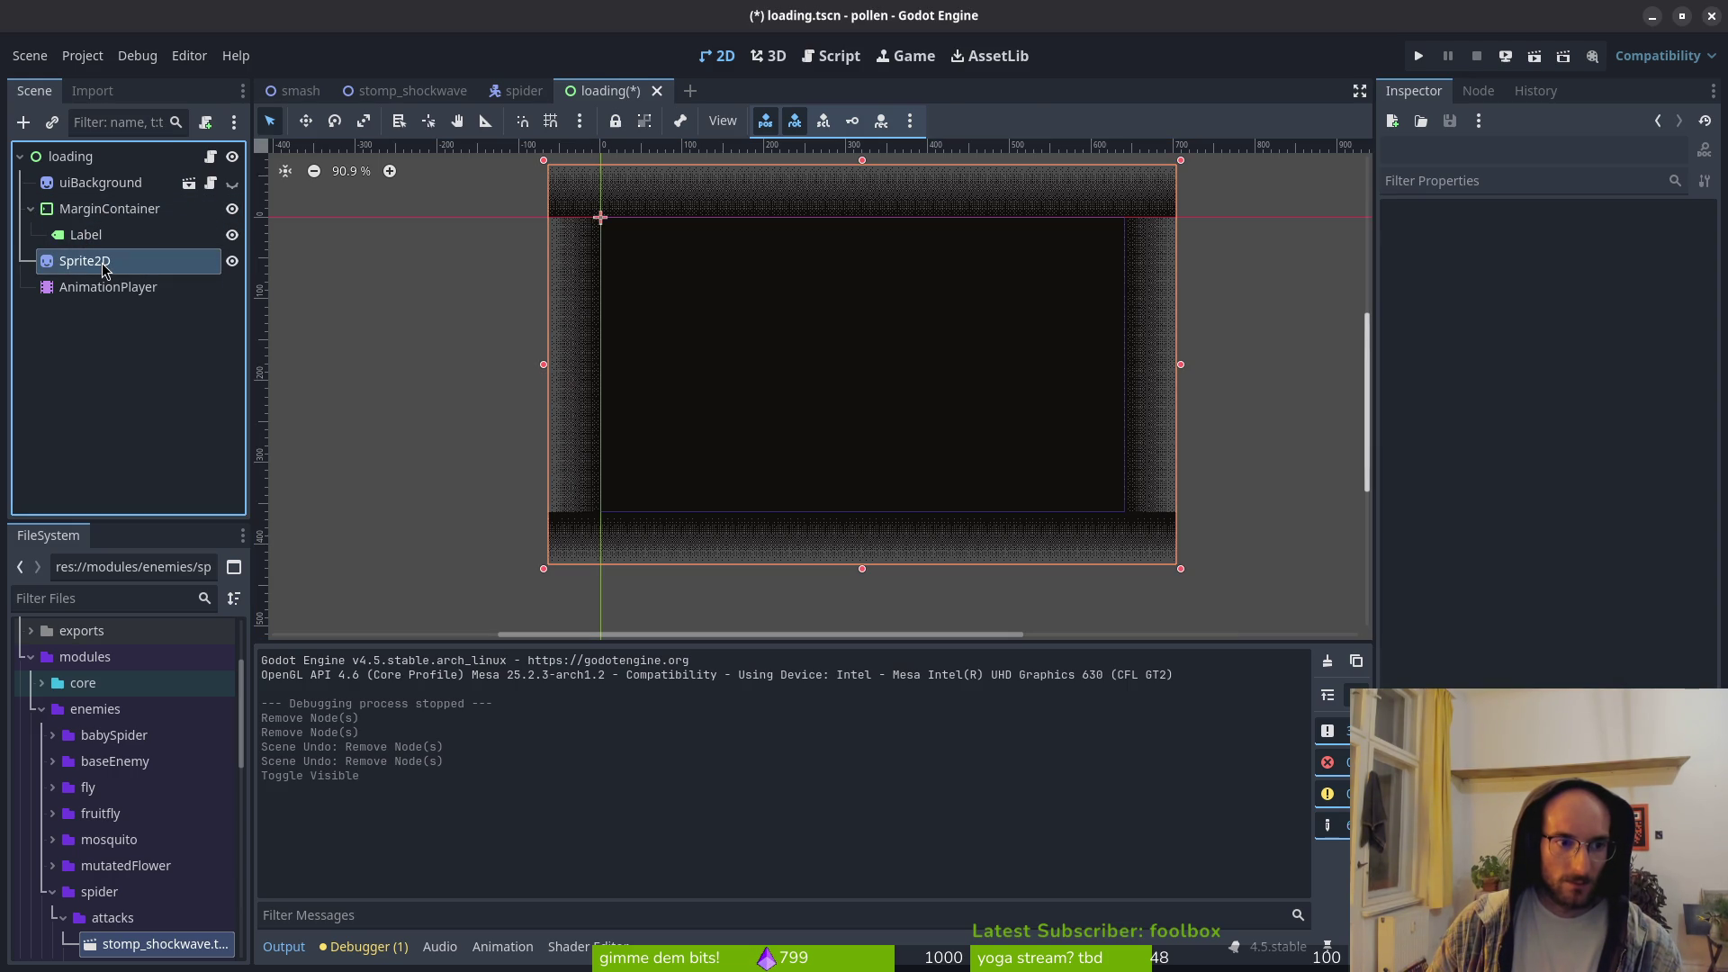
key("Page_Up")
key("ctrl+s")
Step: Toggle Y Sort Enabled on the root loading node and save the scene
left_click(599, 217)
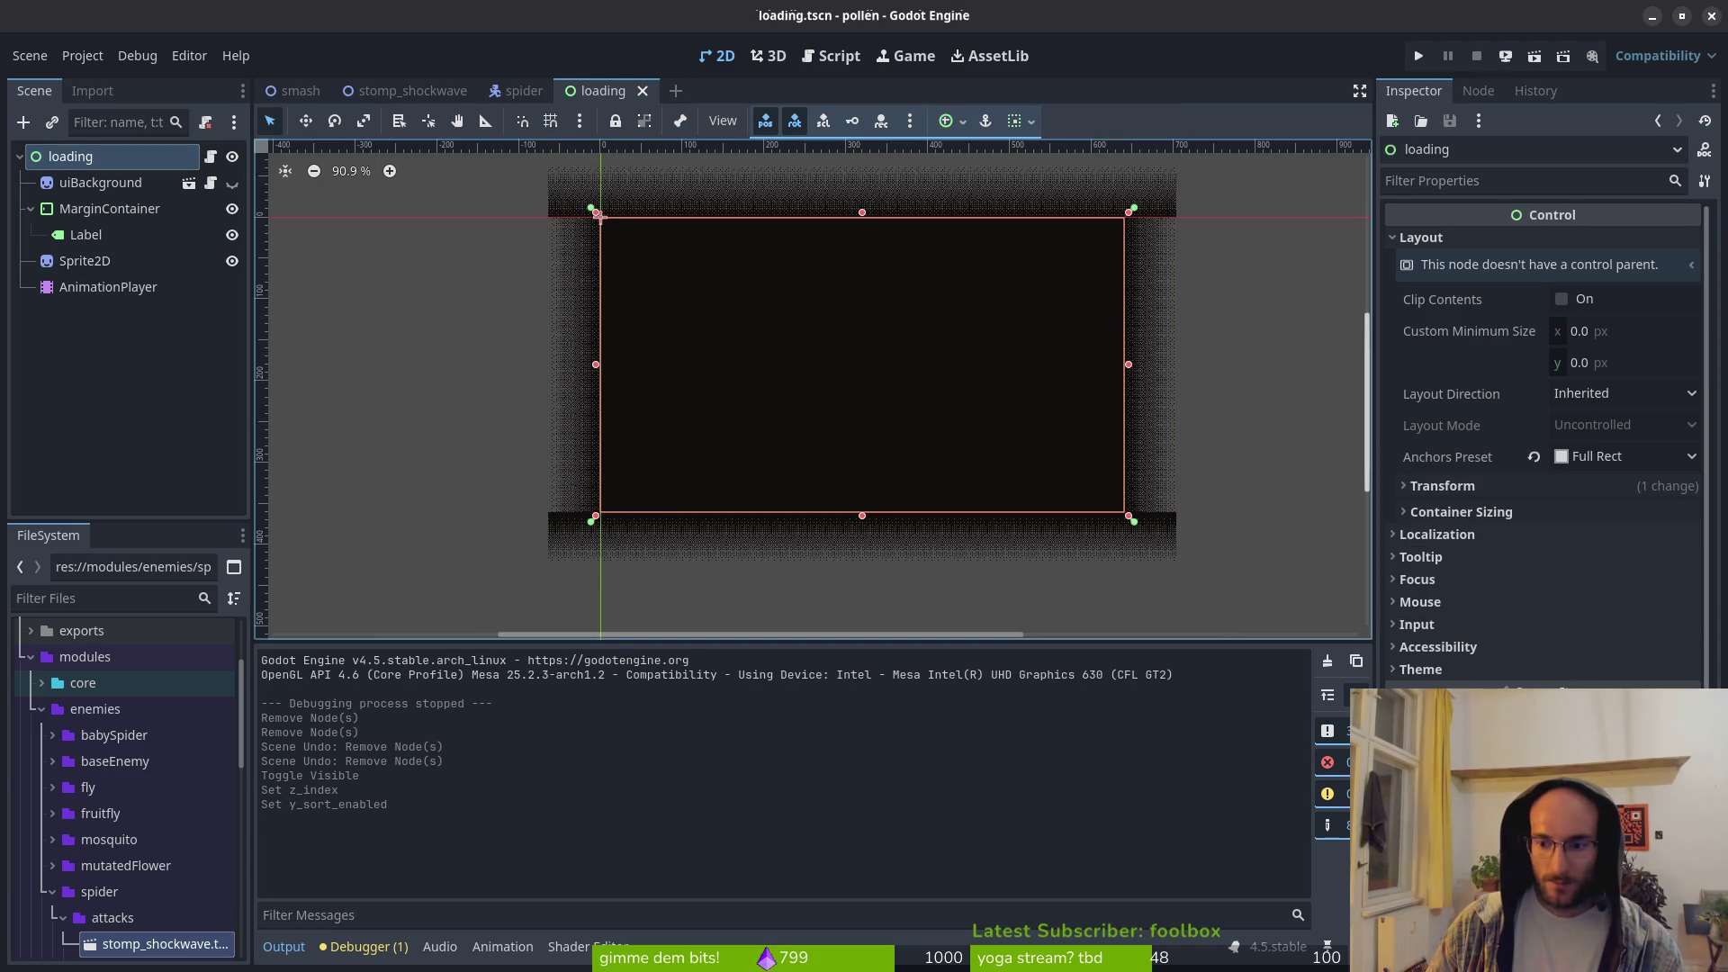
key("space")
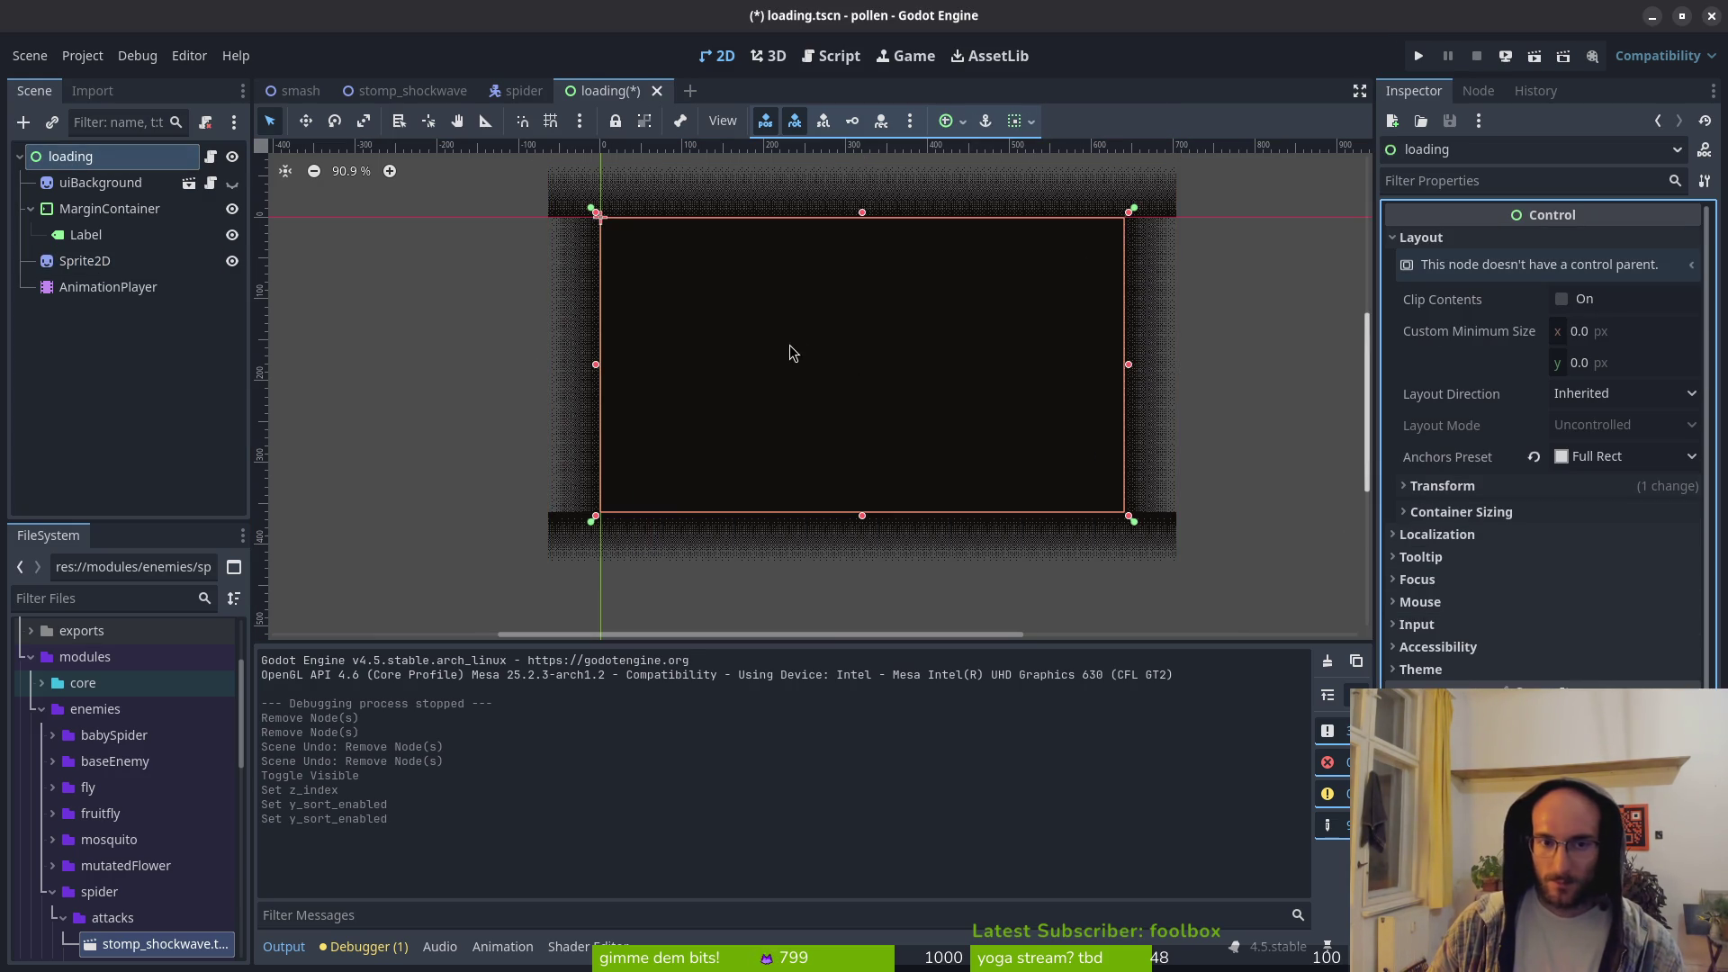
key("ctrl+s")
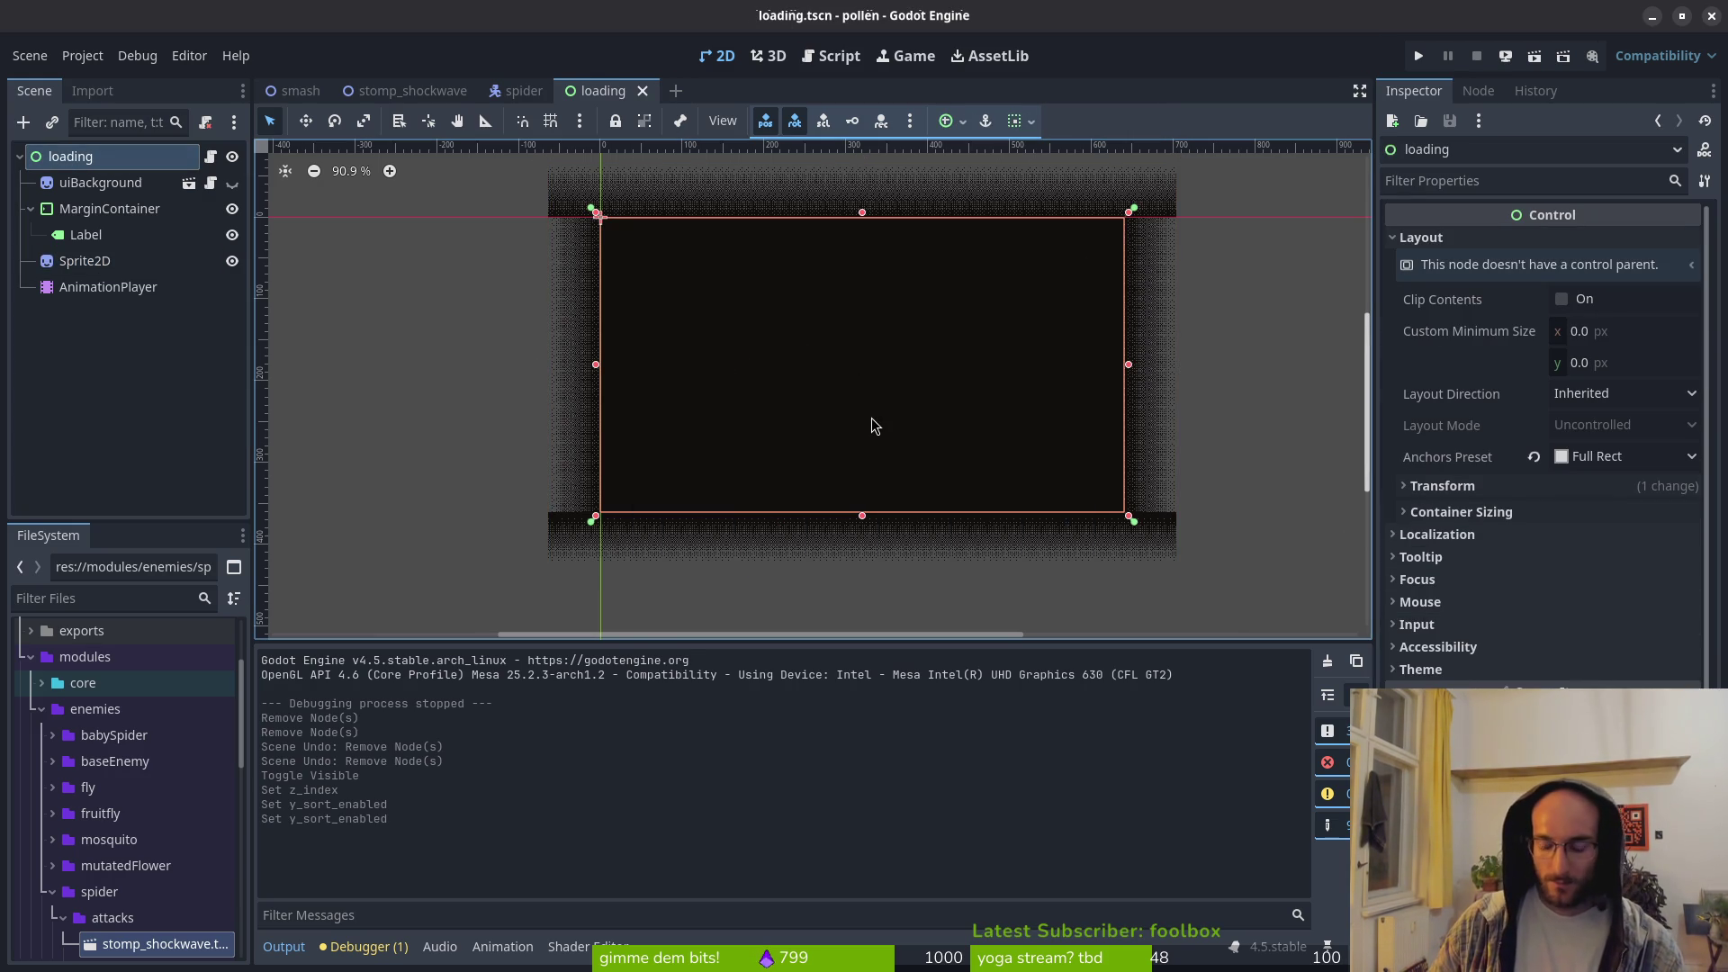
key("shift+alt+o")
Step: Open hud_canvas.tscn and review the hud_canvas root's process, transform and layer settings
type("hudcan")
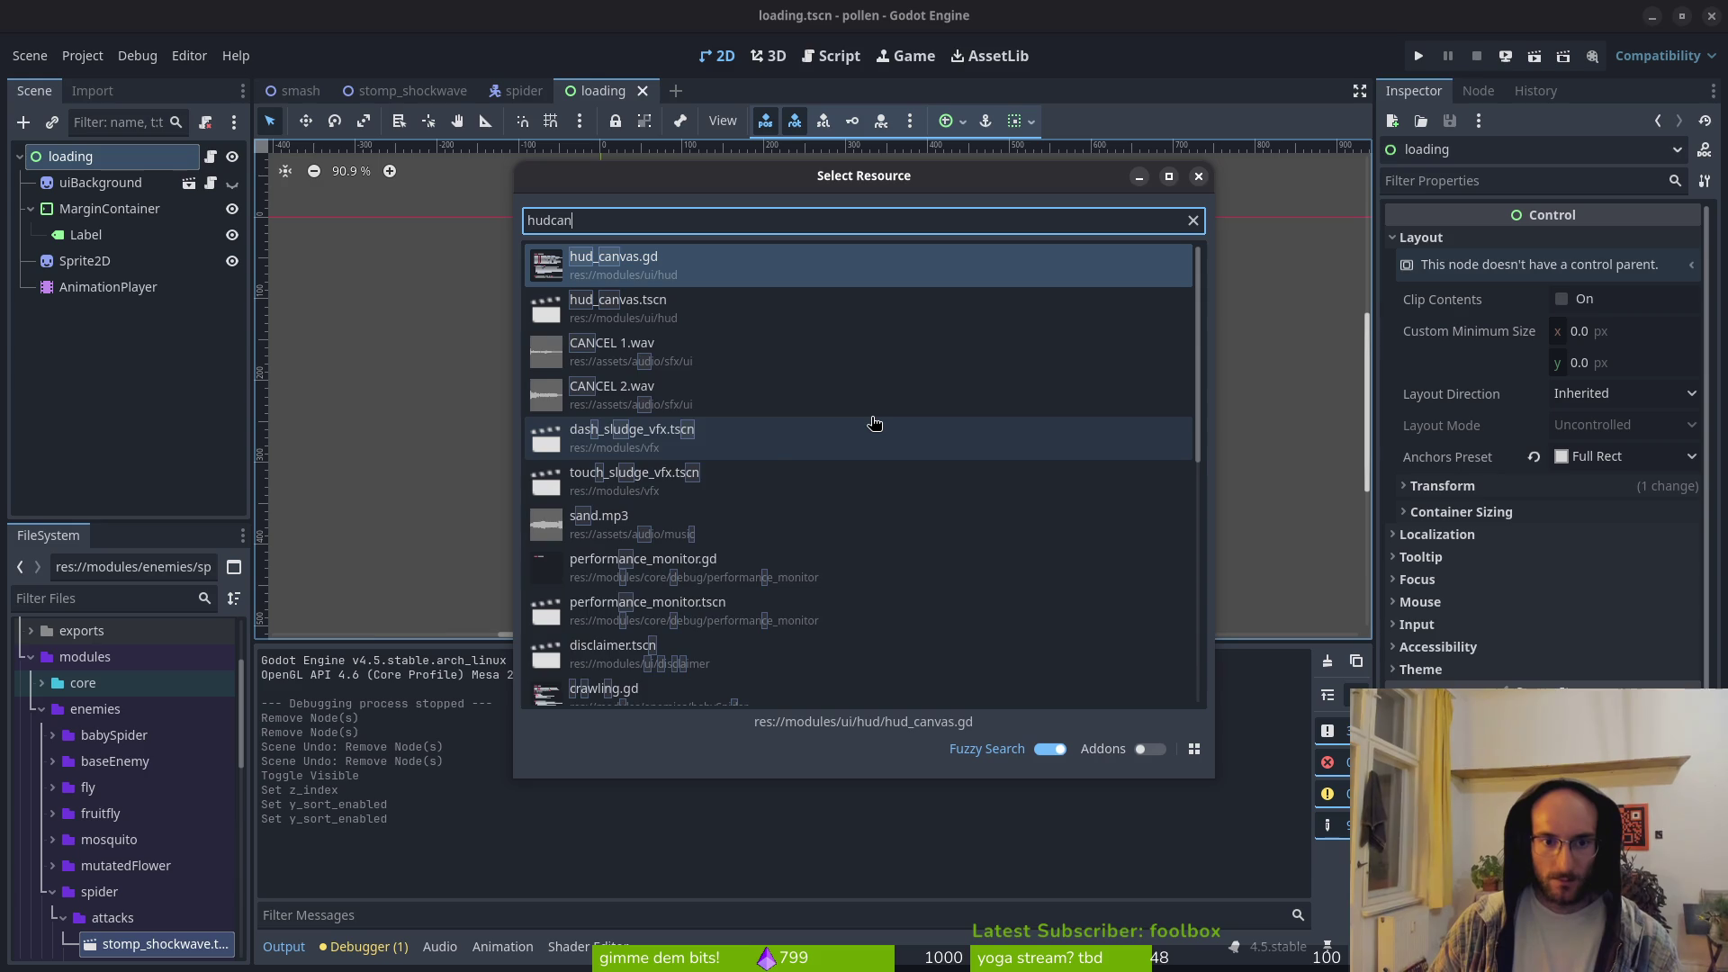
type("st")
key("Return")
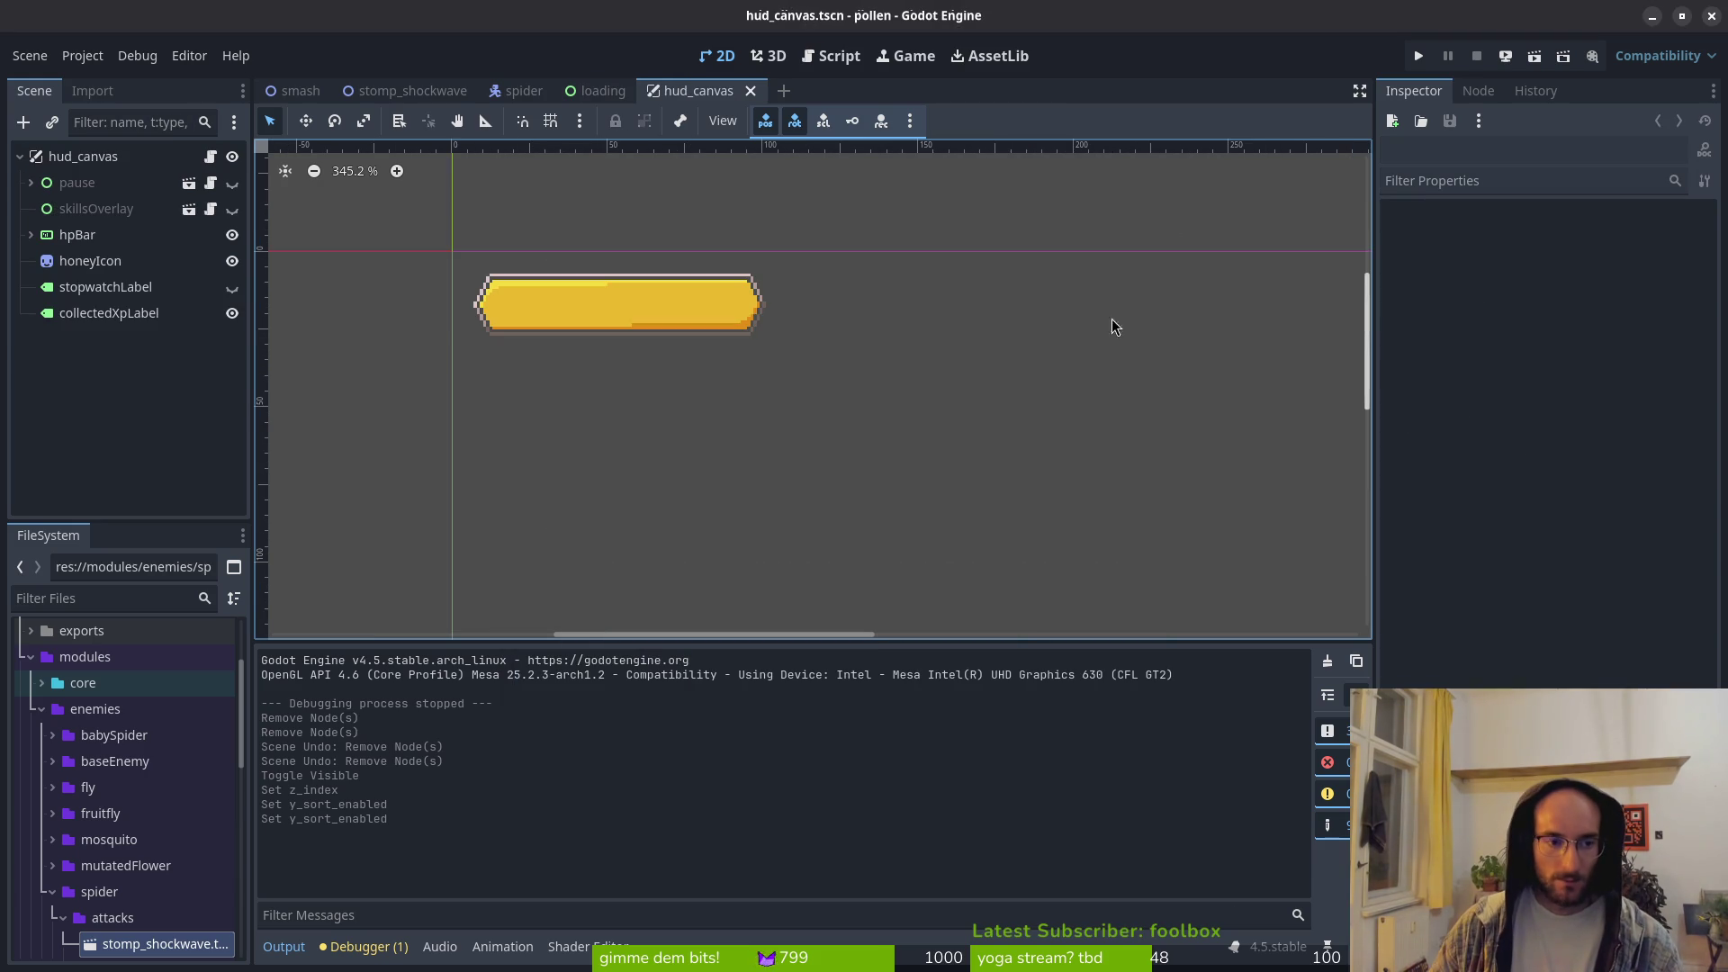
left_click(92, 166)
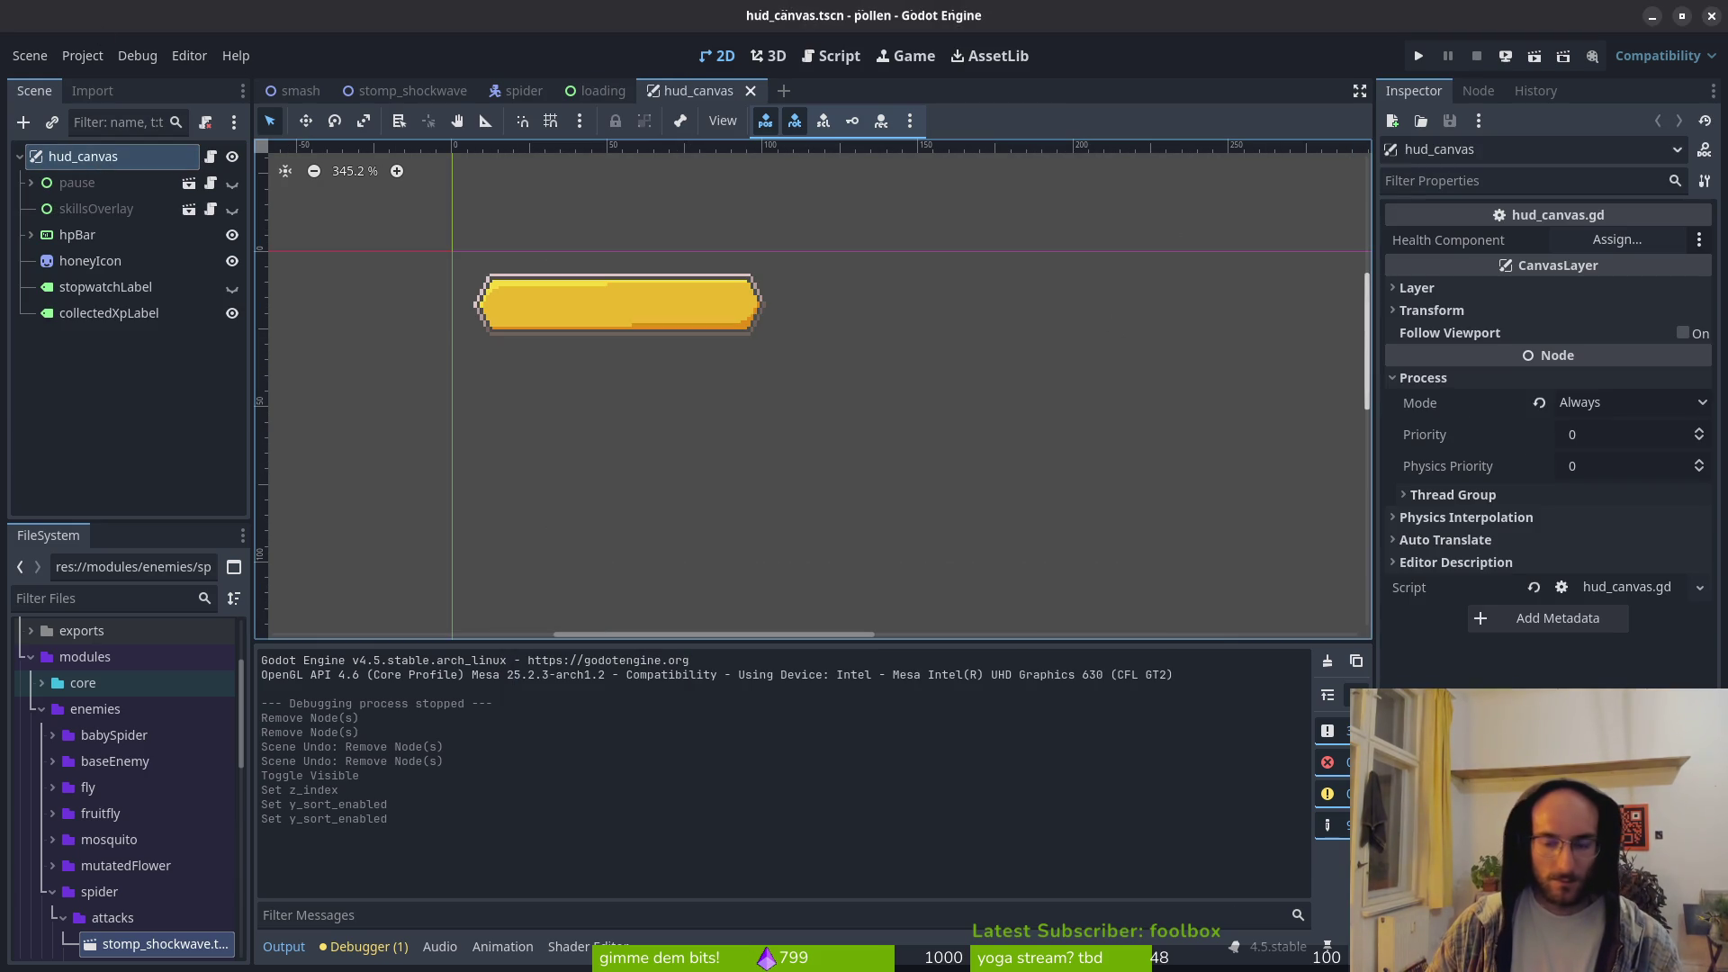
left_click(1431, 378)
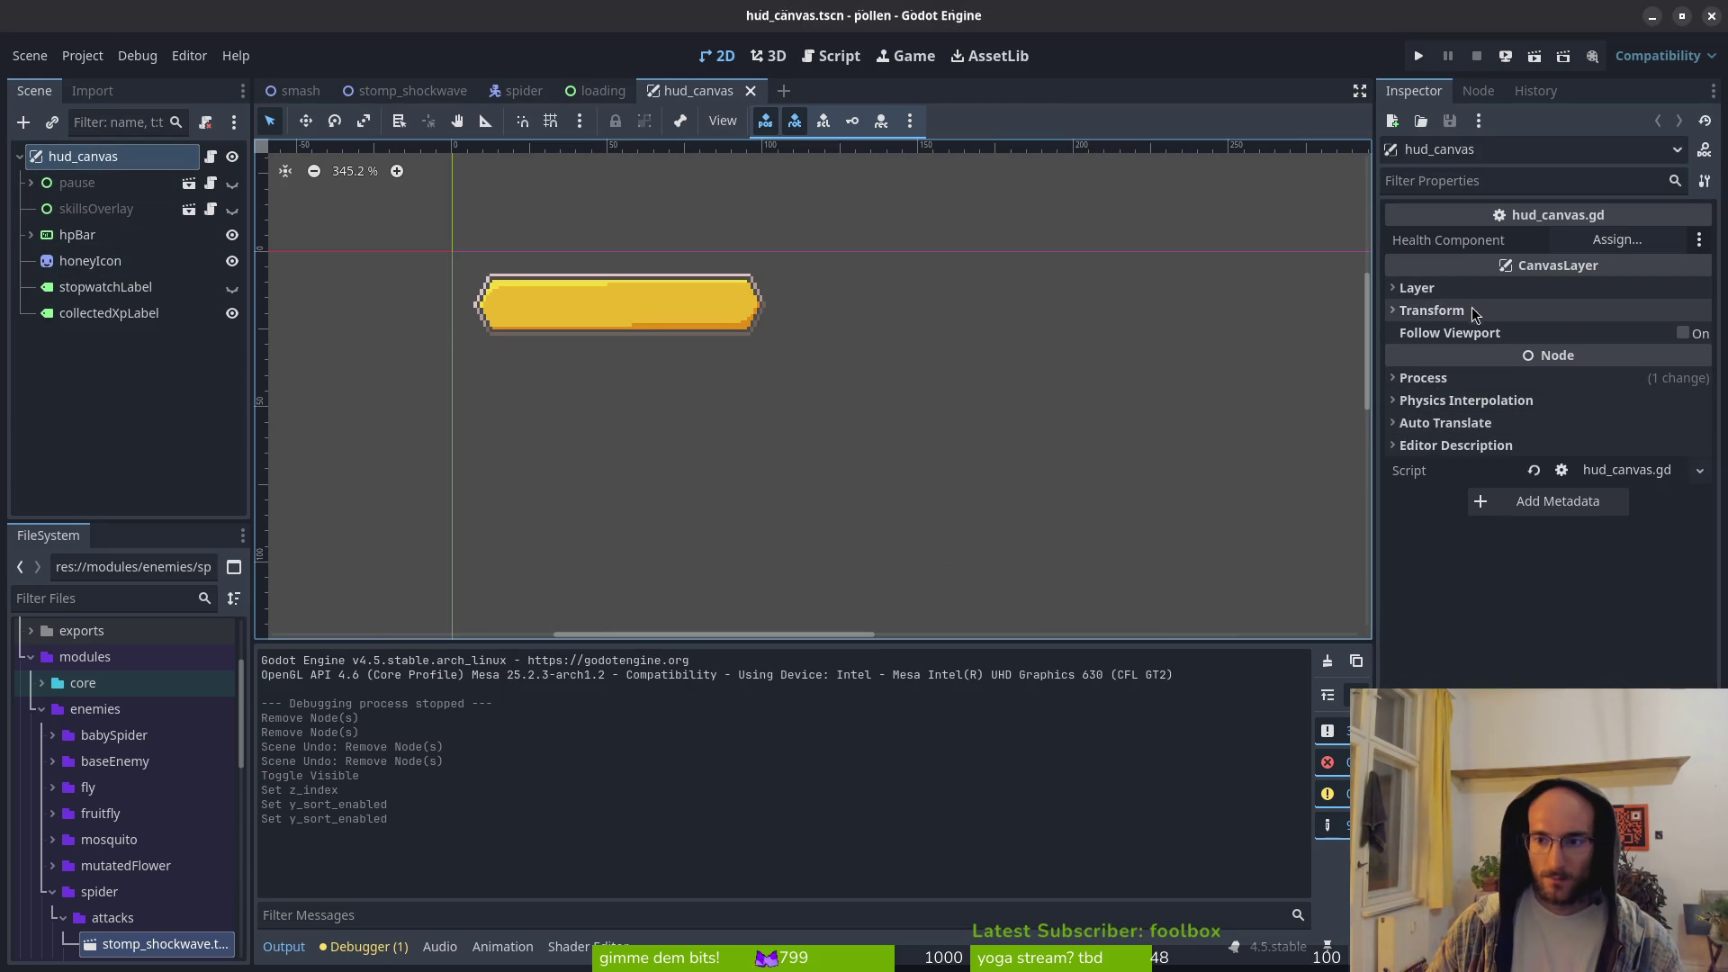
left_click(1466, 375)
left_click(1466, 374)
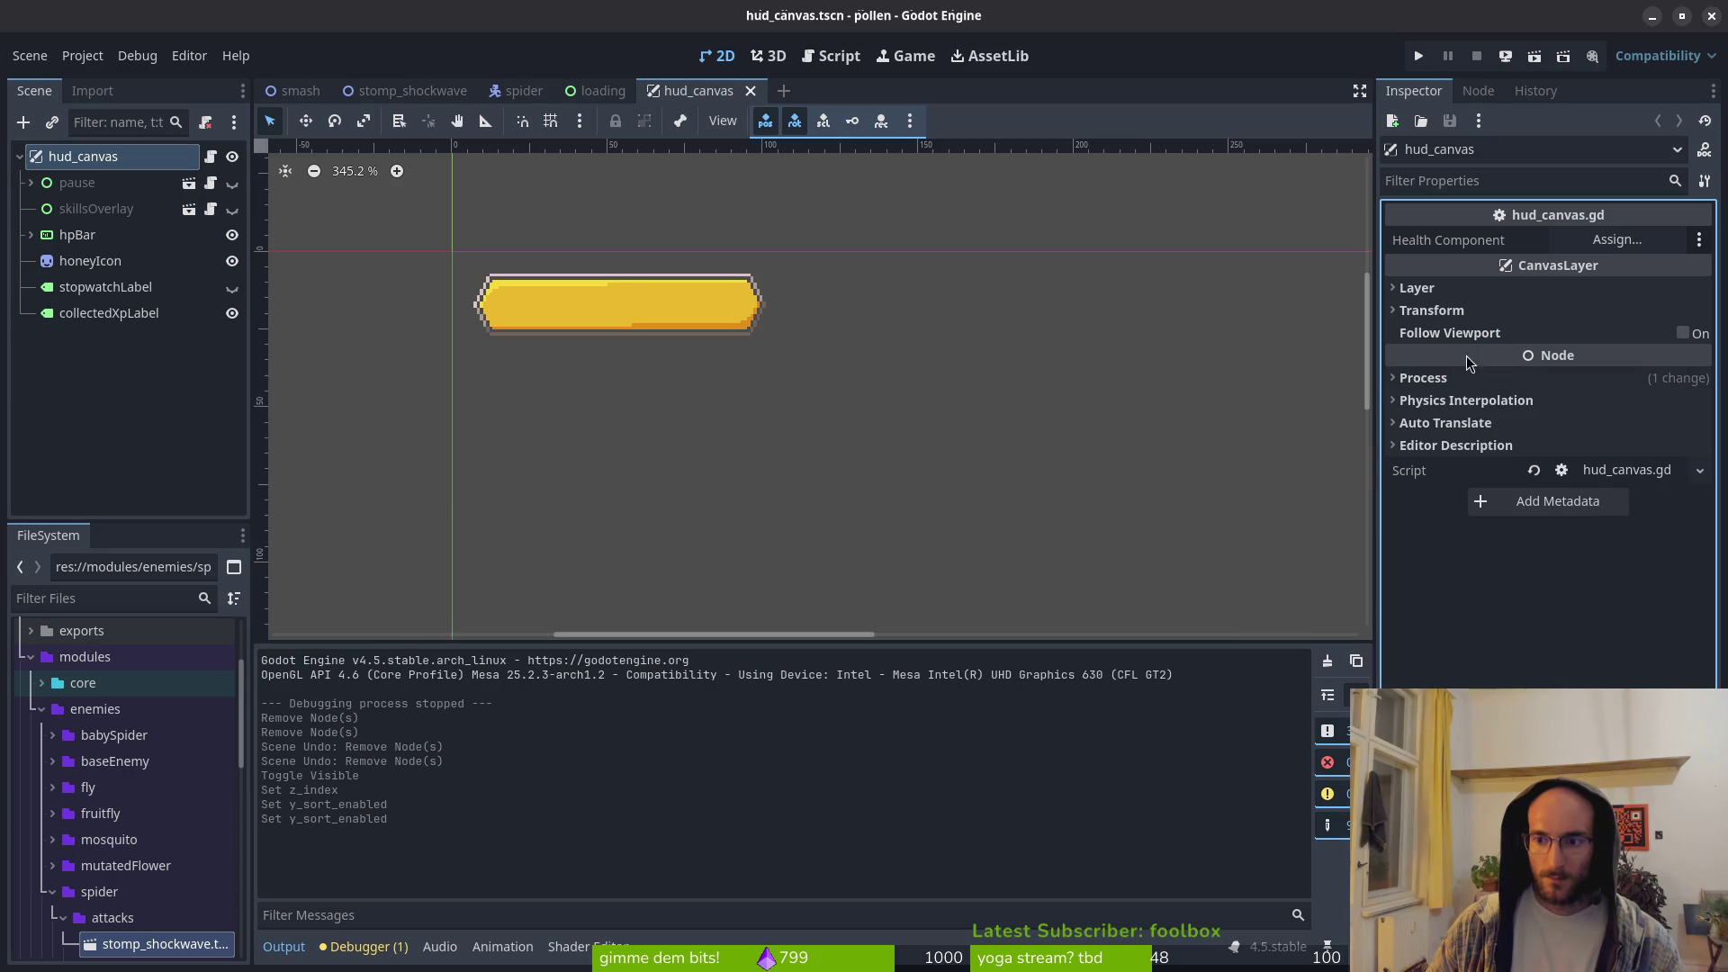
left_click(1433, 290)
left_click(1433, 290)
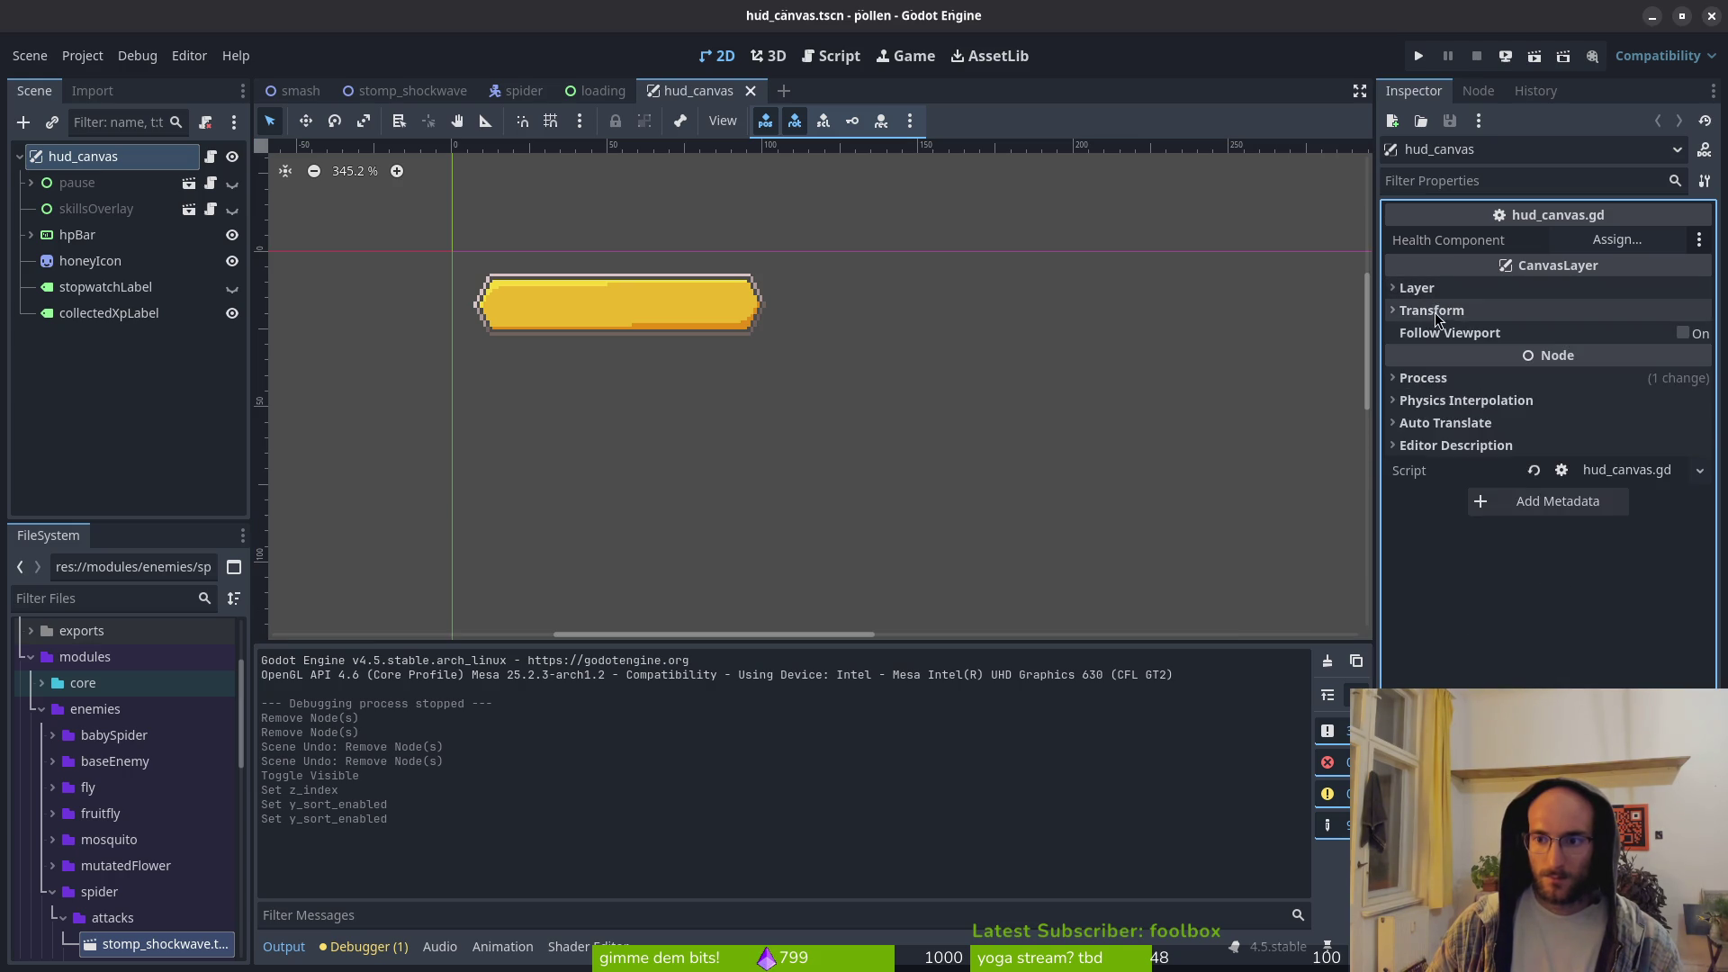
left_click(1433, 311)
left_click(1434, 312)
left_click(1445, 287)
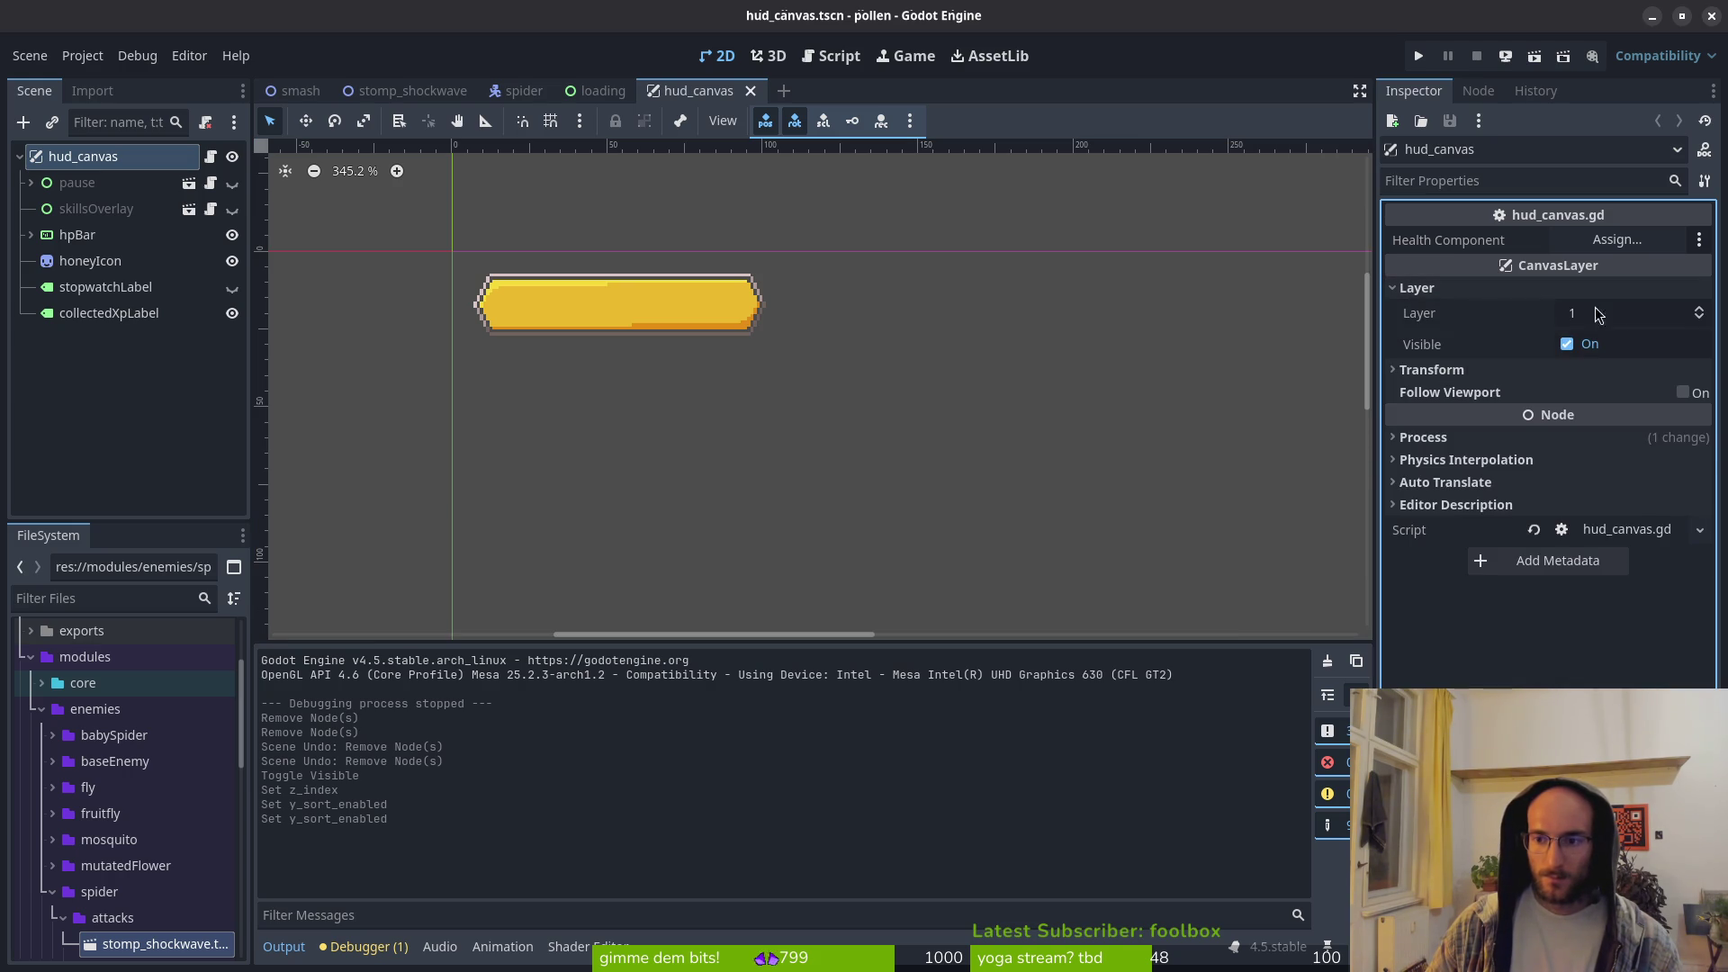
mouse_move(1447, 349)
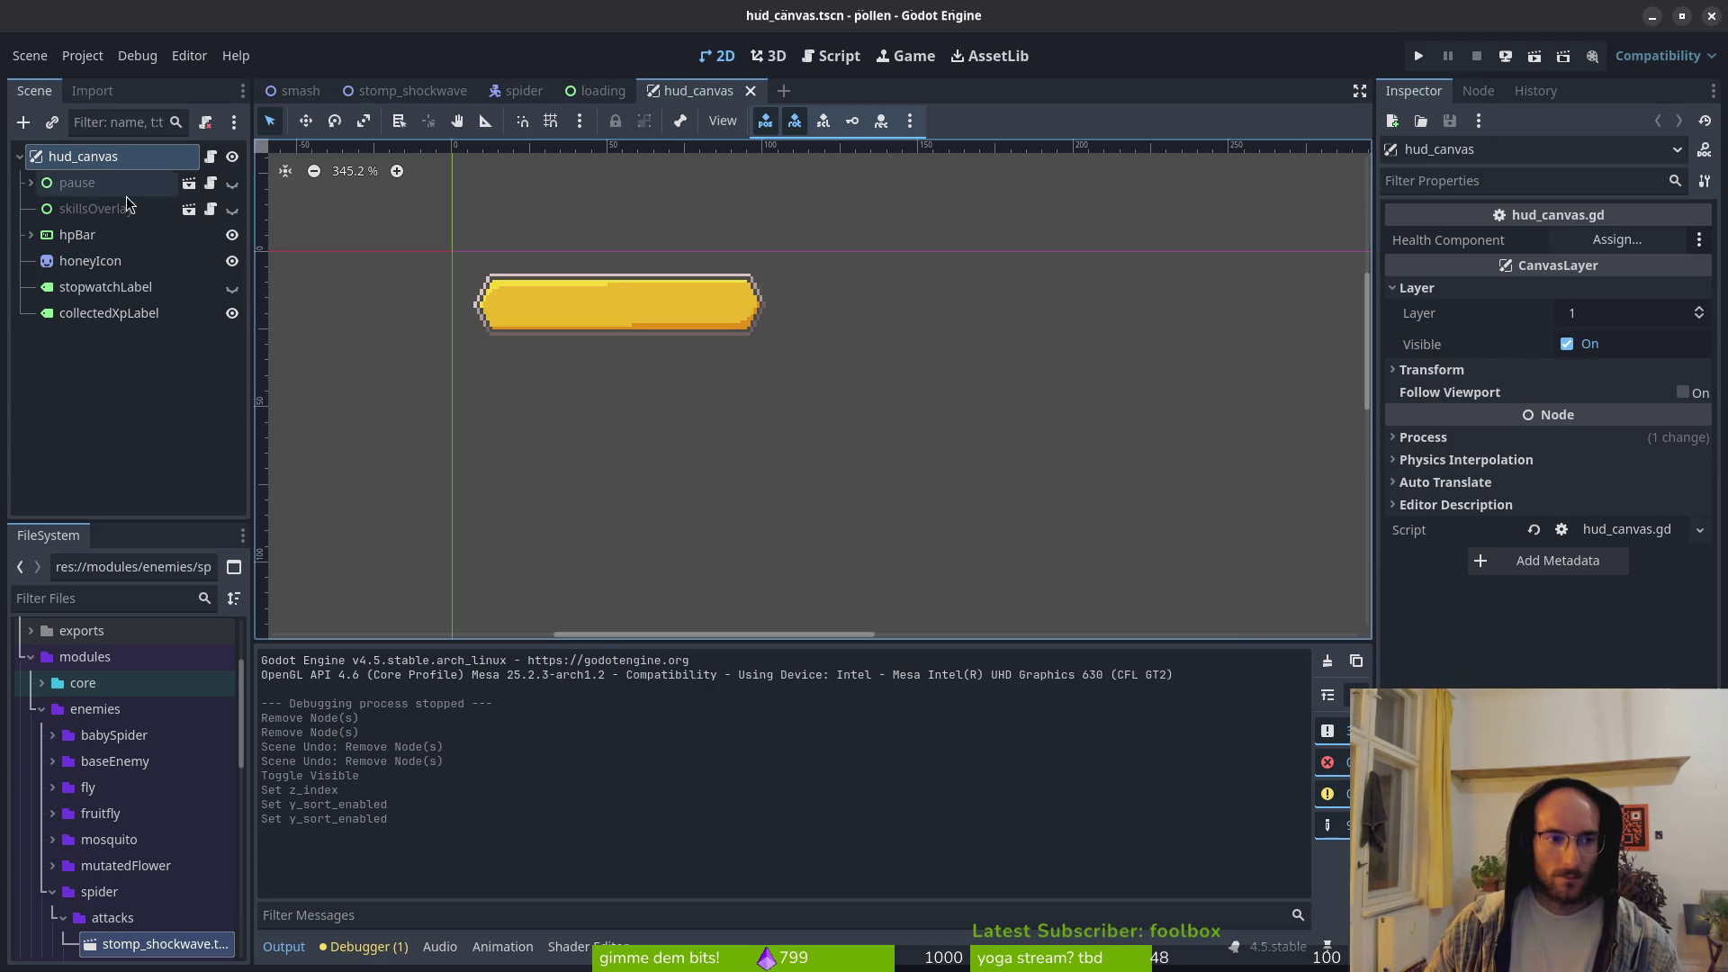
Step: Inspect the honeyIcon sprite and hpBar progress bar properties
left_click(68, 260)
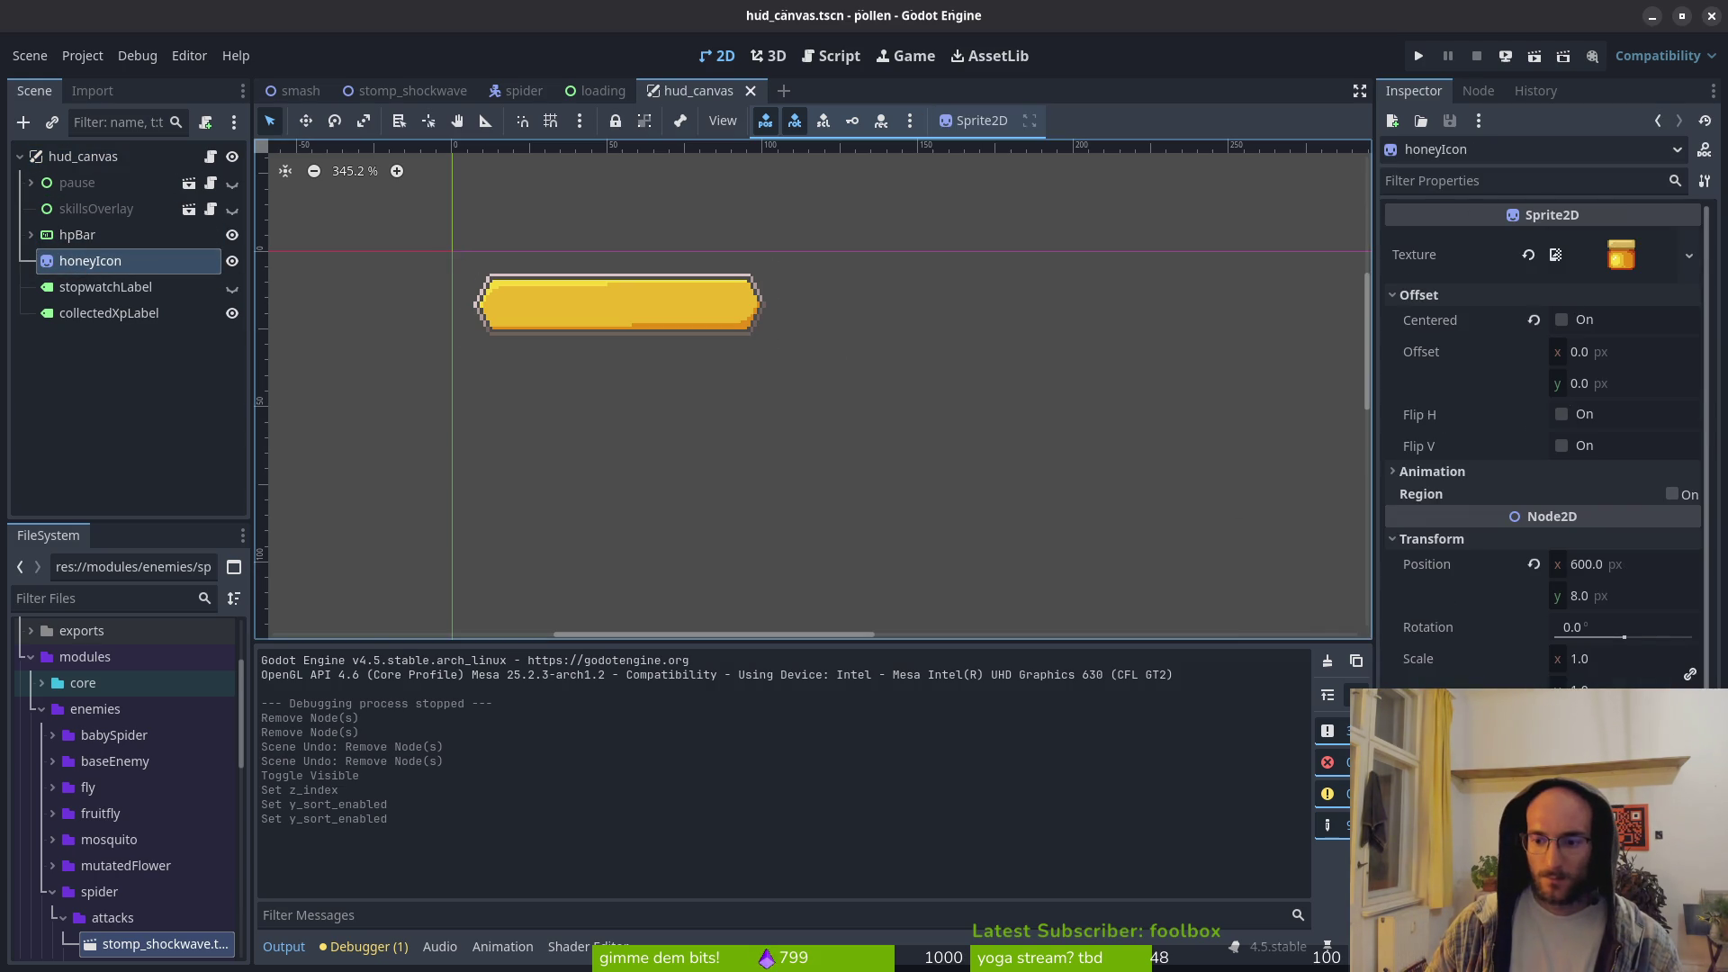
left_click(76, 235)
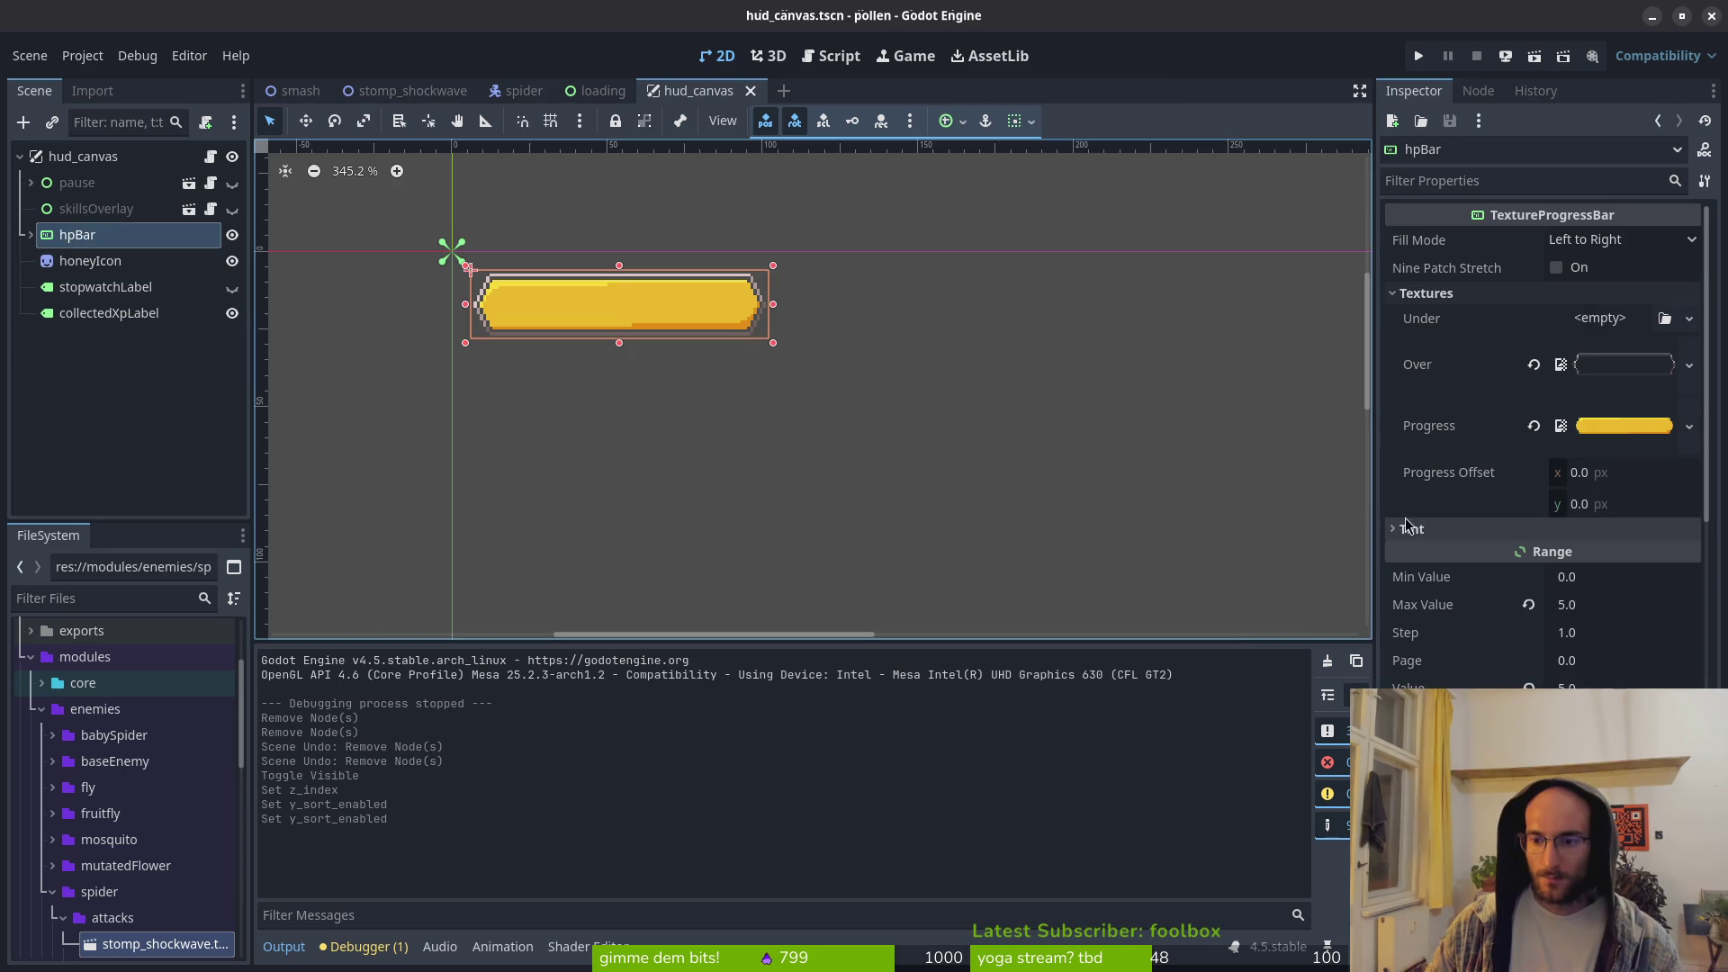
scroll(1530, 659, "down", 5)
left_click(1430, 380)
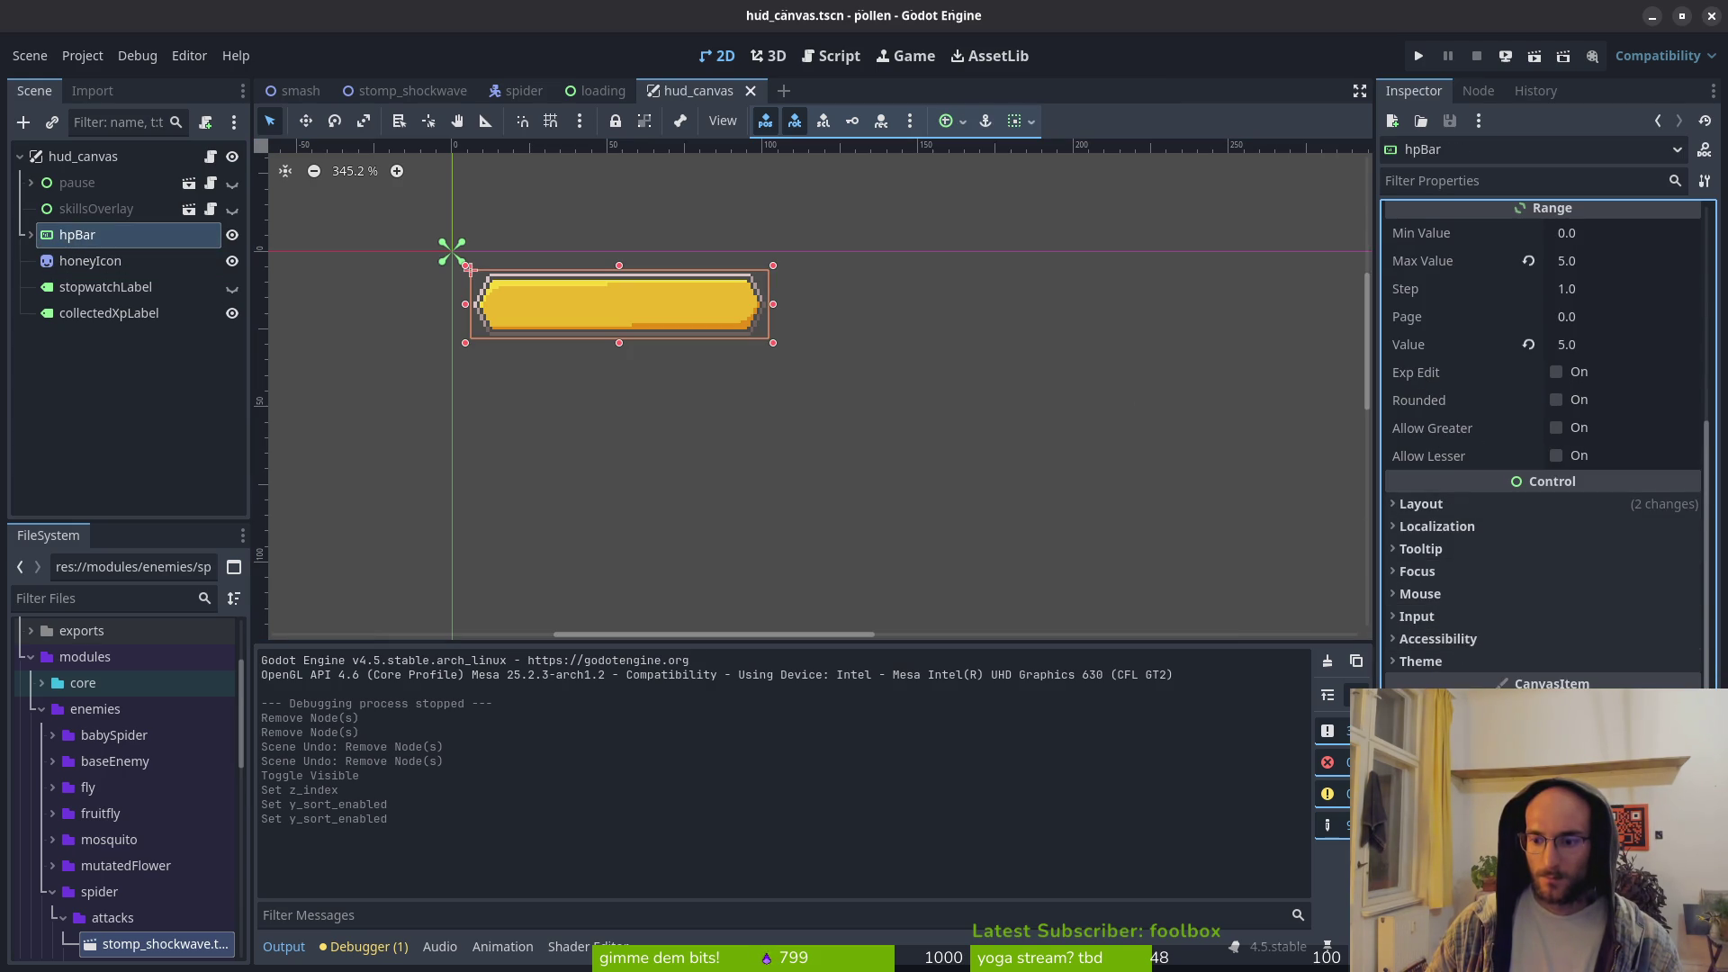
Step: Set the hud_canvas CanvasLayer Layer to 0 and save the HUD scene
left_click(83, 156)
left_click(1605, 311)
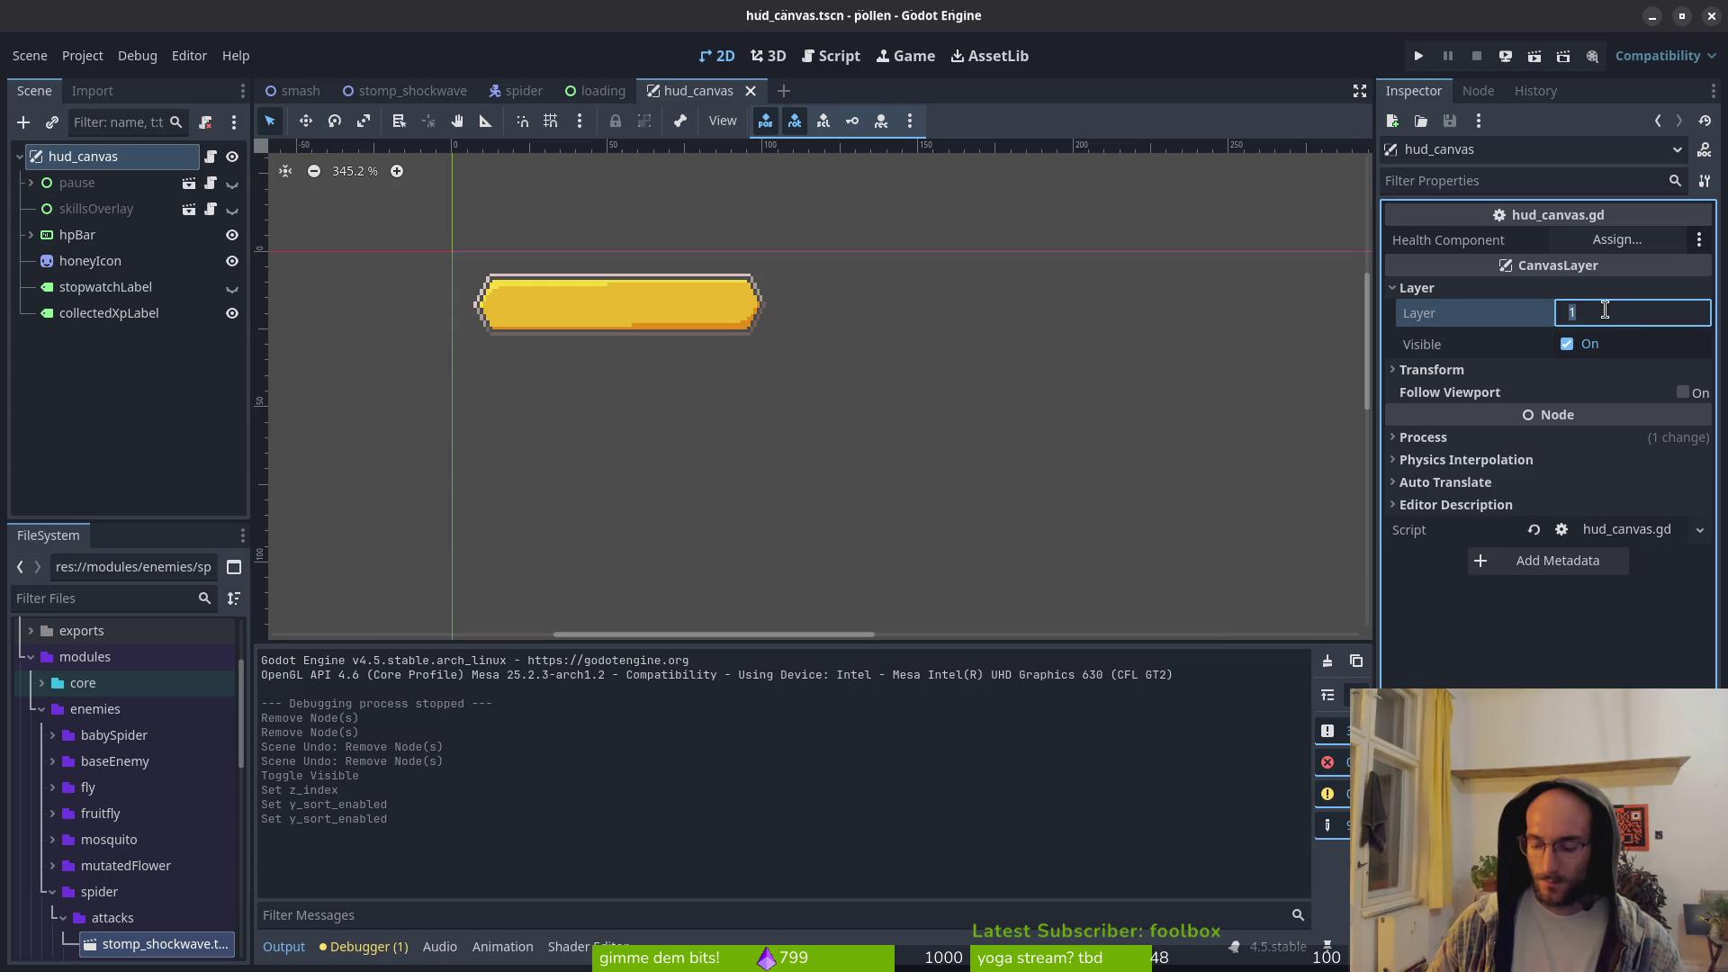
type("0")
key("Return")
key("ctrl+s")
Step: Test-run the game, then revert hud_canvas's Layer to 1 and toggle Follow Viewport on and off
left_click(1420, 65)
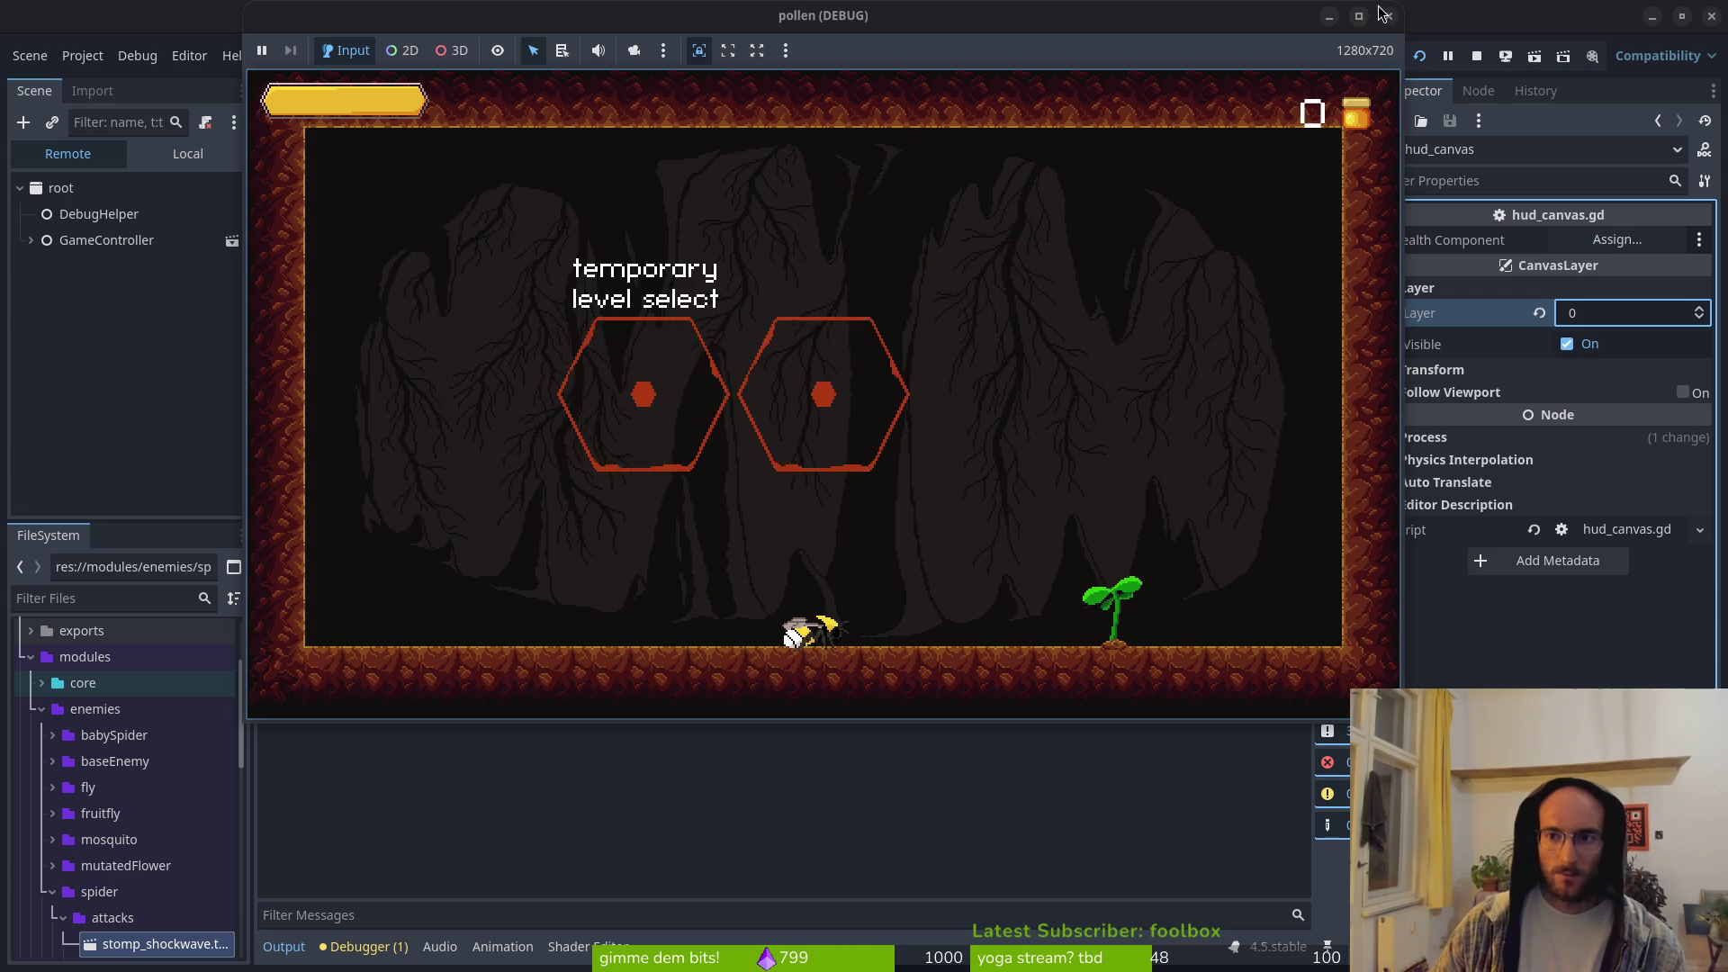
left_click(1475, 56)
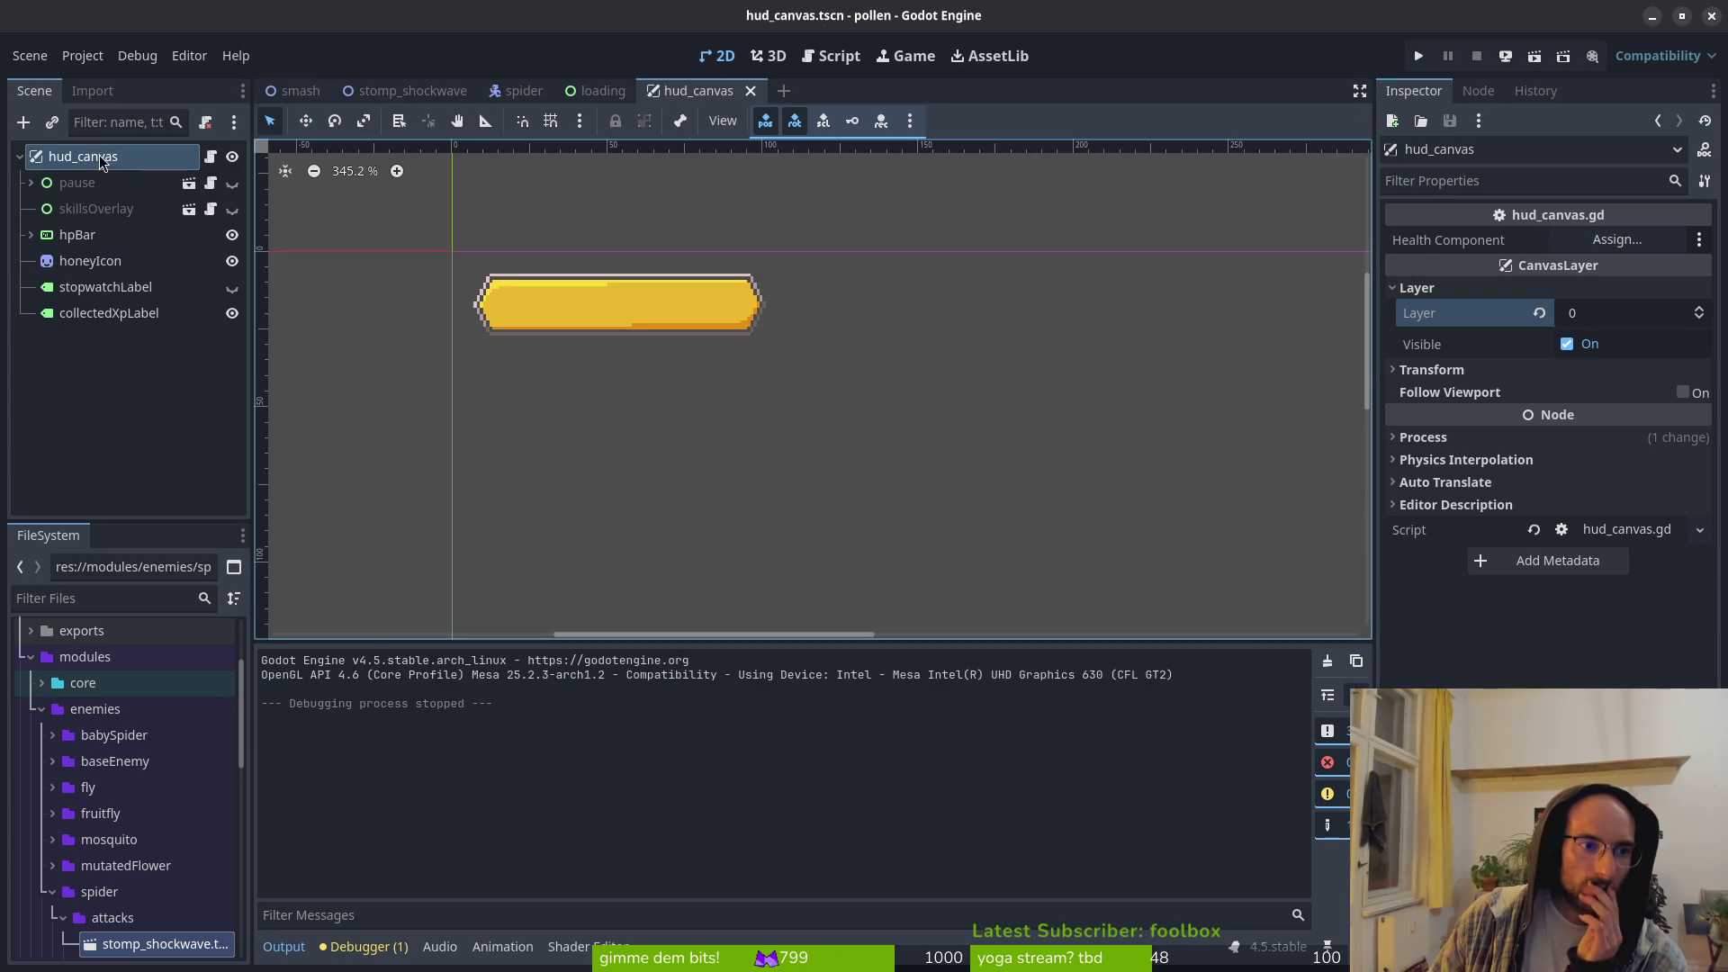
left_click(1538, 313)
left_click(1530, 370)
left_click(1449, 369)
double_click(1687, 399)
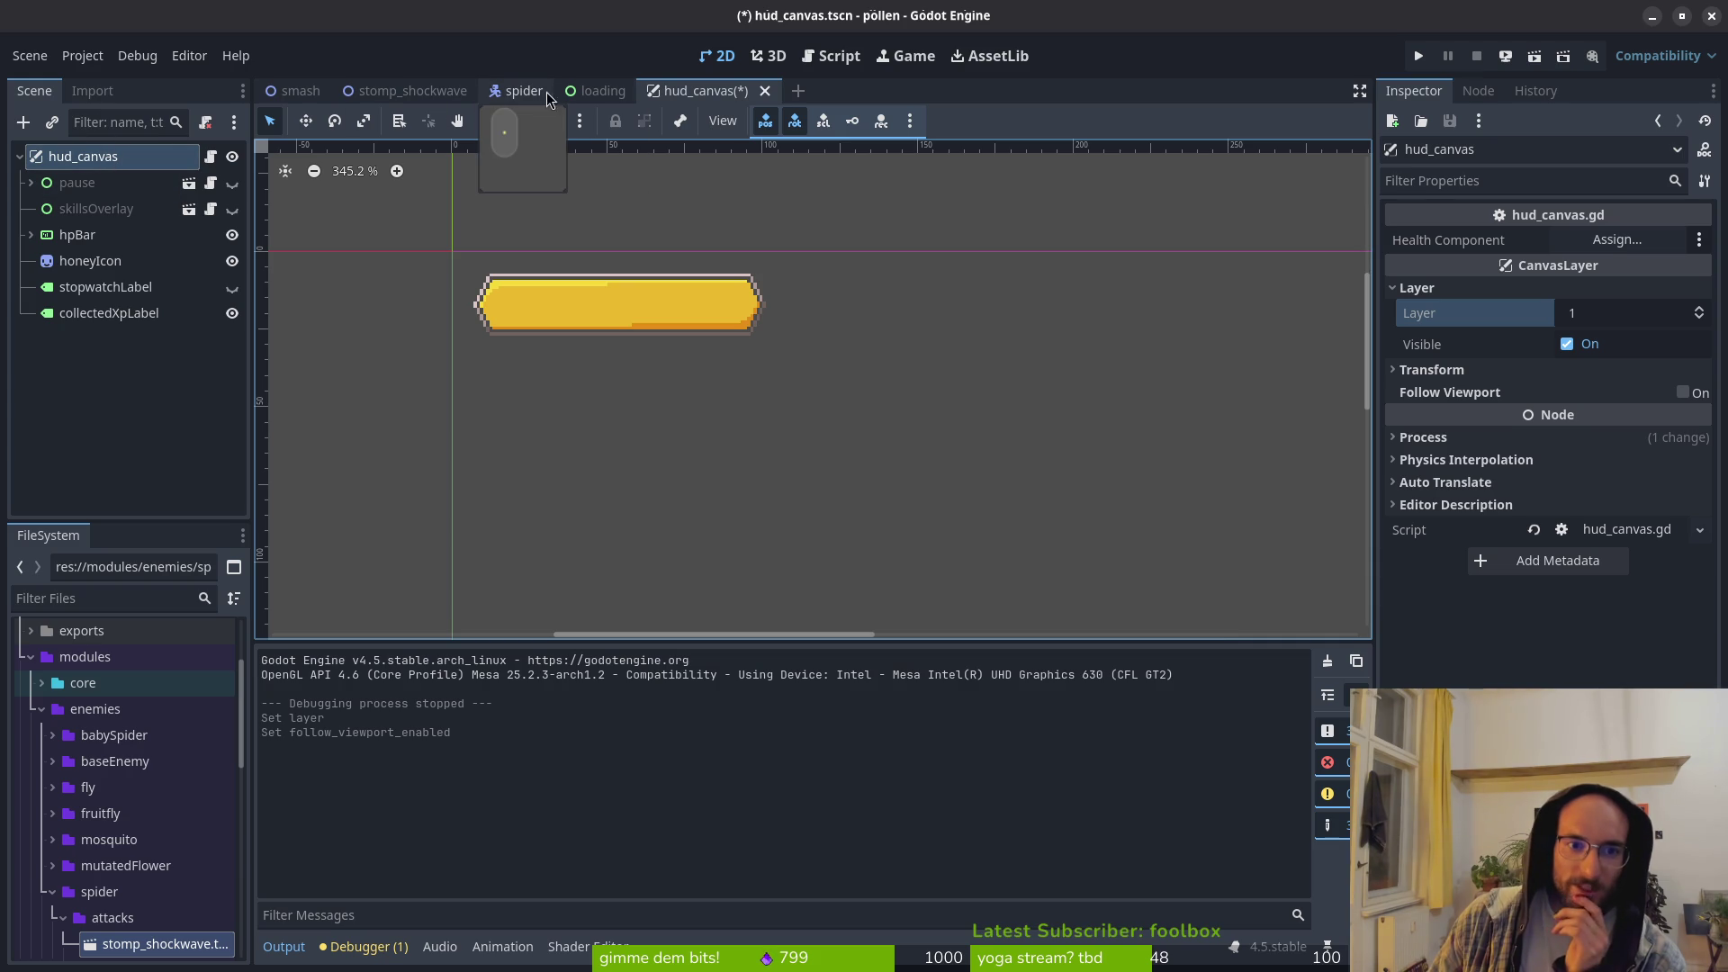
Step: Quick-open the player.tscn scene by searching for it
key("shift+alt+o")
type("plats")
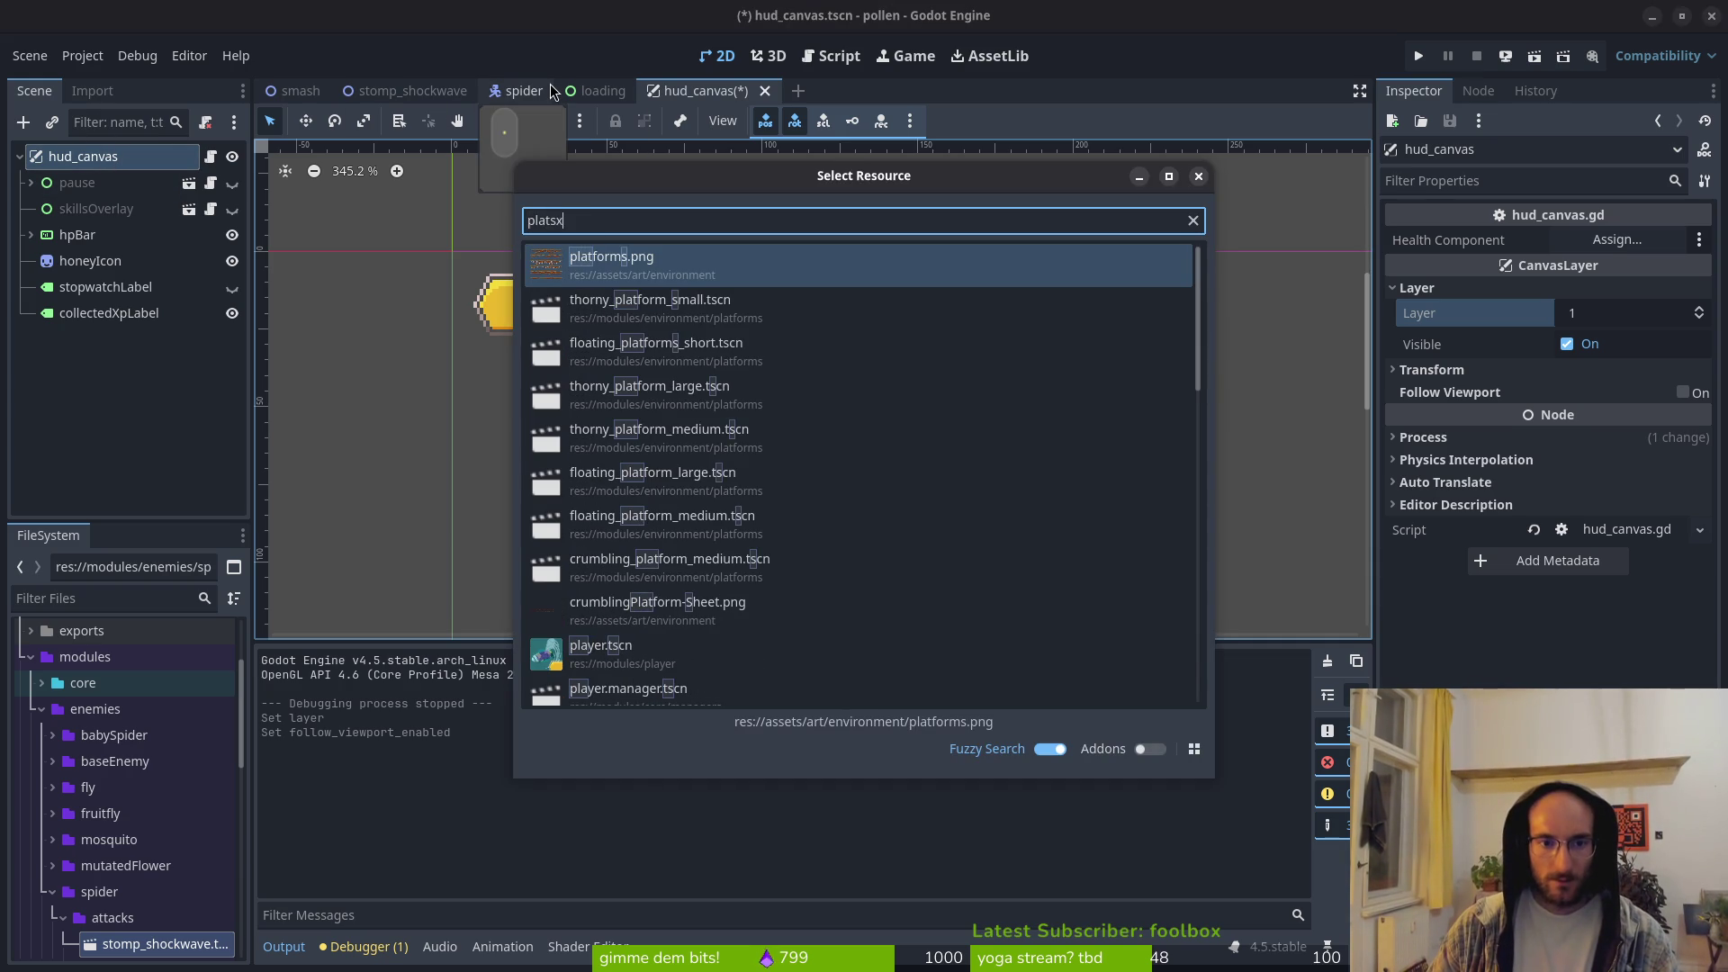
key("BackSpace")
key("BackSpace")
type("yer")
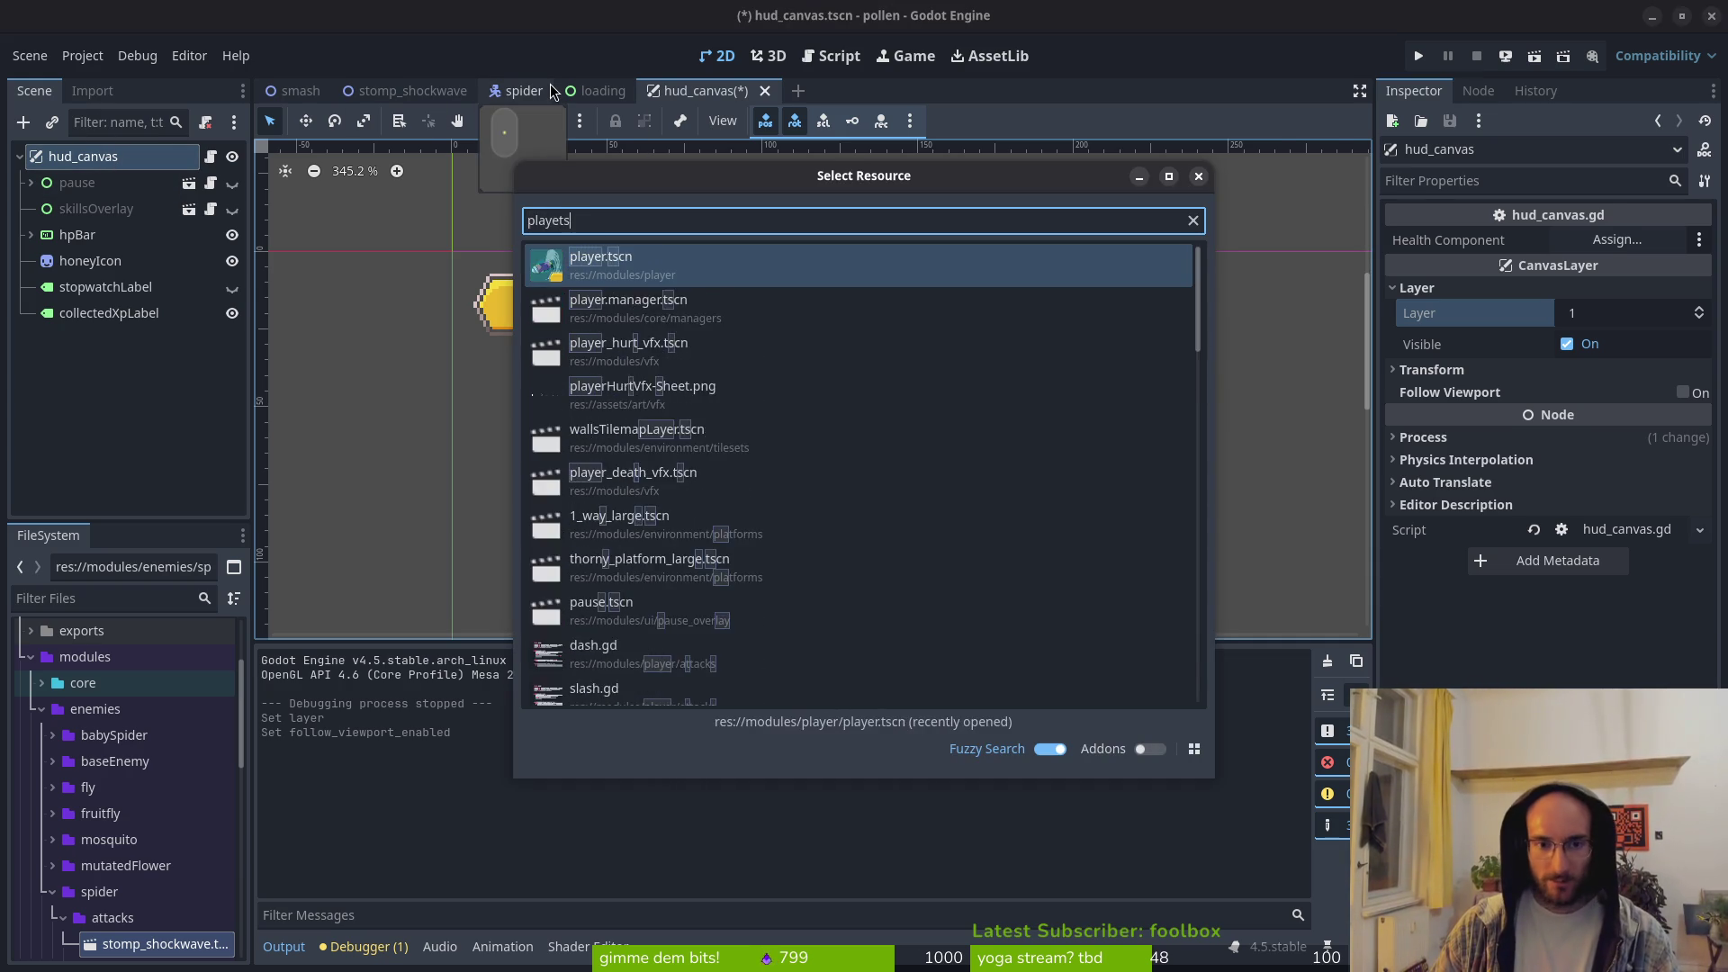
key("Return")
left_click(94, 417)
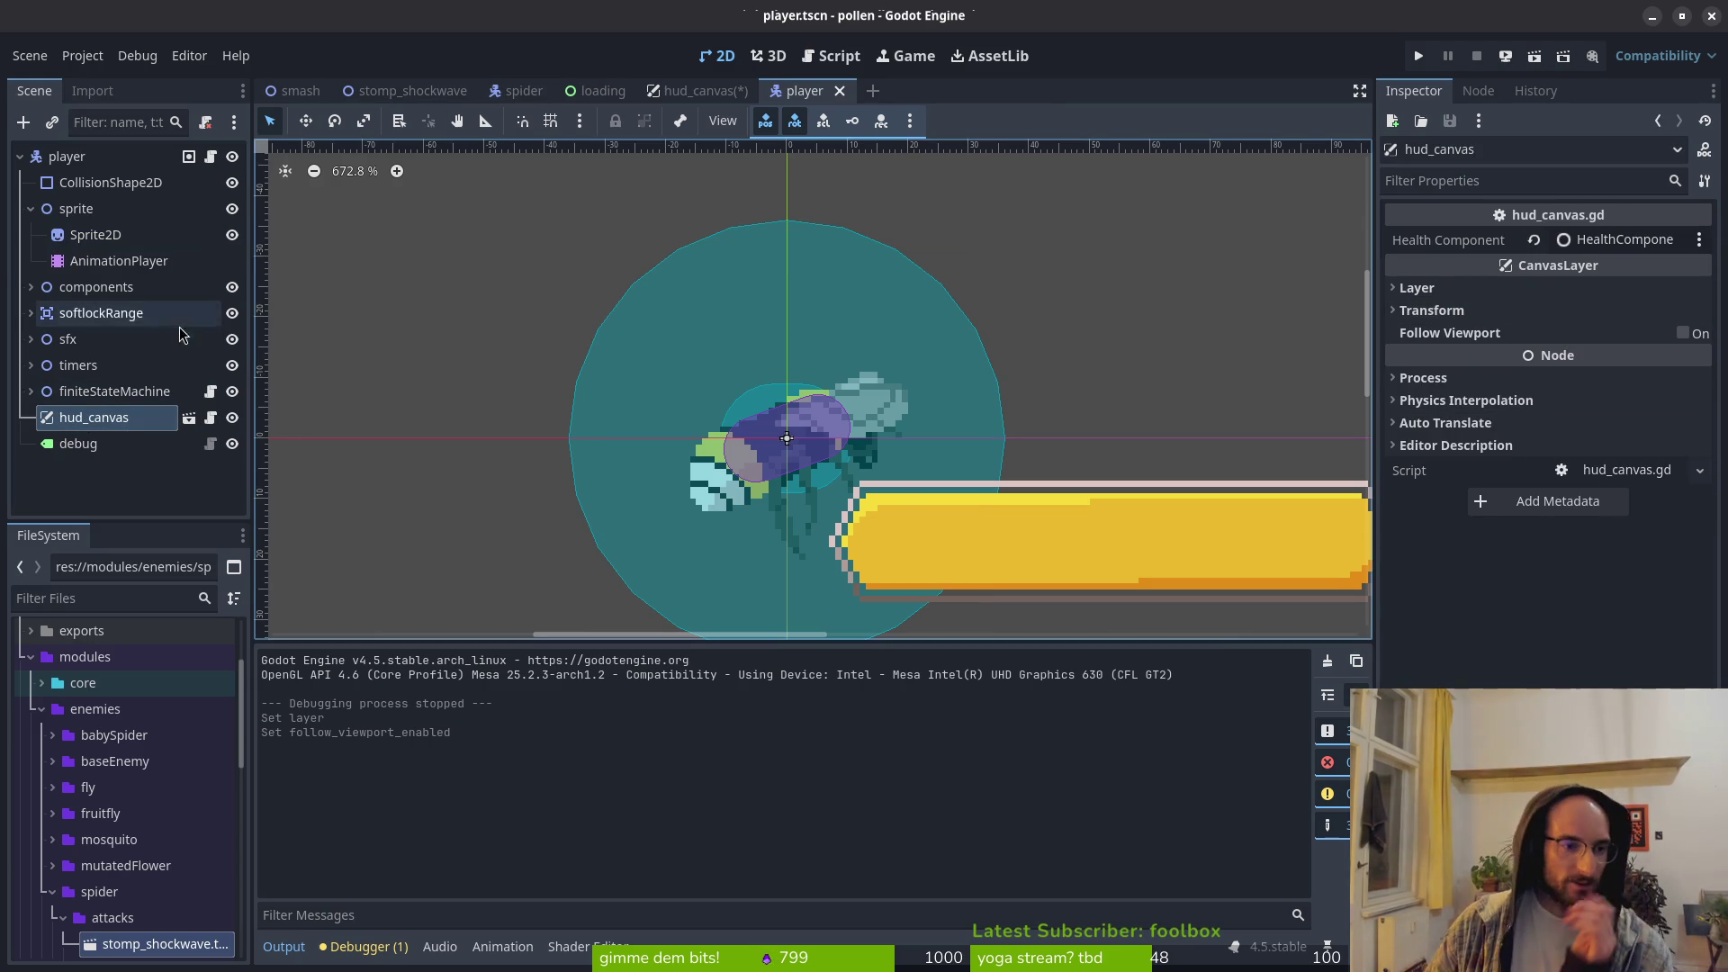
right_click(84, 425)
left_click(69, 426)
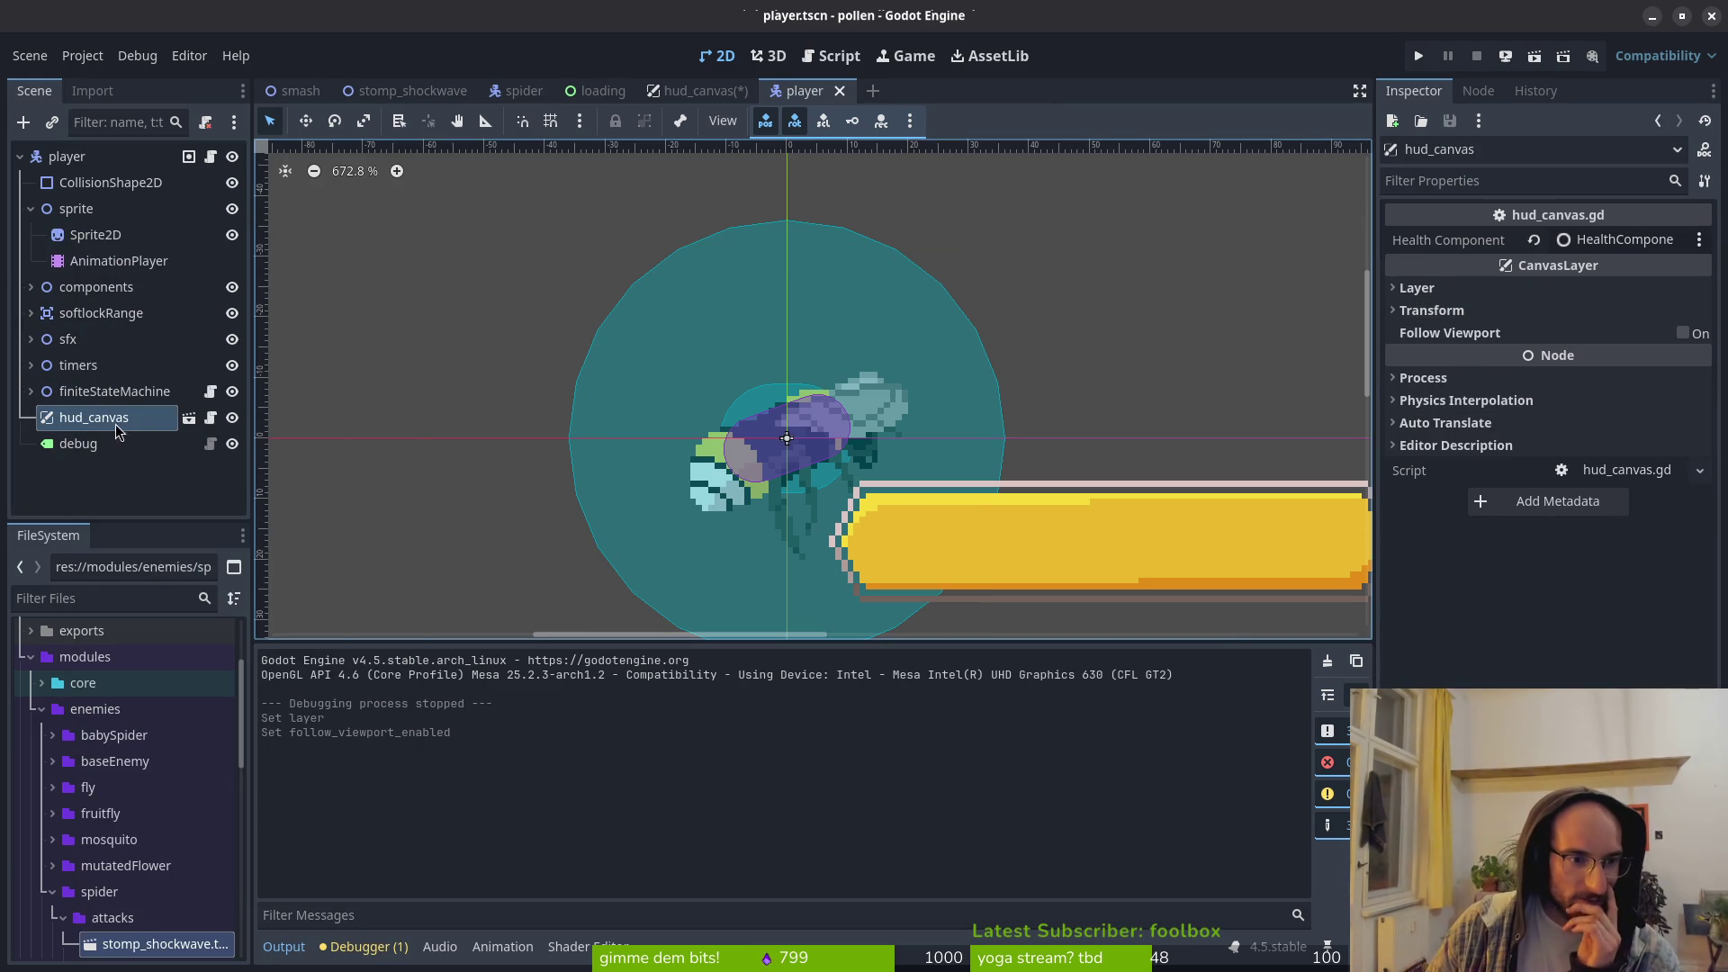
scroll(630, 378, "down", 10)
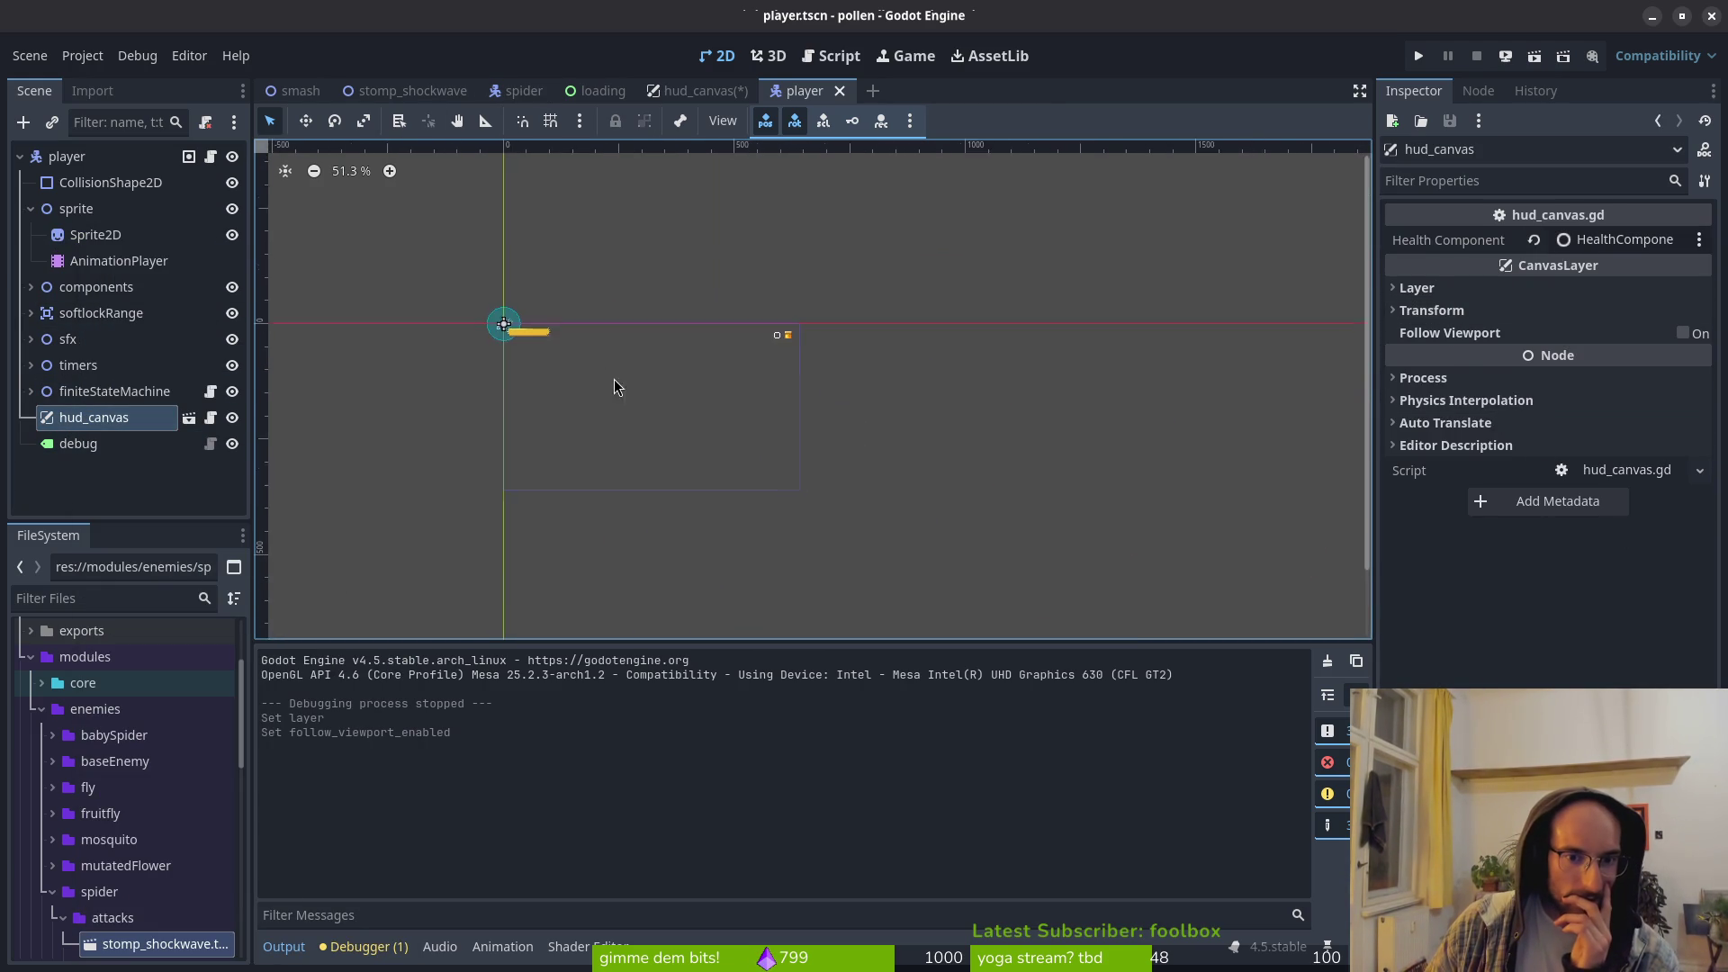
scroll(619, 389, "up", 5)
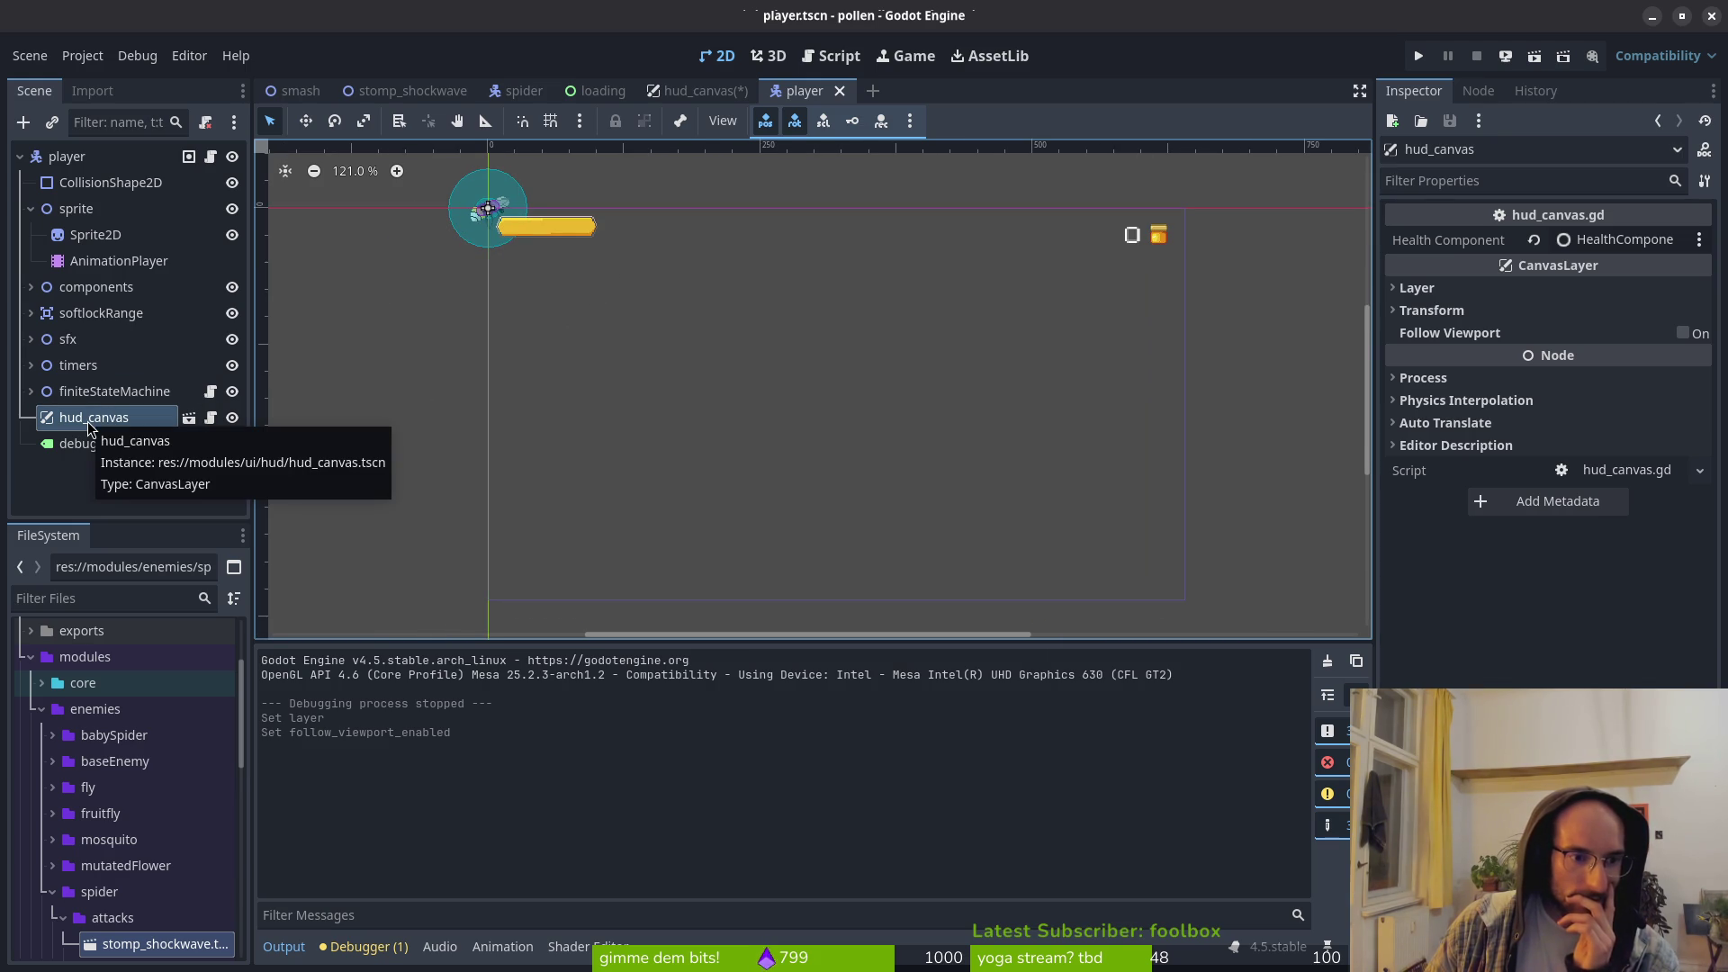
left_click(1417, 288)
left_click(1630, 317)
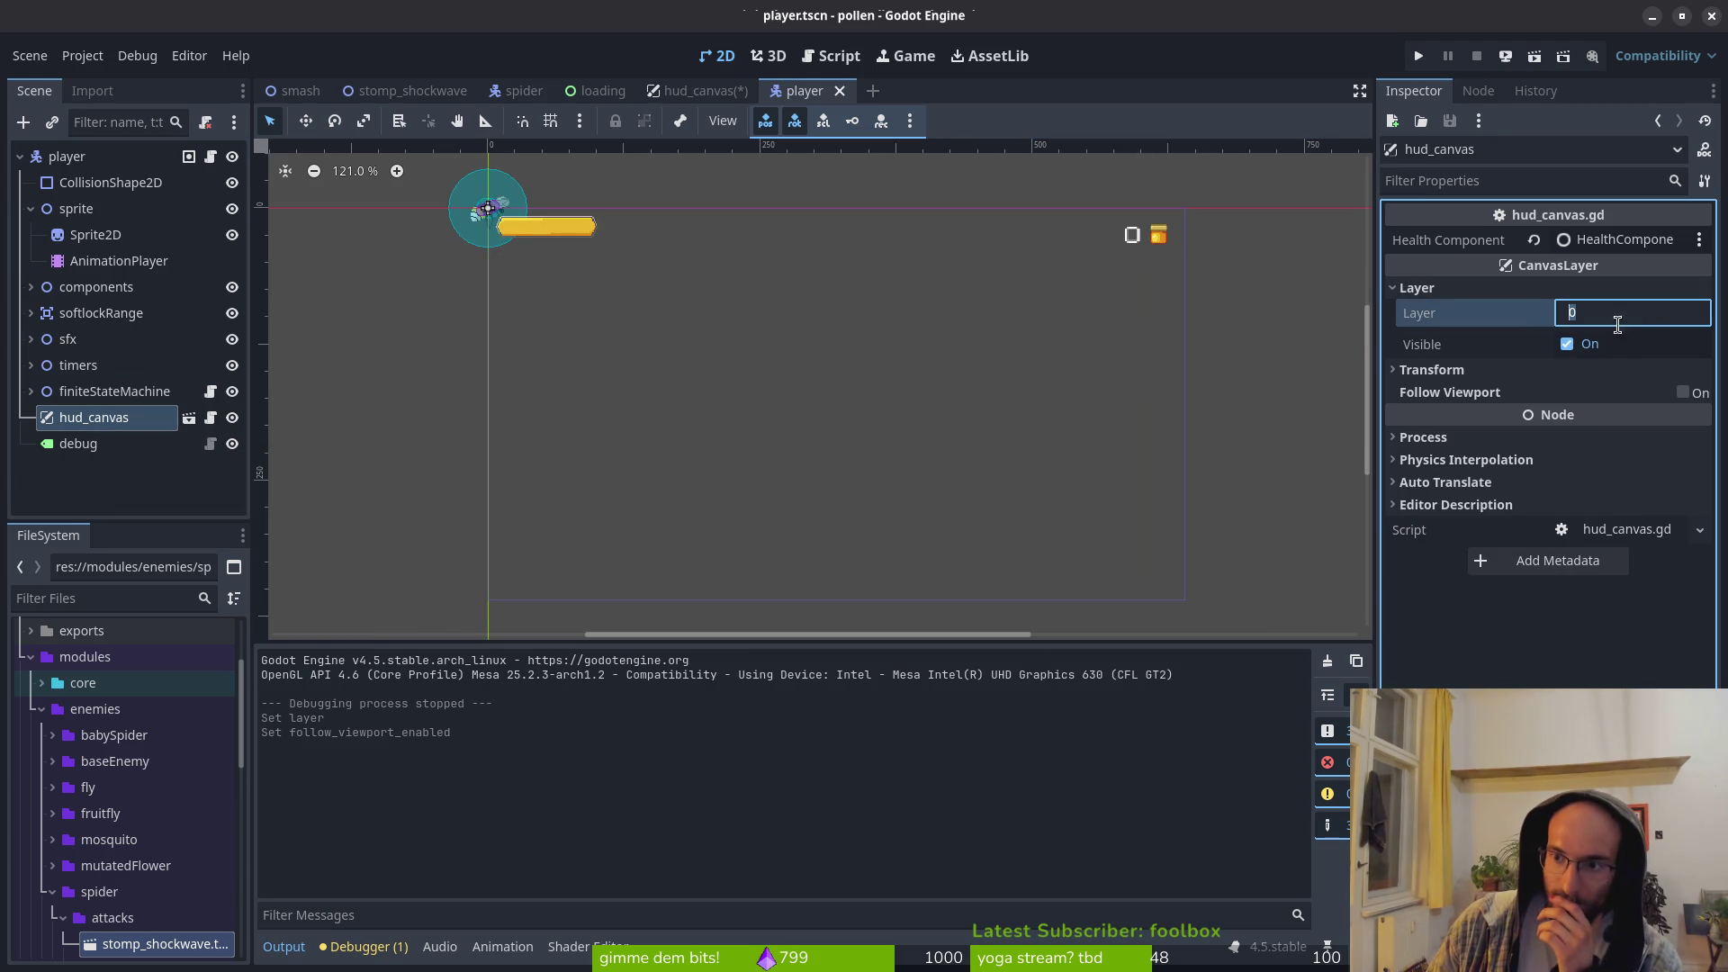
left_click(1532, 313)
mouse_move(1485, 348)
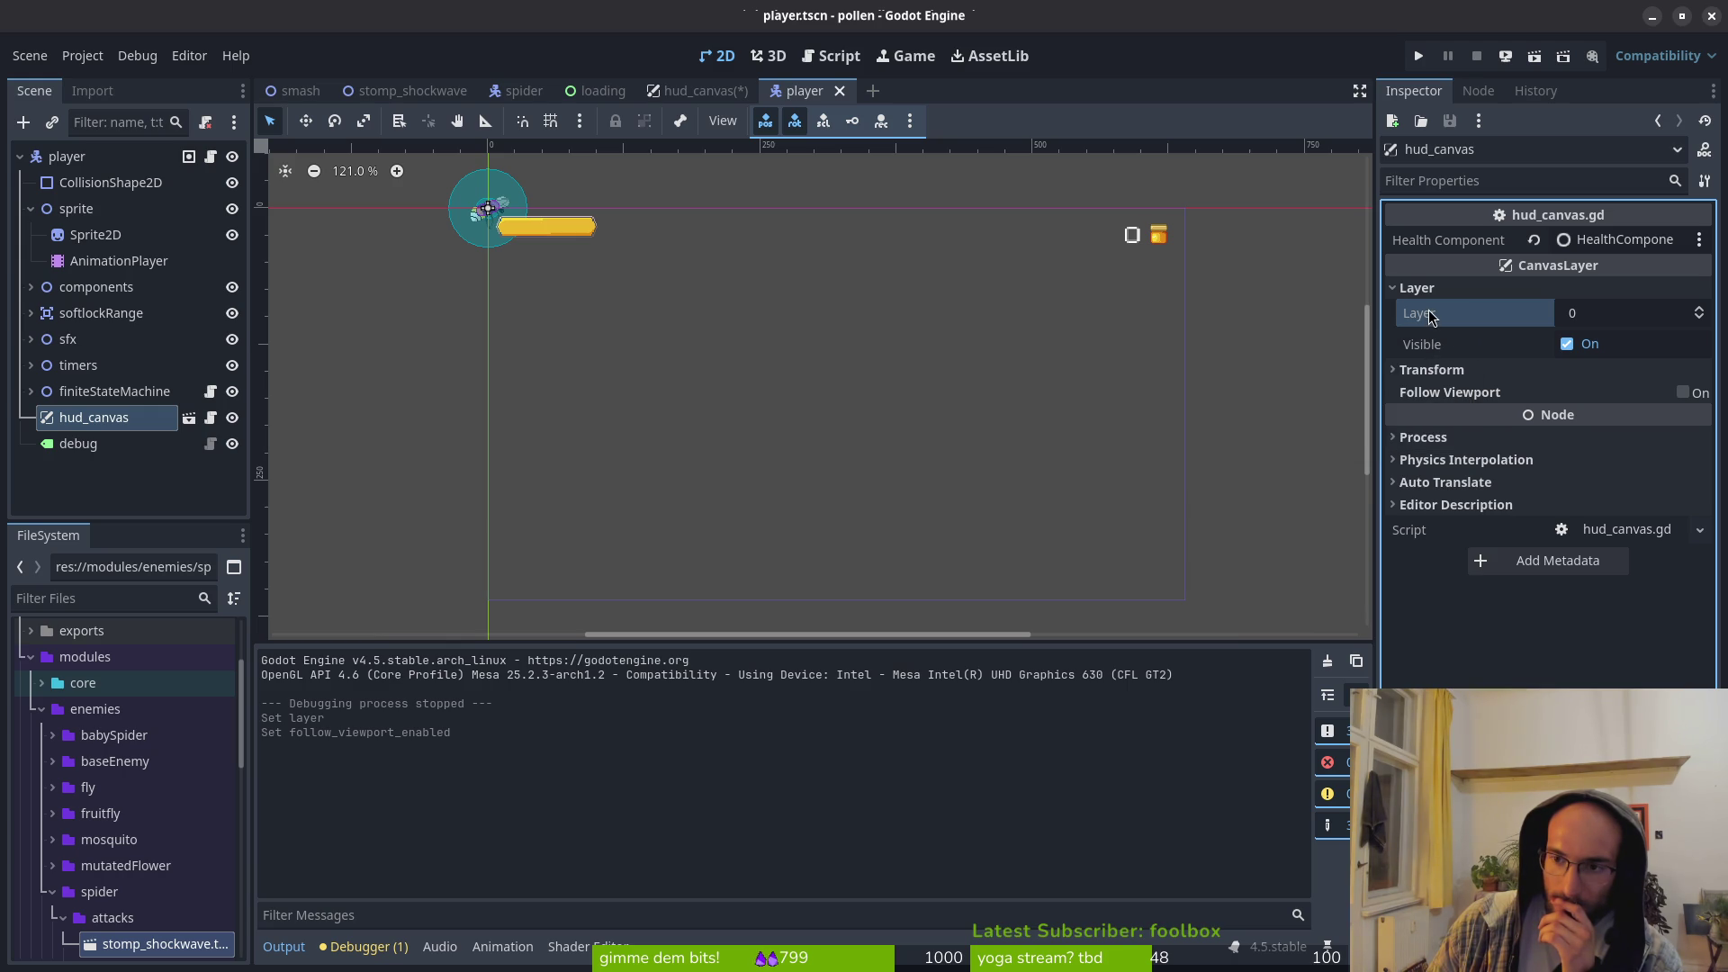
mouse_move(1431, 316)
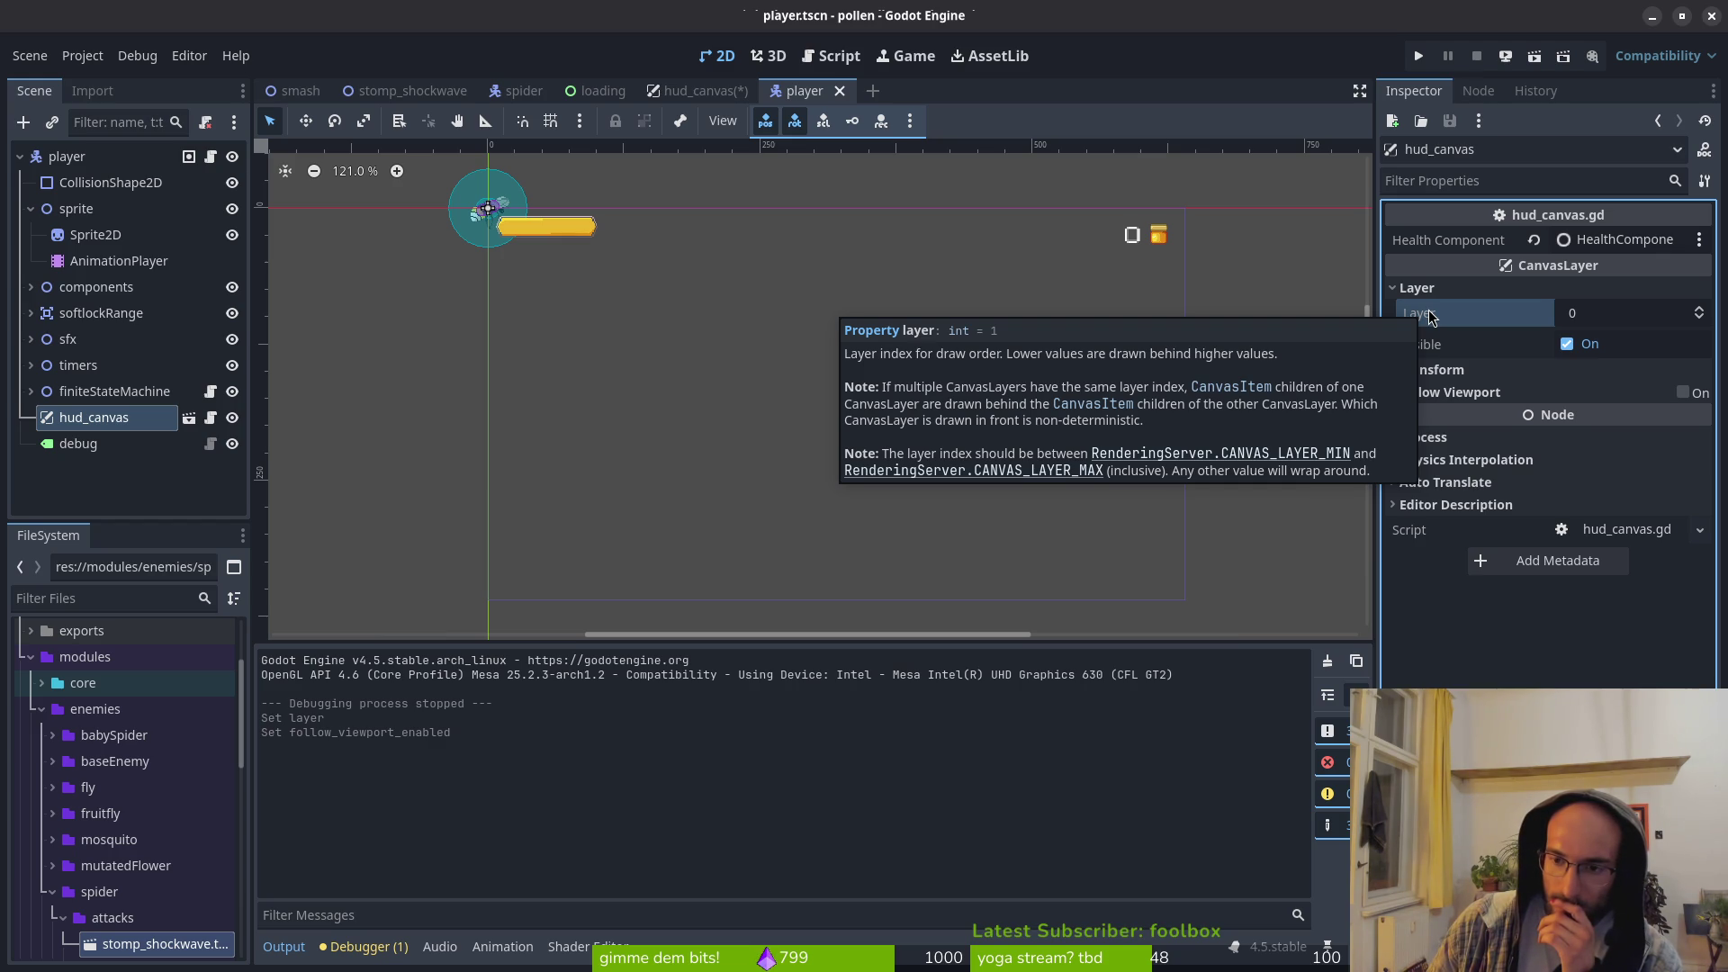
left_click(1464, 371)
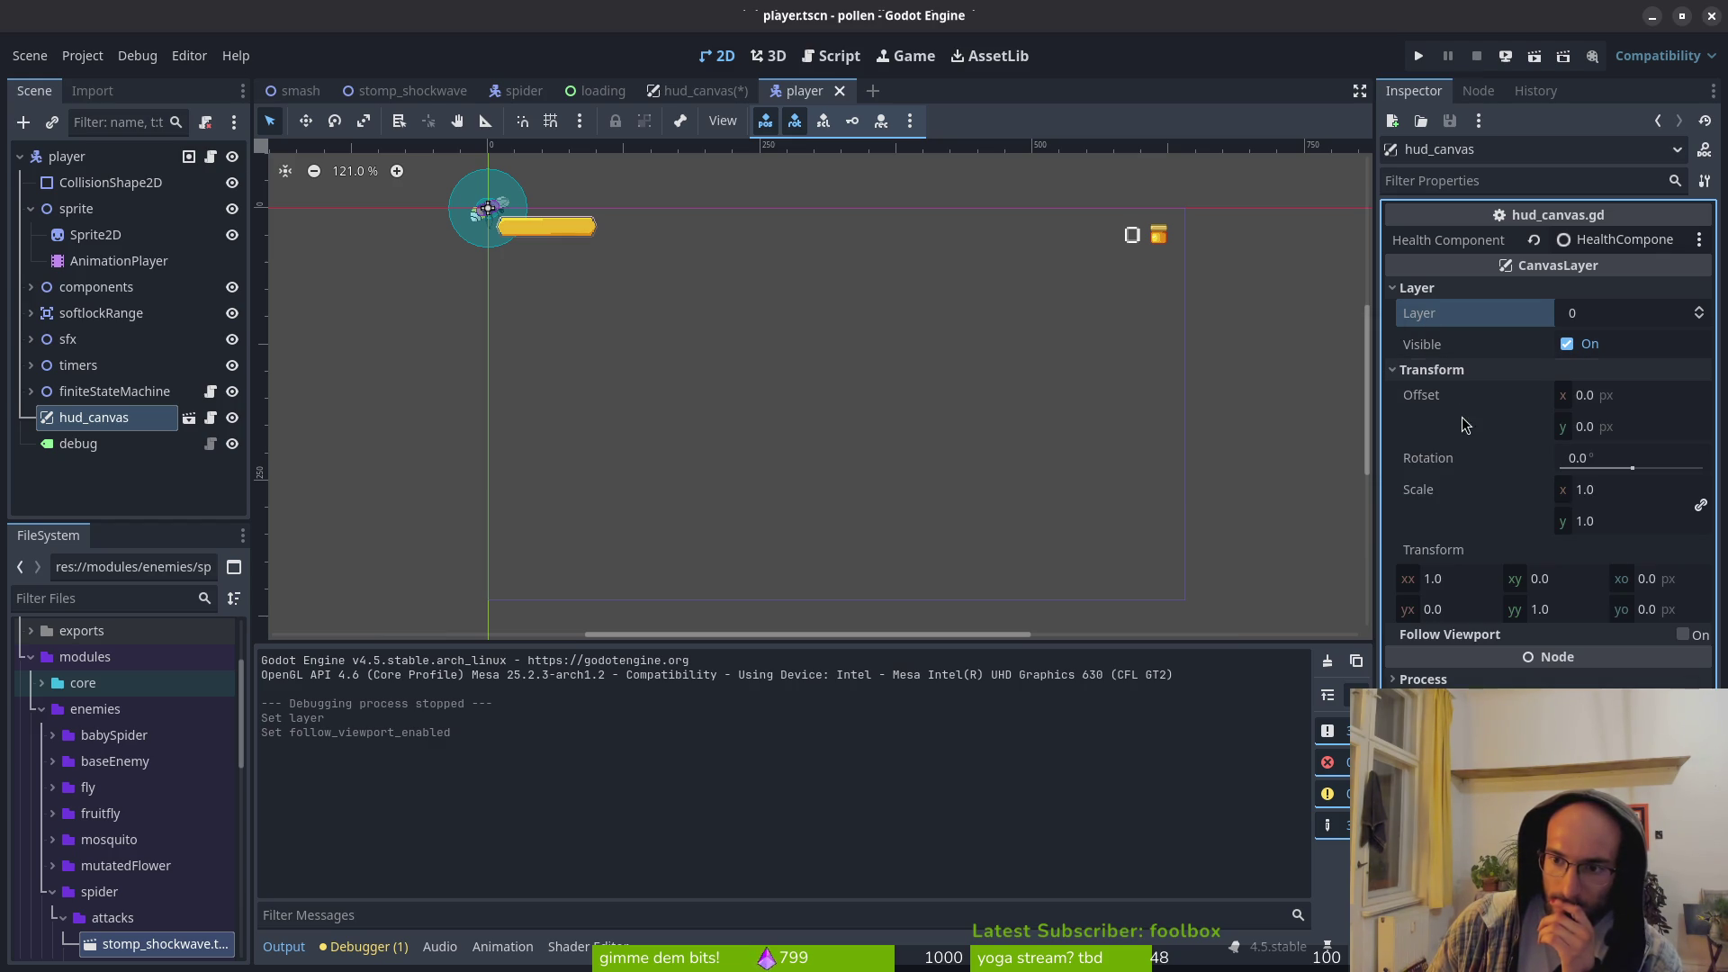
left_click(1449, 370)
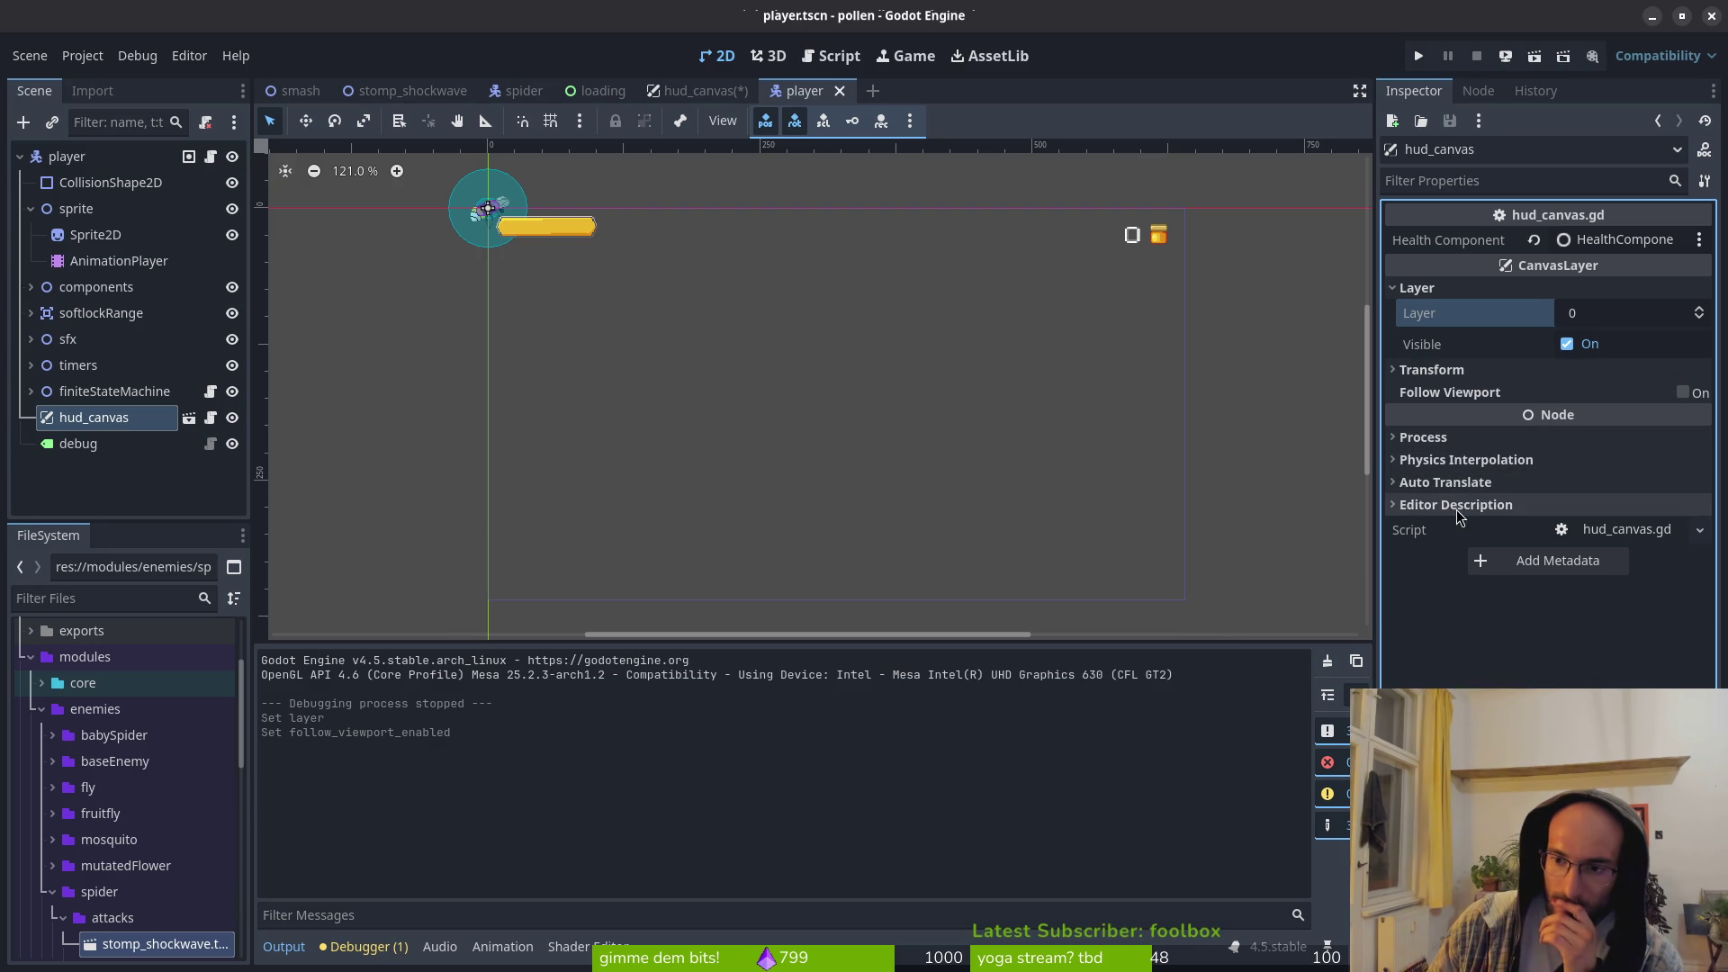
left_click(232, 419)
left_click(232, 420)
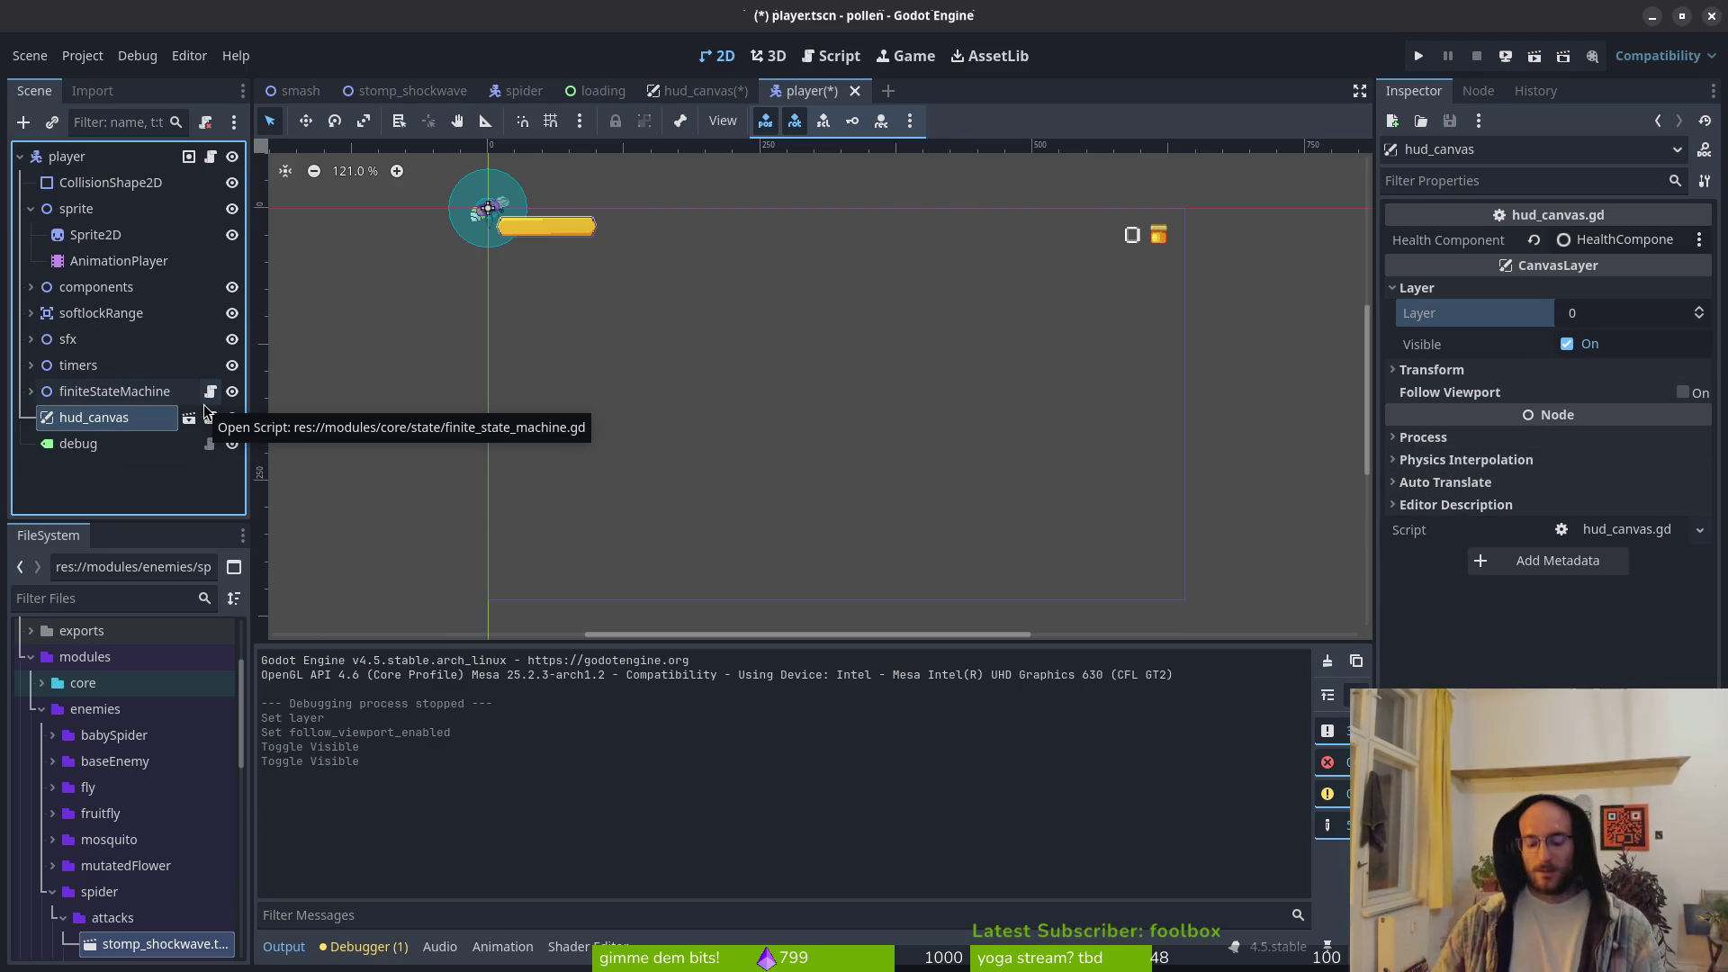
key("alt+Tab")
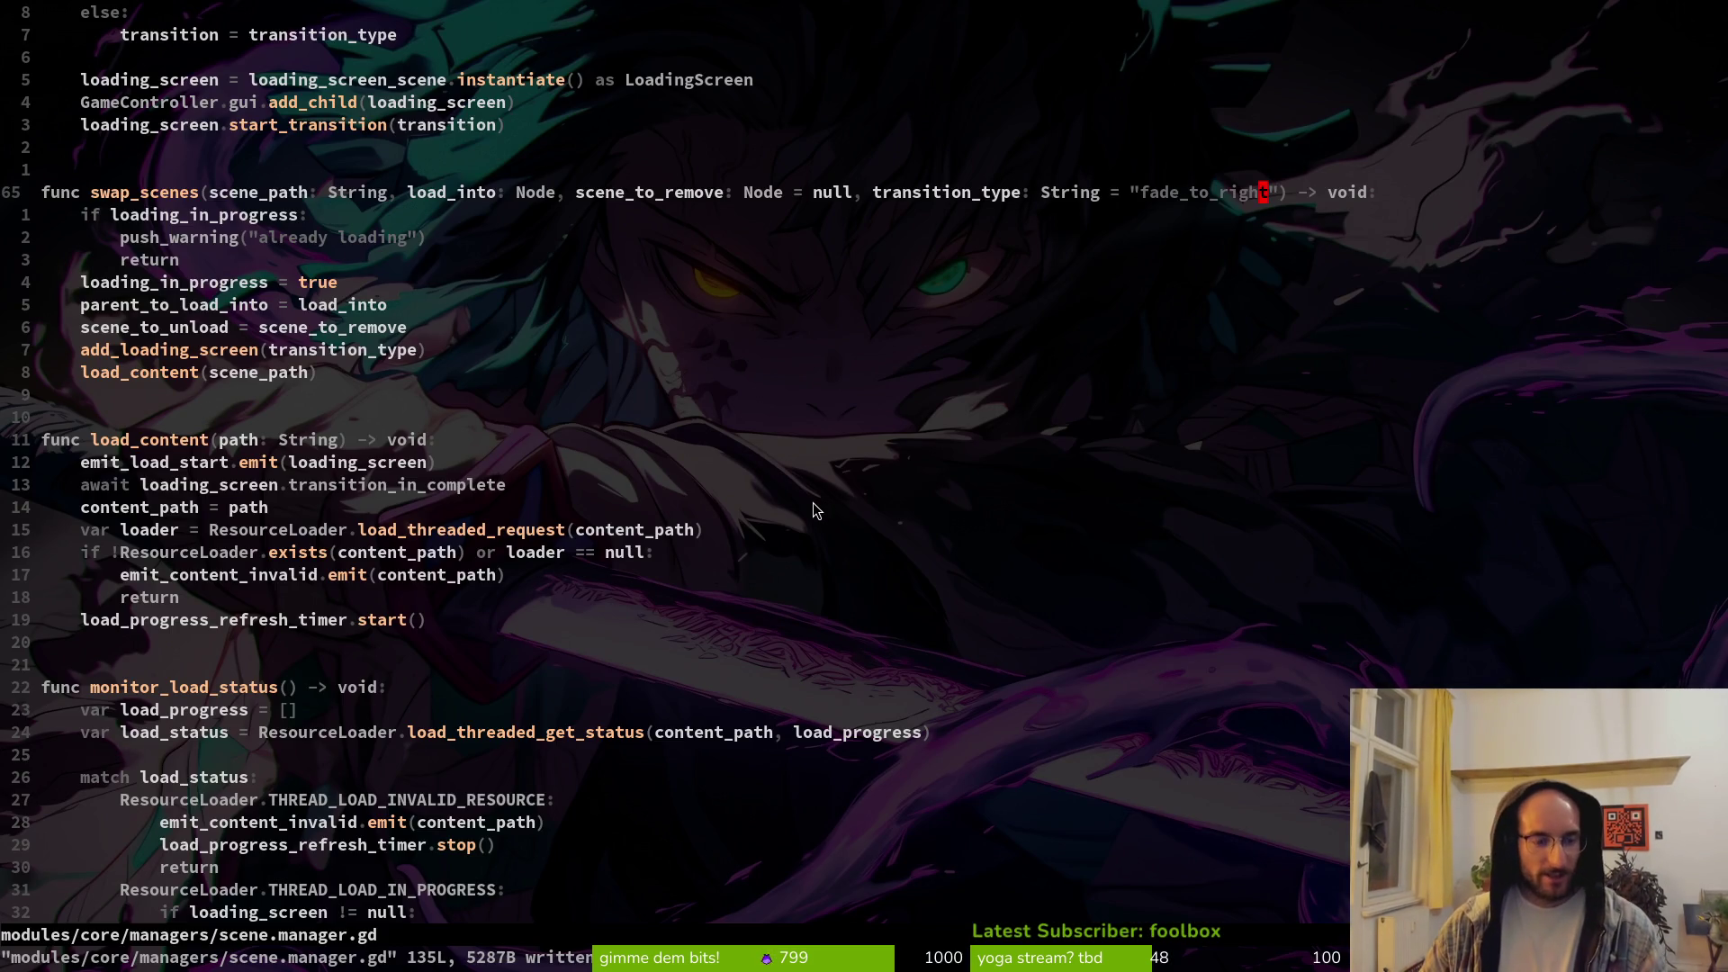
key("alt+Tab")
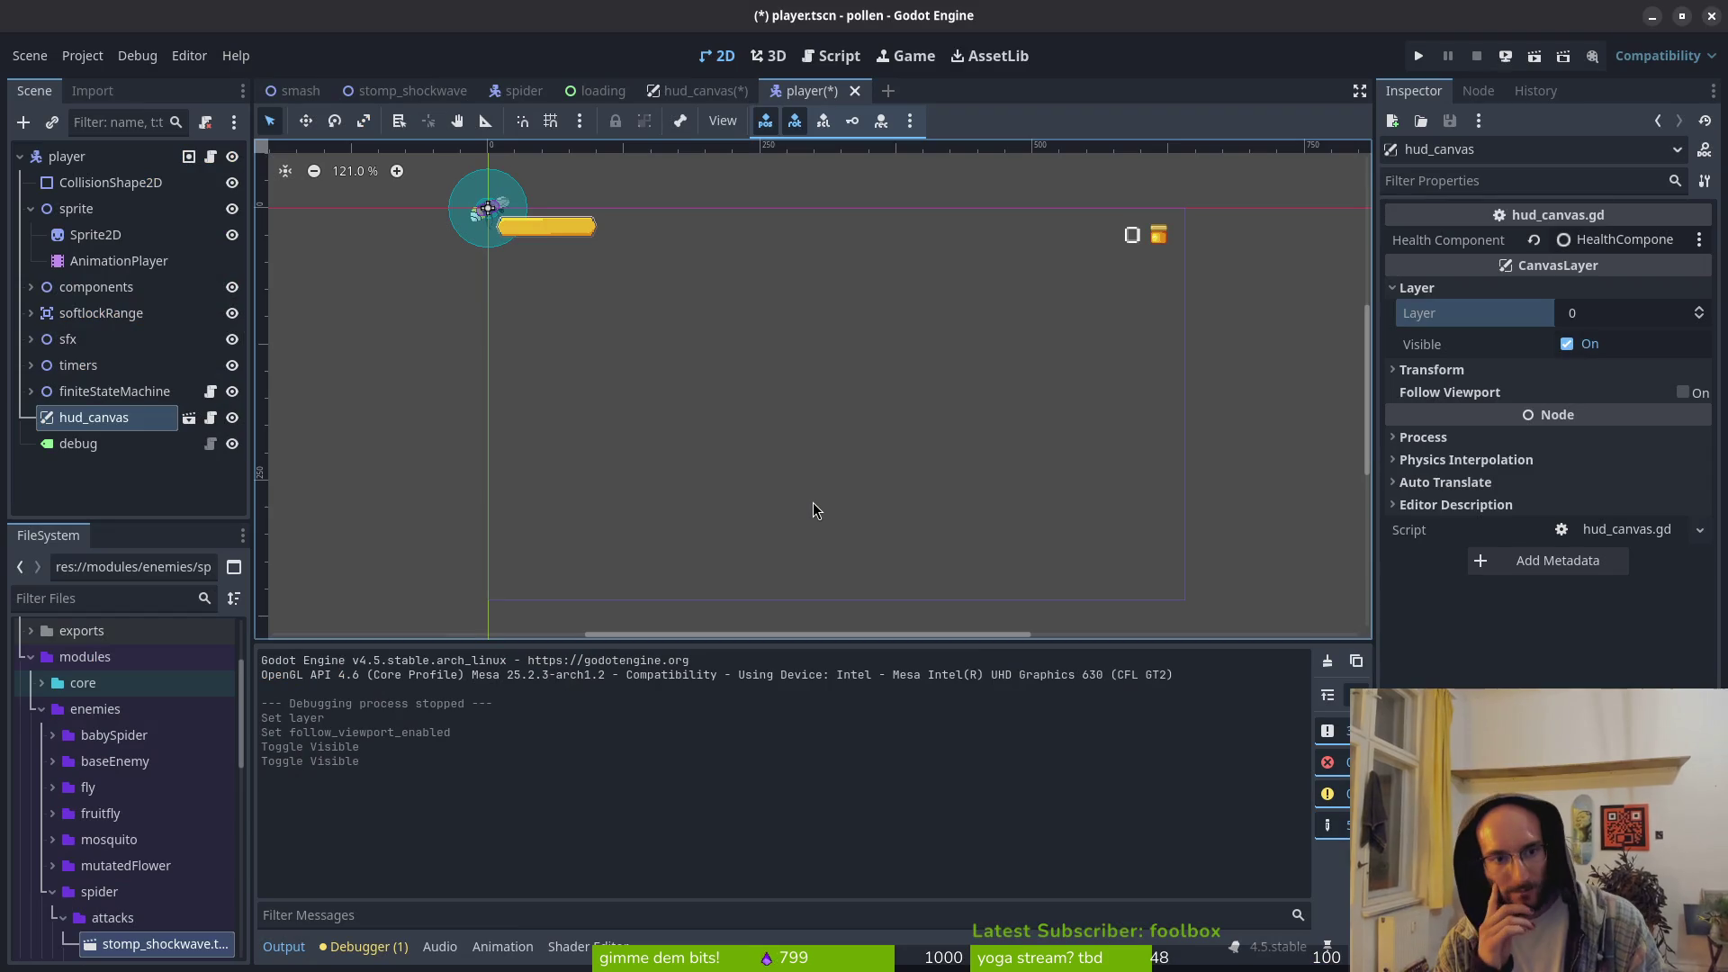